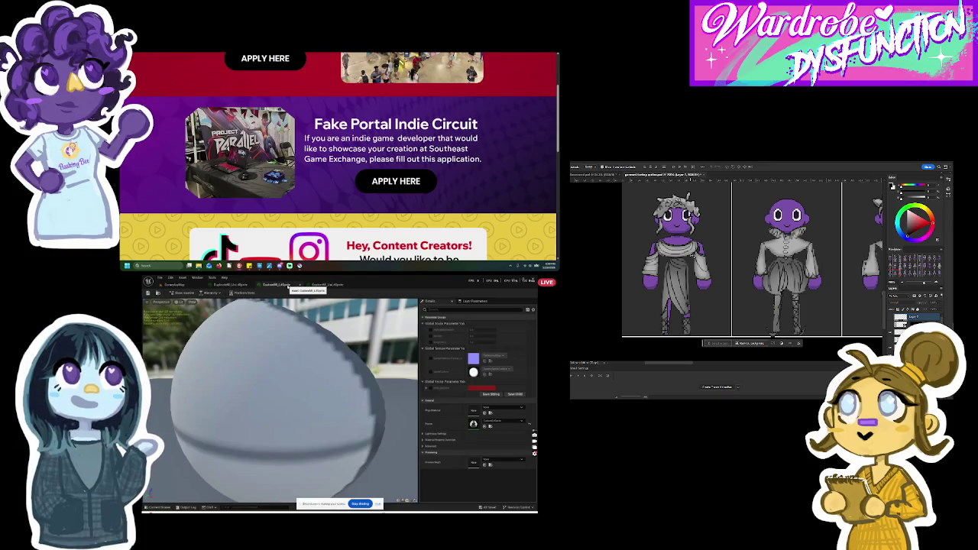
Step: Open the SEGE 2026 Indie Developer Application form under Fake Portal Indie Circuit and scroll through it
{"action": "left_click", "coordinate": [395, 185]}
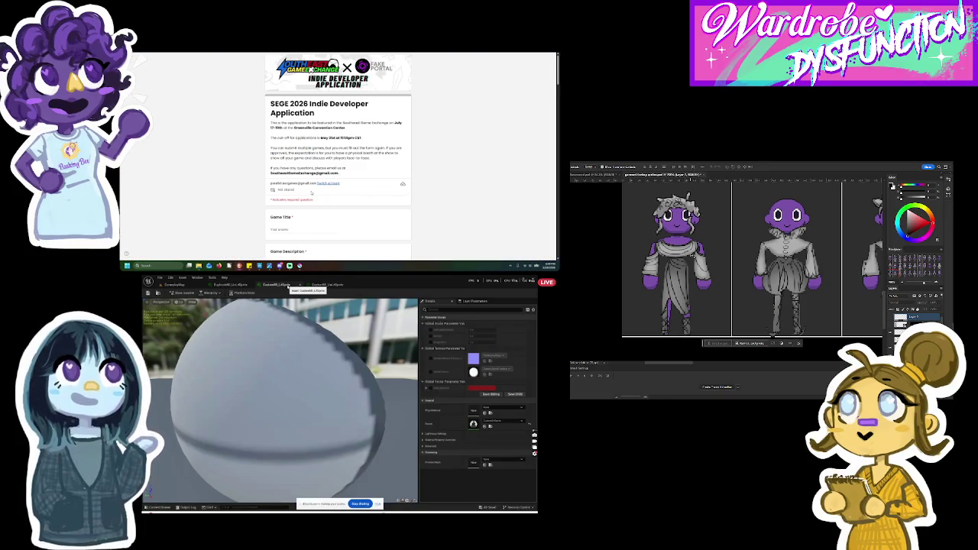
{"action": "scroll", "coordinate": [311, 193], "scroll_direction": "down", "scroll_amount": 5}
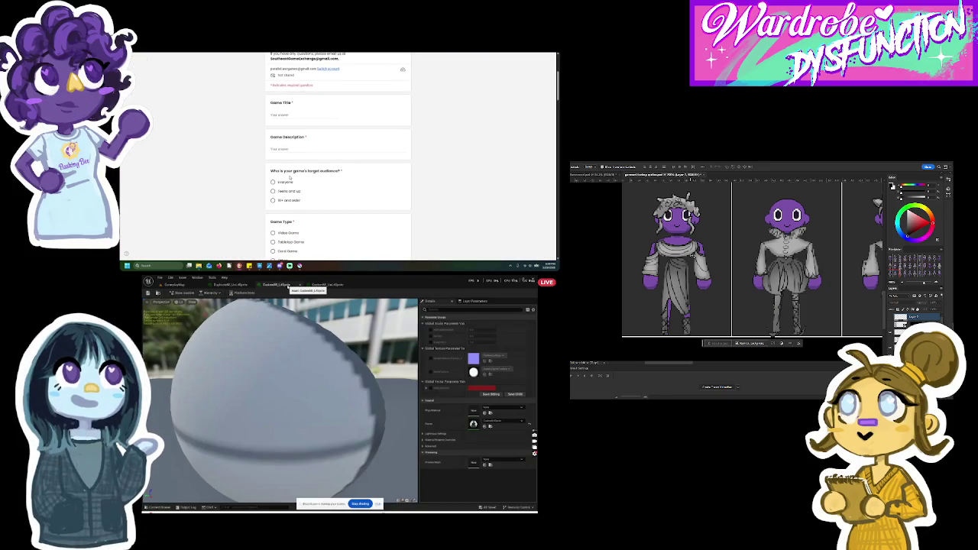
{"action": "scroll", "coordinate": [292, 178], "scroll_direction": "down", "scroll_amount": 1}
{"action": "scroll", "coordinate": [279, 208], "scroll_direction": "down", "scroll_amount": 3}
{"action": "scroll", "coordinate": [279, 200], "scroll_direction": "down", "scroll_amount": 9}
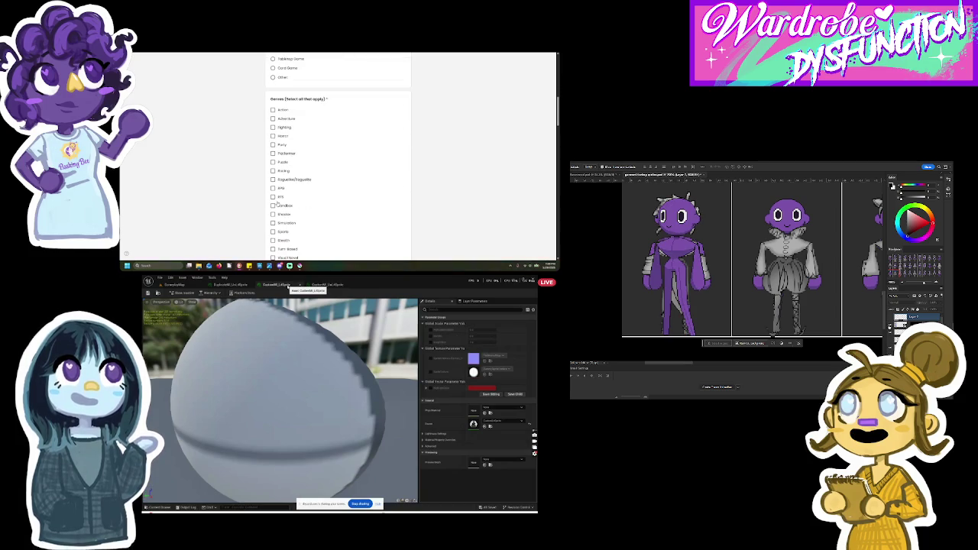
{"action": "scroll", "coordinate": [279, 202], "scroll_direction": "down", "scroll_amount": 5}
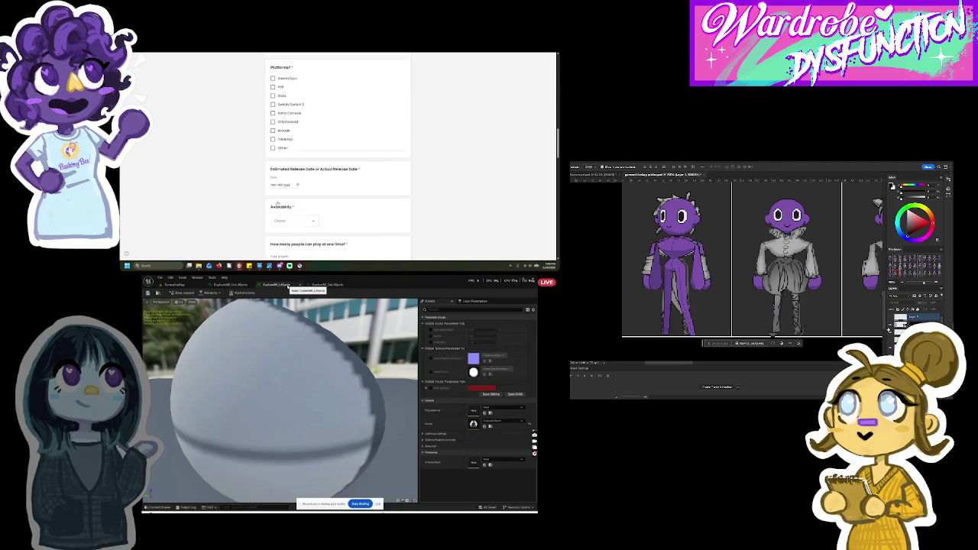
{"action": "scroll", "coordinate": [307, 201], "scroll_direction": "down", "scroll_amount": 2}
Step: Expand and close the Availability dropdown without answering, then continue down the form
{"action": "left_click", "coordinate": [290, 175]}
{"action": "left_click", "coordinate": [247, 172]}
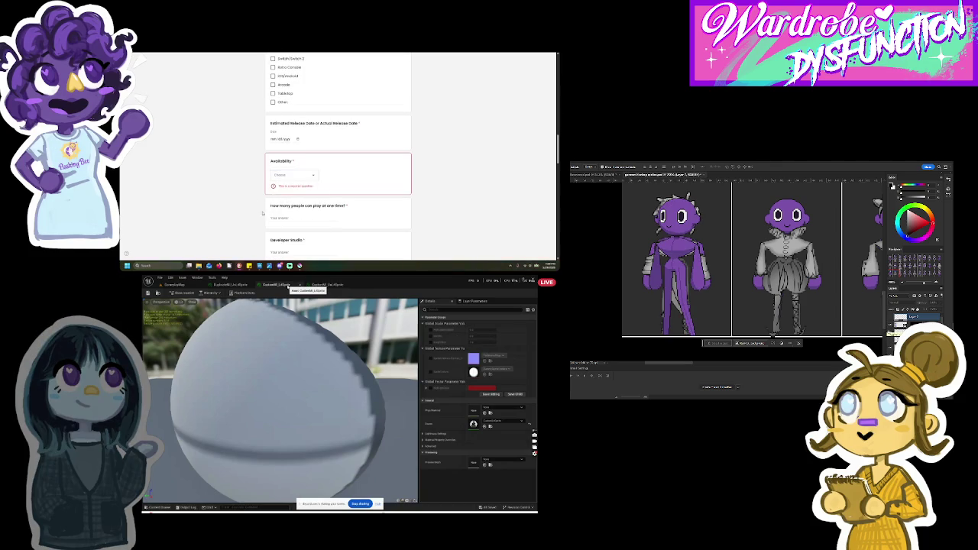
{"action": "scroll", "coordinate": [264, 216], "scroll_direction": "down", "scroll_amount": 4}
{"action": "scroll", "coordinate": [265, 217], "scroll_direction": "down", "scroll_amount": 4}
{"action": "scroll", "coordinate": [265, 217], "scroll_direction": "down", "scroll_amount": 10}
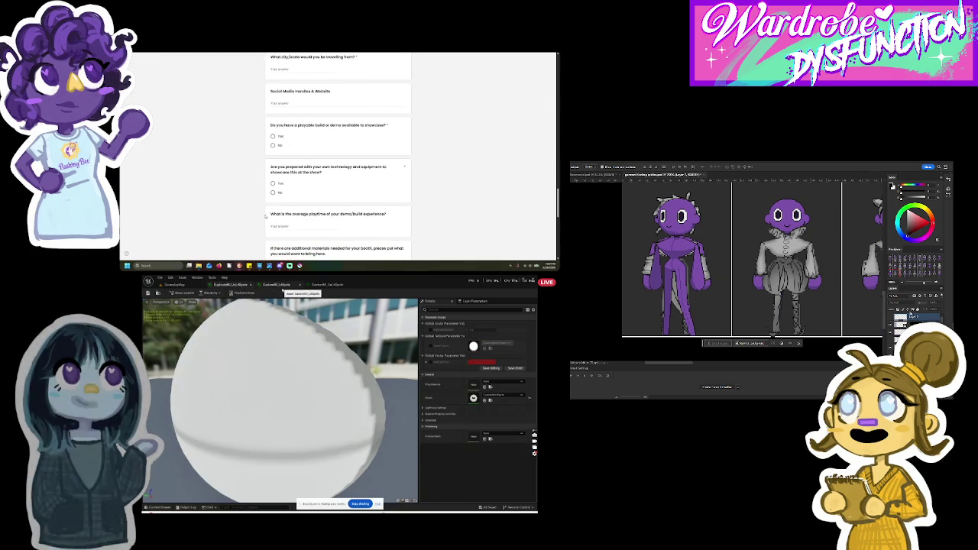
Step: Continue down the form to the $150 booth fee acknowledgment question
{"action": "left_click", "coordinate": [233, 284]}
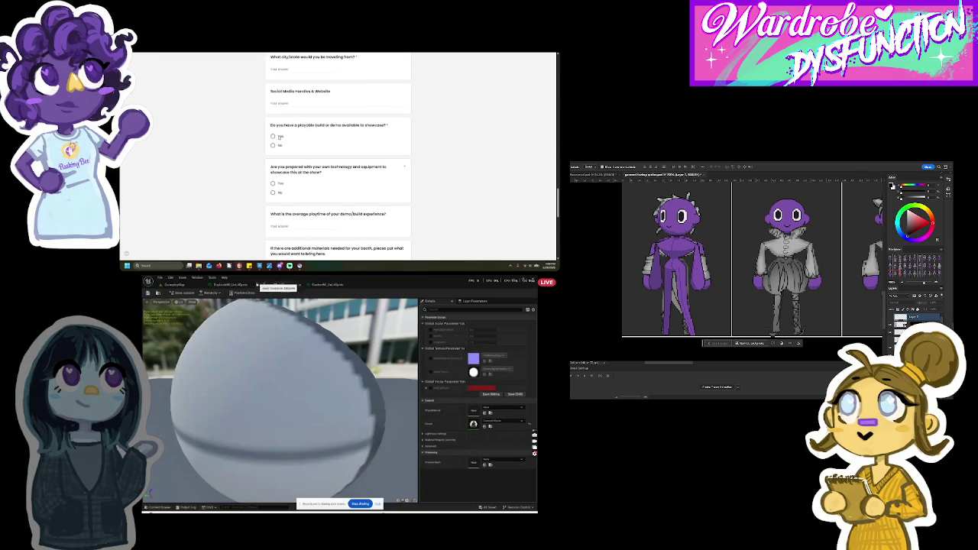
{"action": "scroll", "coordinate": [293, 189], "scroll_direction": "down", "scroll_amount": 3}
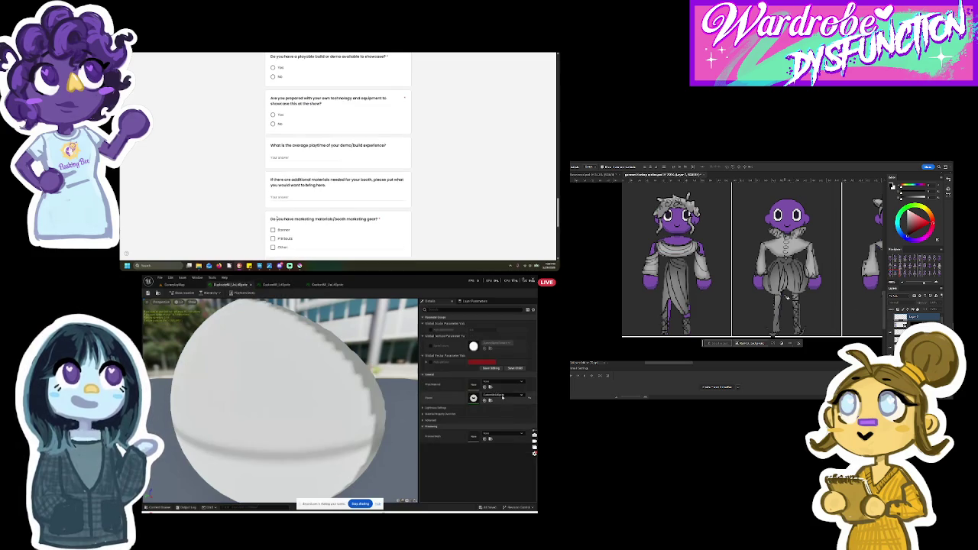
{"action": "left_click_drag", "start_coordinate": [297, 180], "coordinate": [327, 185]}
{"action": "scroll", "coordinate": [302, 200], "scroll_direction": "down", "scroll_amount": 2}
{"action": "scroll", "coordinate": [302, 200], "scroll_direction": "down", "scroll_amount": 2}
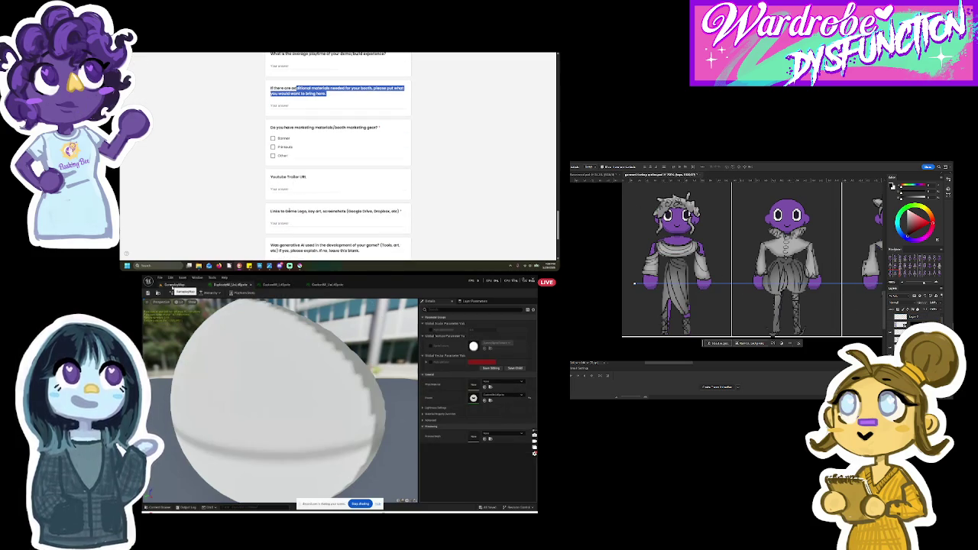
{"action": "scroll", "coordinate": [291, 221], "scroll_direction": "down", "scroll_amount": 3}
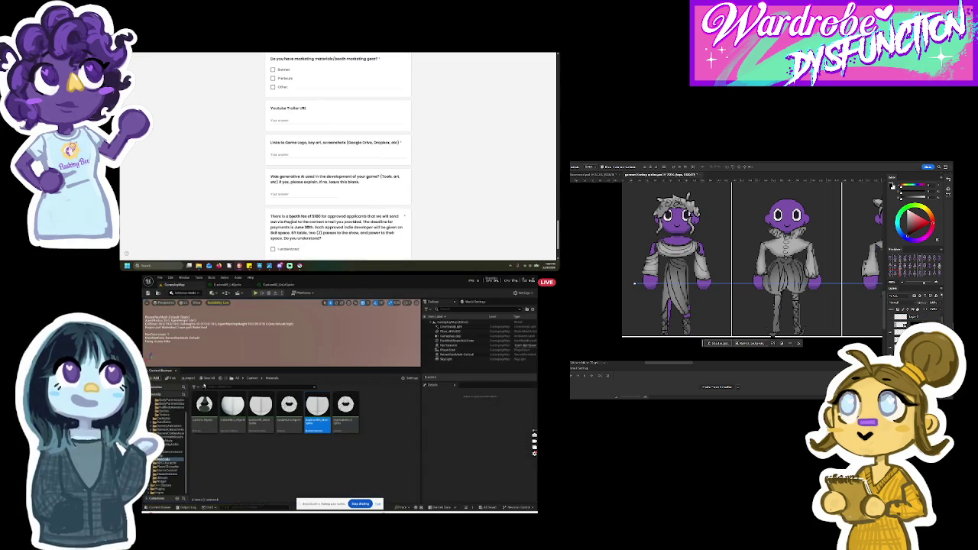
Step: Delete the existing material asset from the Materials folder
{"action": "scroll", "coordinate": [338, 153], "scroll_direction": "down", "scroll_amount": 2}
{"action": "right_click", "coordinate": [316, 428]}
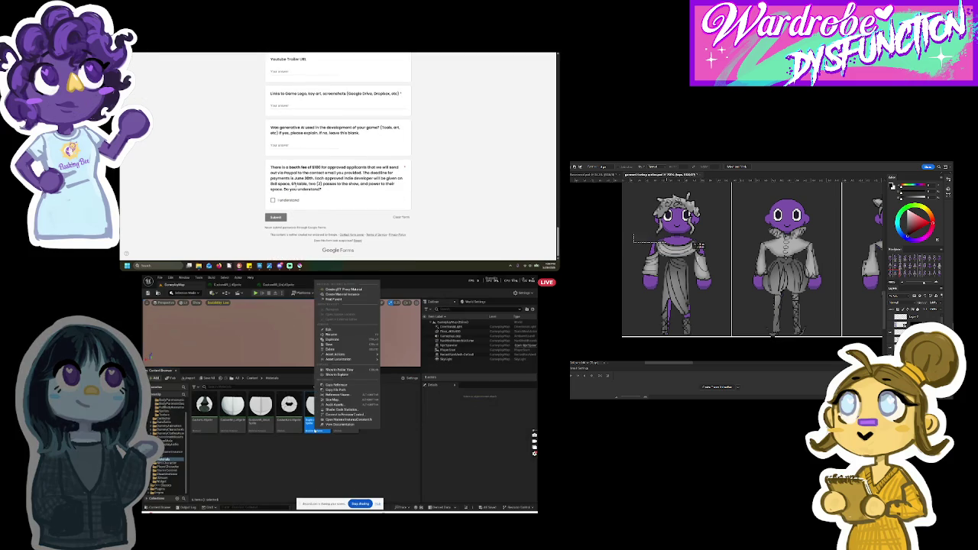
{"action": "left_click", "coordinate": [343, 349]}
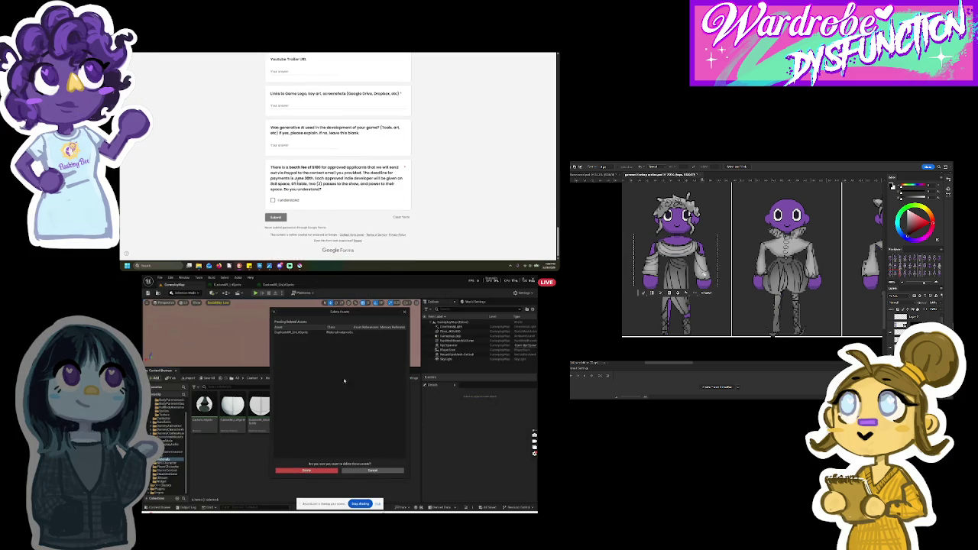
{"action": "left_click", "coordinate": [329, 470]}
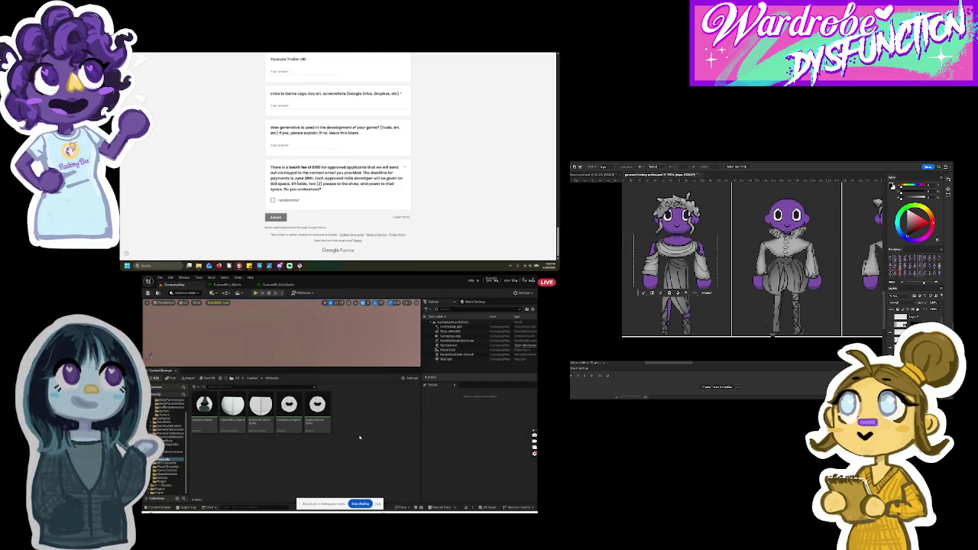
Step: Create a new material in the Materials folder, then delete it again
{"action": "scroll", "coordinate": [295, 181], "scroll_direction": "up", "scroll_amount": 10}
{"action": "right_click", "coordinate": [359, 437]}
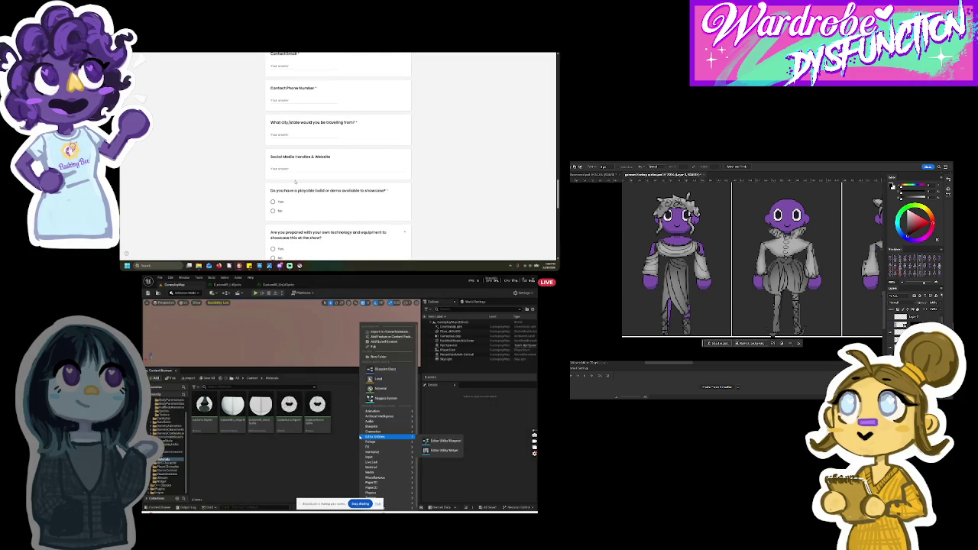
{"action": "left_click", "coordinate": [389, 388]}
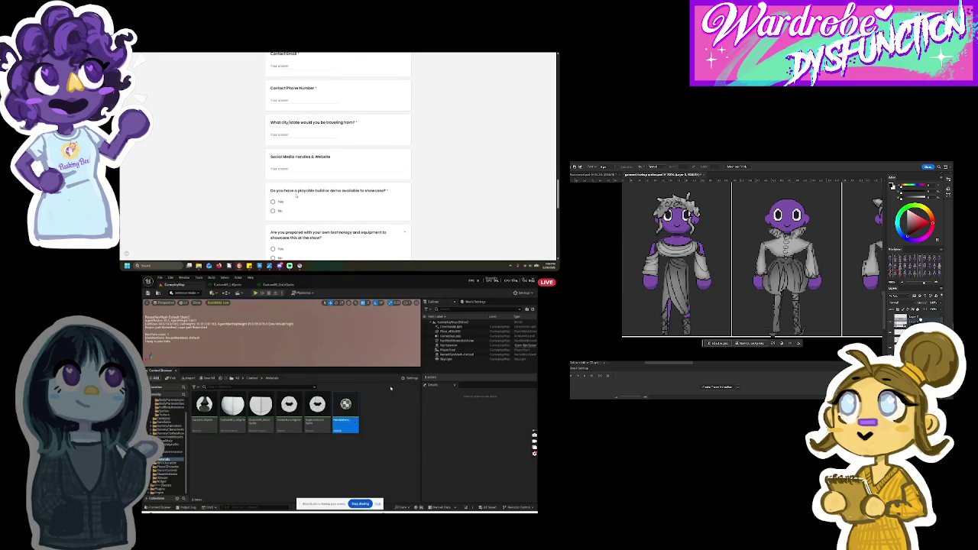
{"action": "left_click", "coordinate": [272, 201]}
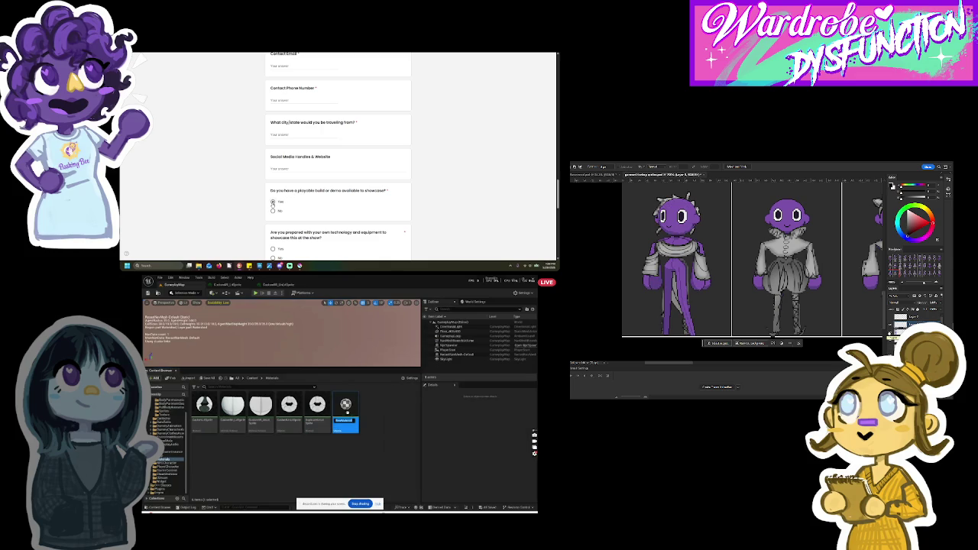
{"action": "right_click", "coordinate": [354, 418]}
{"action": "left_click", "coordinate": [374, 443]}
{"action": "scroll", "coordinate": [258, 204], "scroll_direction": "down", "scroll_amount": 3}
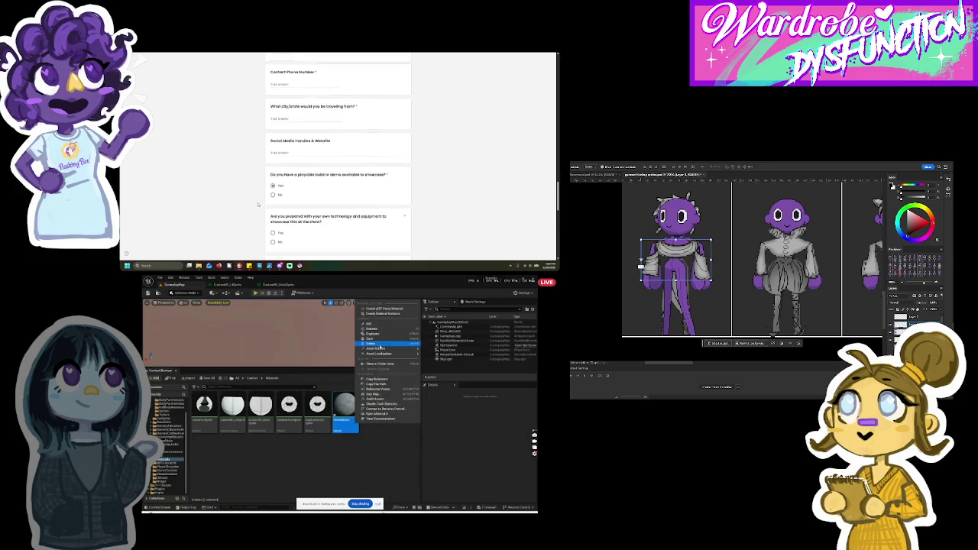
{"action": "left_click", "coordinate": [316, 469]}
Step: Create a new material instance named 'MIskold' in the Materials folder
{"action": "right_click", "coordinate": [320, 472]}
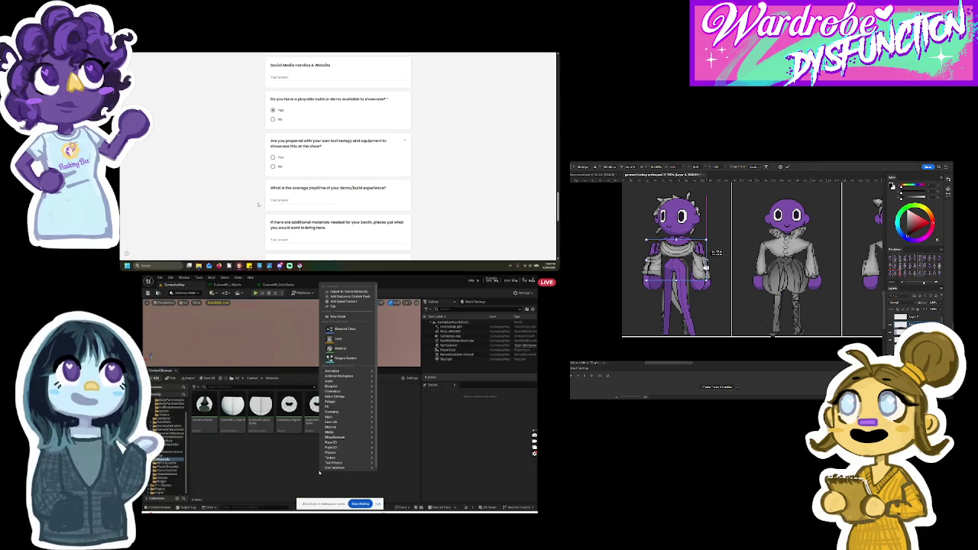
{"action": "scroll", "coordinate": [258, 204], "scroll_direction": "down", "scroll_amount": 1}
{"action": "mouse_move", "coordinate": [358, 427]}
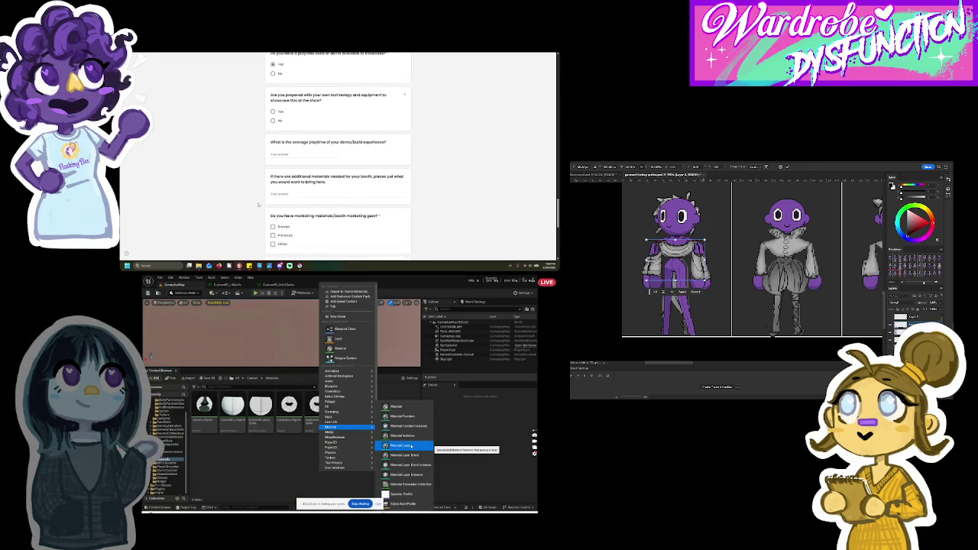
{"action": "scroll", "coordinate": [257, 204], "scroll_direction": "up", "scroll_amount": 5}
{"action": "scroll", "coordinate": [258, 204], "scroll_direction": "down", "scroll_amount": 10}
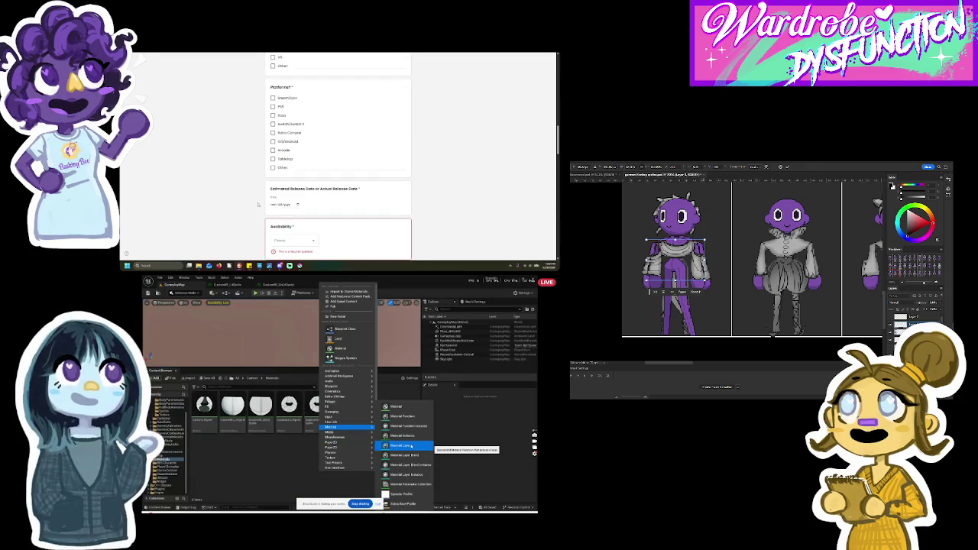
{"action": "left_click", "coordinate": [403, 436]}
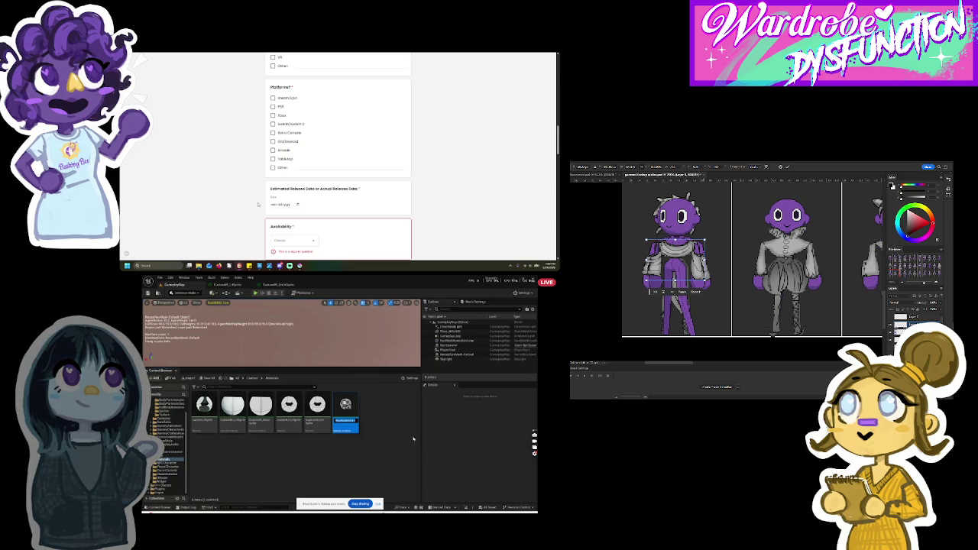
{"action": "type", "text": "MIskold"}
Step: Return to the form's Game Title question and switch to a different Google account
{"action": "scroll", "coordinate": [258, 204], "scroll_direction": "up", "scroll_amount": 10}
{"action": "scroll", "coordinate": [257, 204], "scroll_direction": "up", "scroll_amount": 3}
{"action": "left_click", "coordinate": [303, 203]}
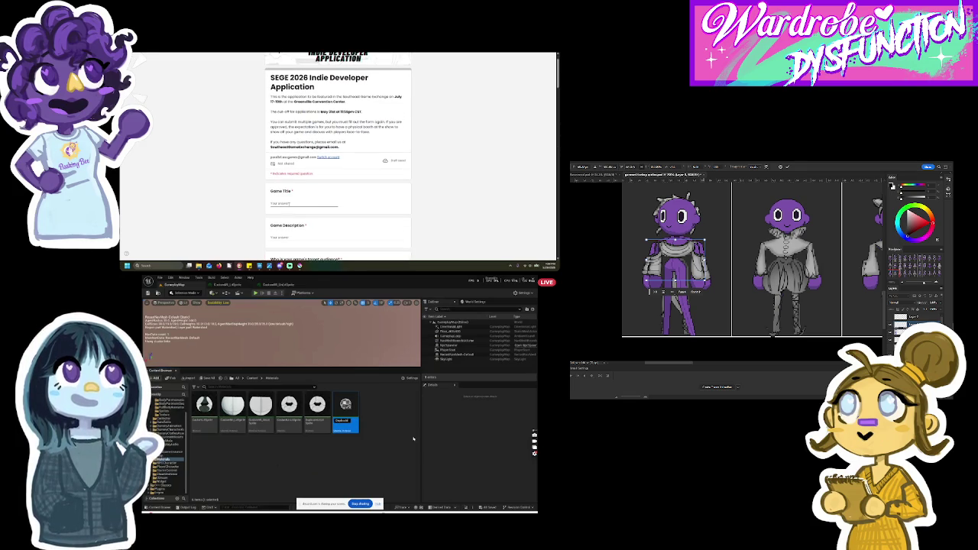
{"action": "left_click", "coordinate": [327, 156]}
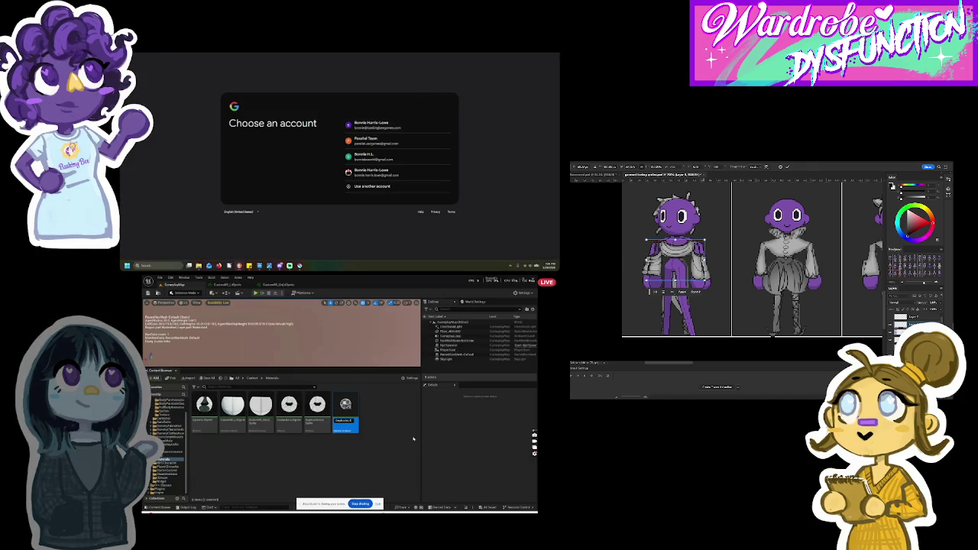
Step: Minimize the browser to reveal the board behind it and bring up the canvas context menu
{"action": "key", "text": "alt+Left"}
{"action": "key", "text": "super+Down"}
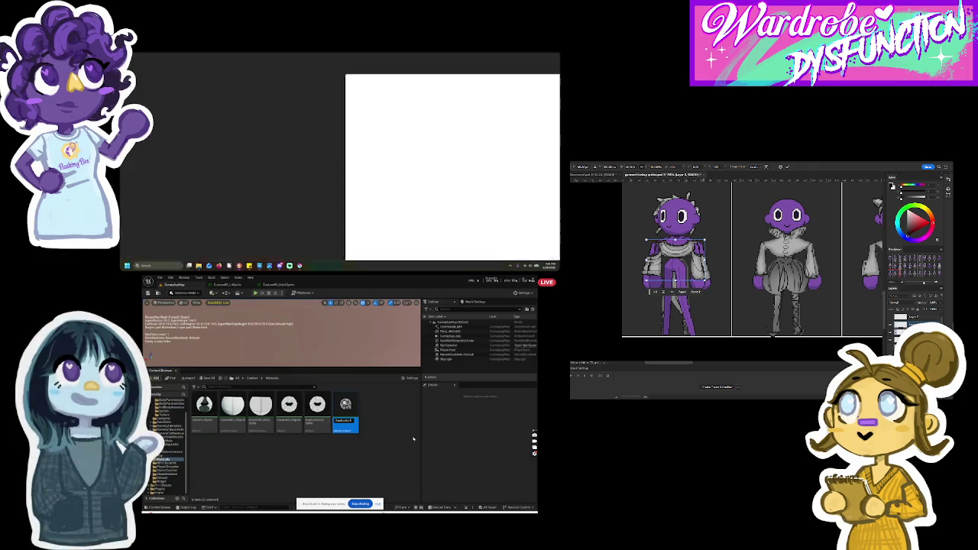
{"action": "key", "text": "super+Down"}
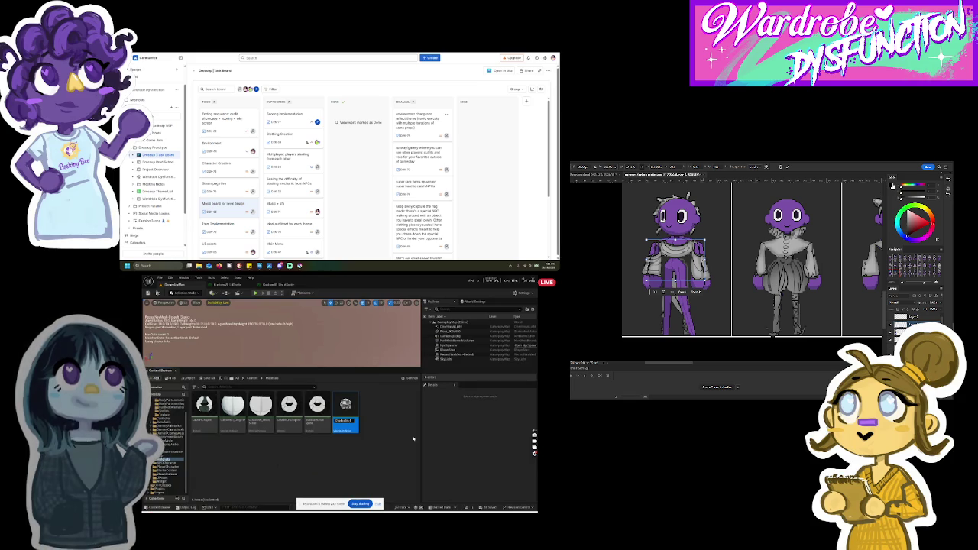
{"action": "right_click", "coordinate": [704, 261]}
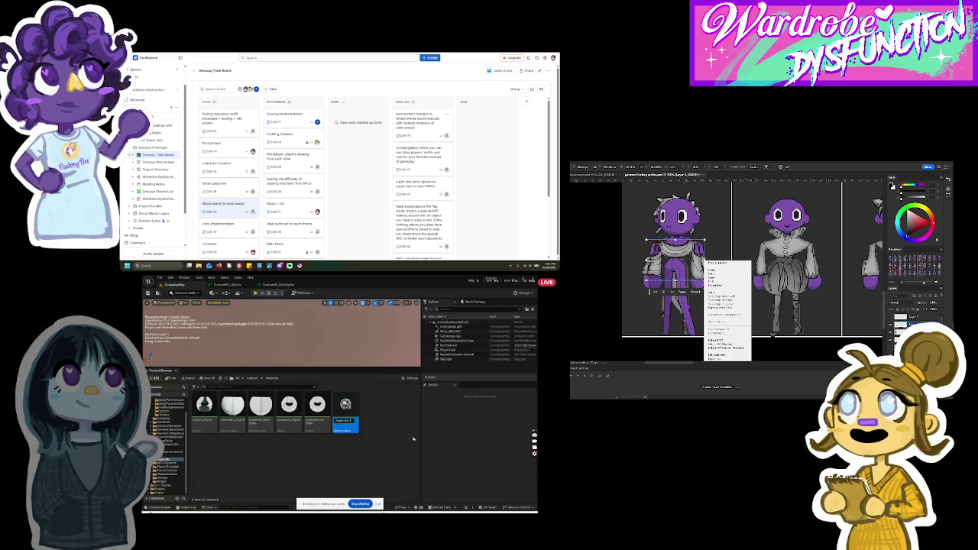
Step: Restore the application form full-screen, then switch the browser to the Atlassian site
{"action": "key", "text": "alt+Tab"}
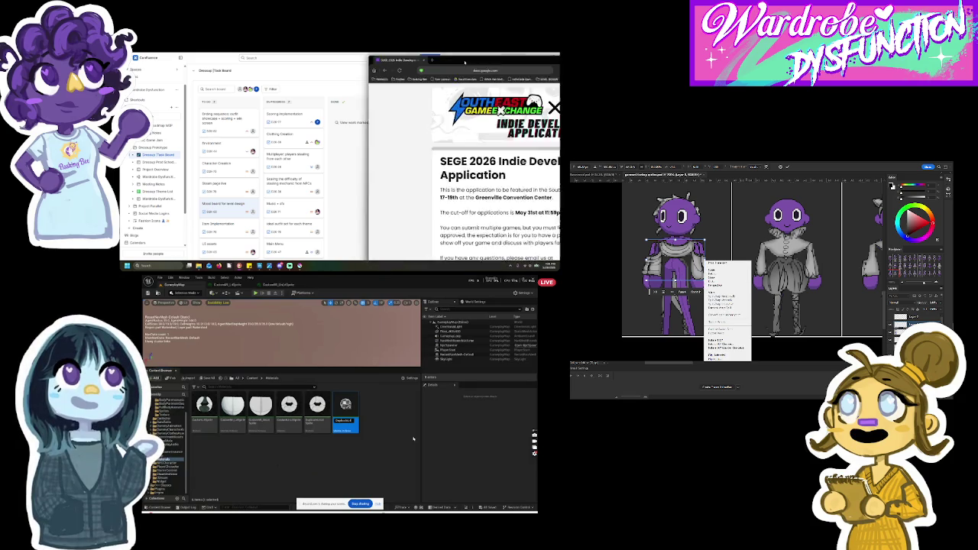
{"action": "key", "text": "super+Up"}
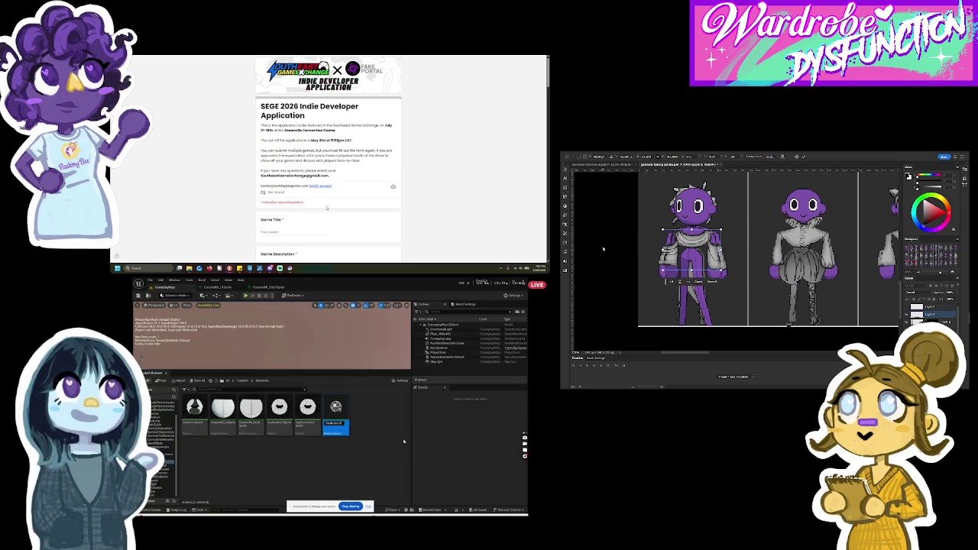
{"action": "scroll", "coordinate": [326, 207], "scroll_direction": "down", "scroll_amount": 3}
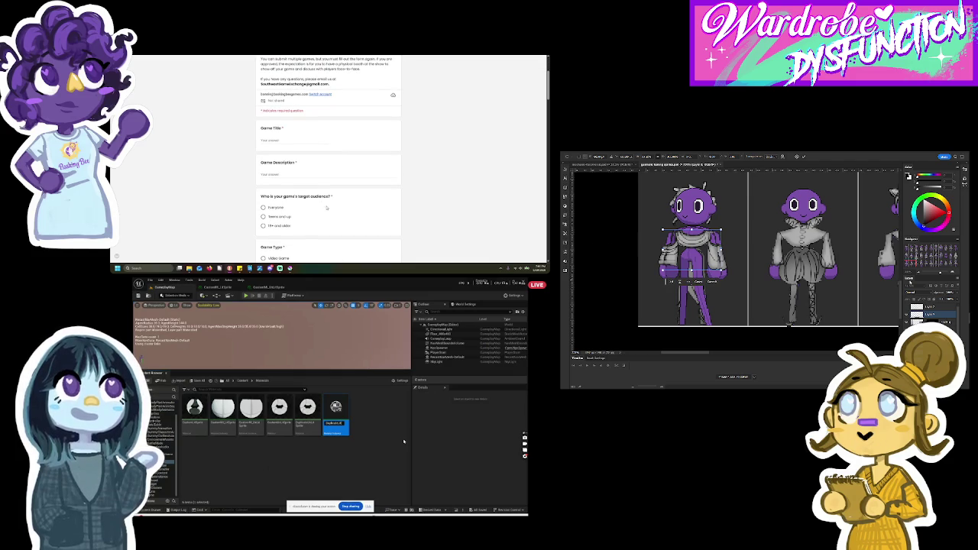
{"action": "key", "text": "alt+Left"}
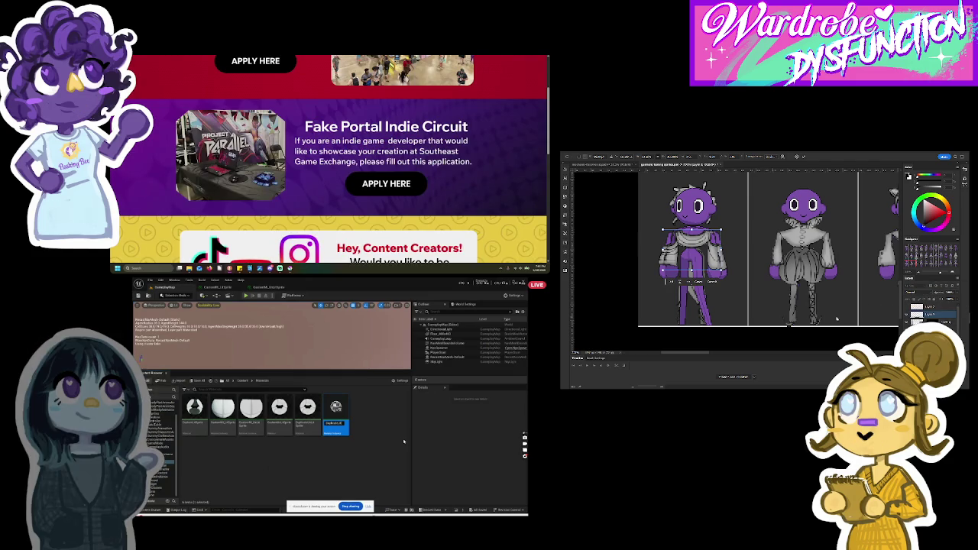
{"action": "key", "text": "alt+Right"}
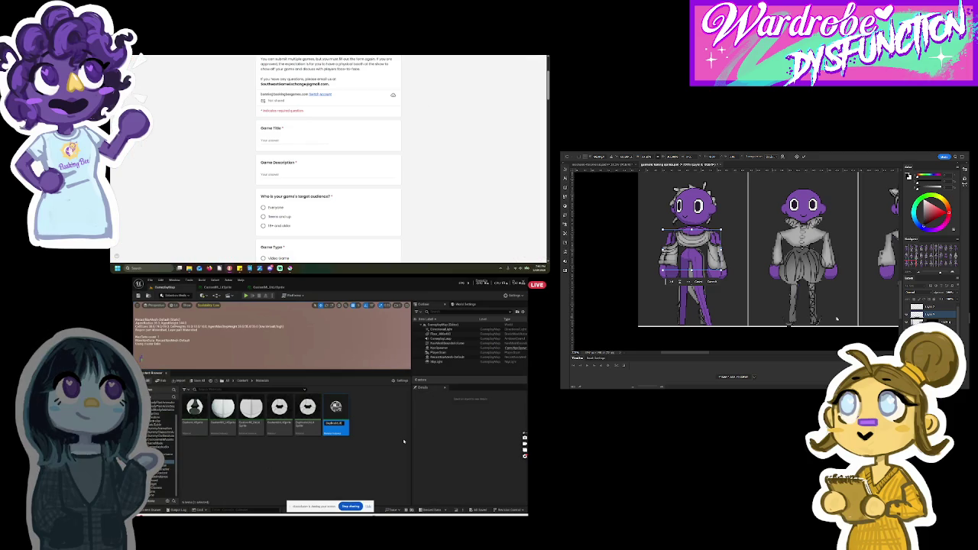
{"action": "key", "text": "ctrl+Tab"}
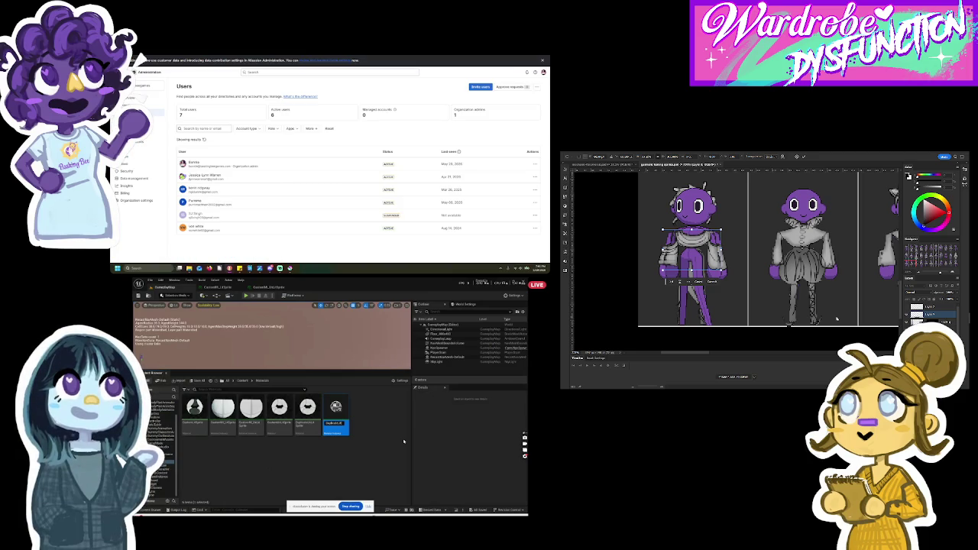
Step: Add a new column at the right end of the Dressup Task Board by entering its title
{"action": "left_click", "coordinate": [459, 104]}
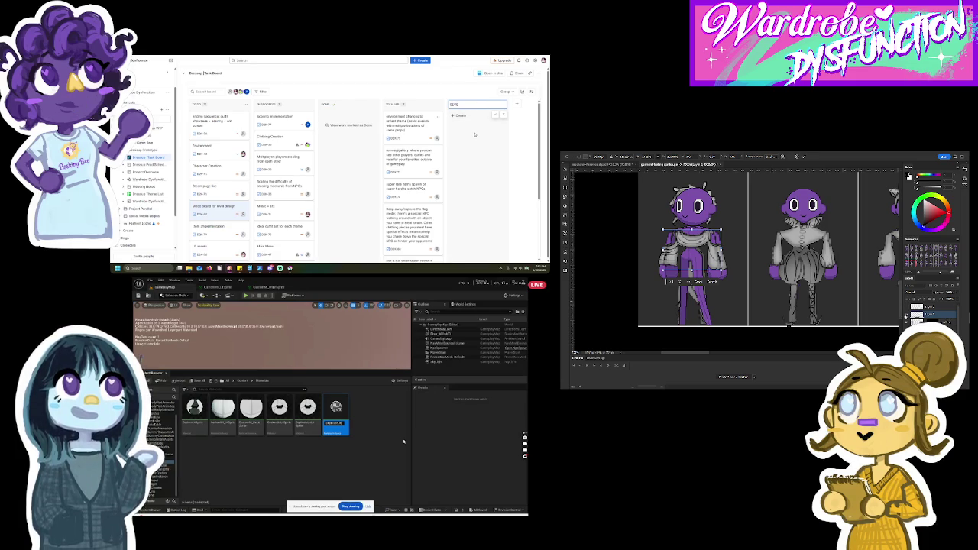
{"action": "left_click", "coordinate": [908, 315], "text": "ctrl"}
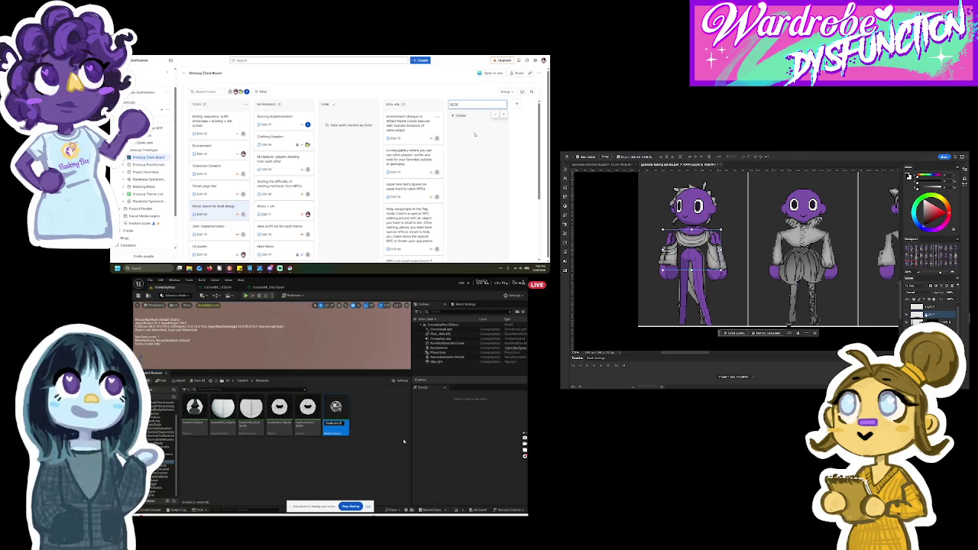
{"action": "key", "text": "Return"}
{"action": "key", "text": "ctrl+j"}
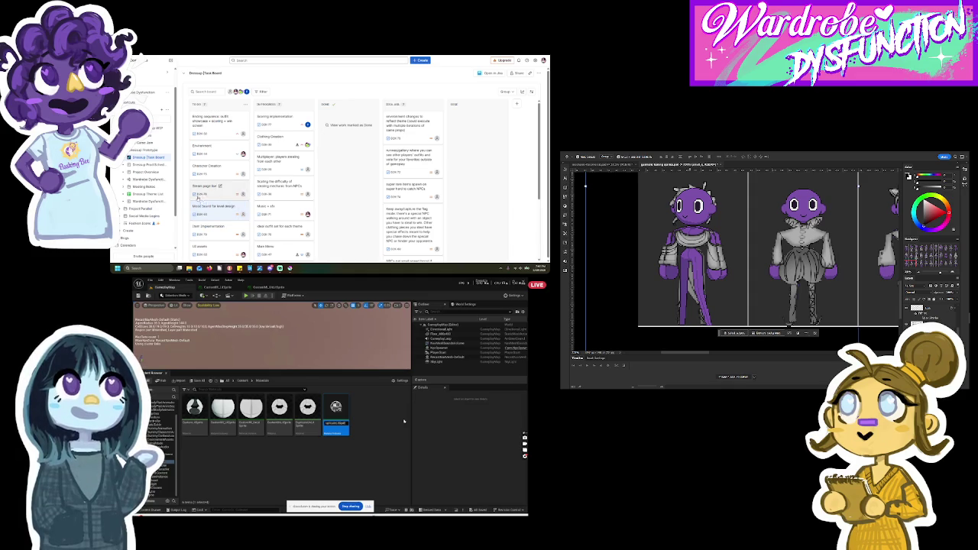
Step: Bring up the notifications panel and scroll through it
{"action": "key", "text": "super+n"}
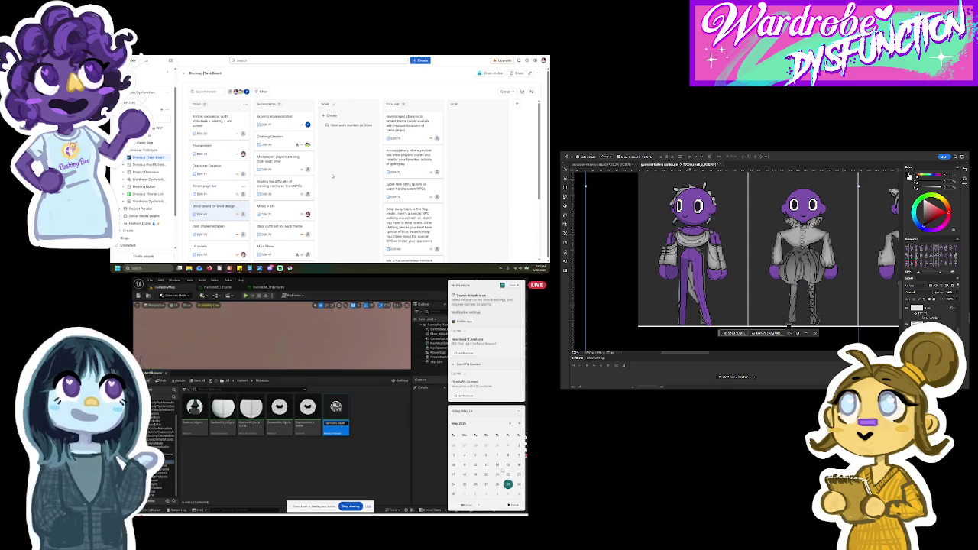
{"action": "scroll", "coordinate": [485, 465], "scroll_direction": "down", "scroll_amount": 2}
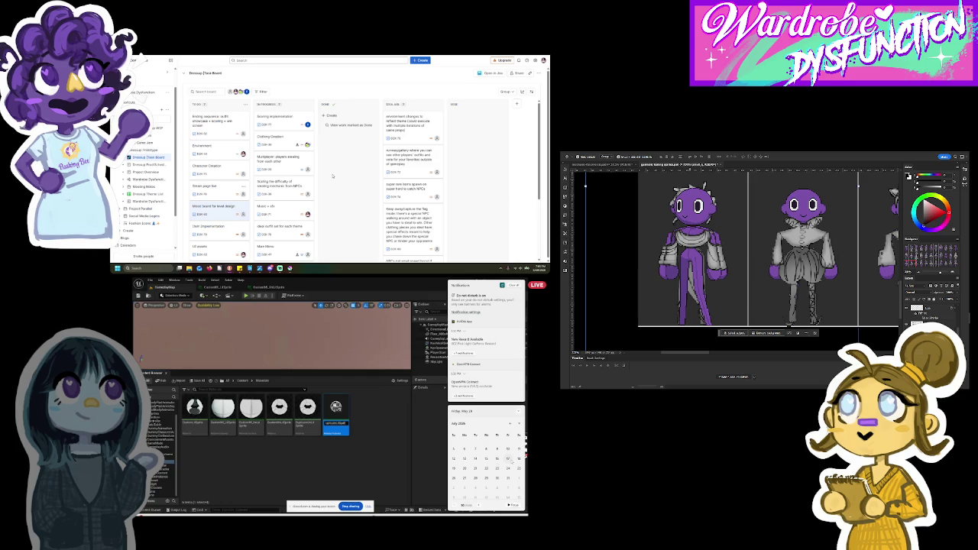
{"action": "scroll", "coordinate": [508, 460], "scroll_direction": "up", "scroll_amount": 1}
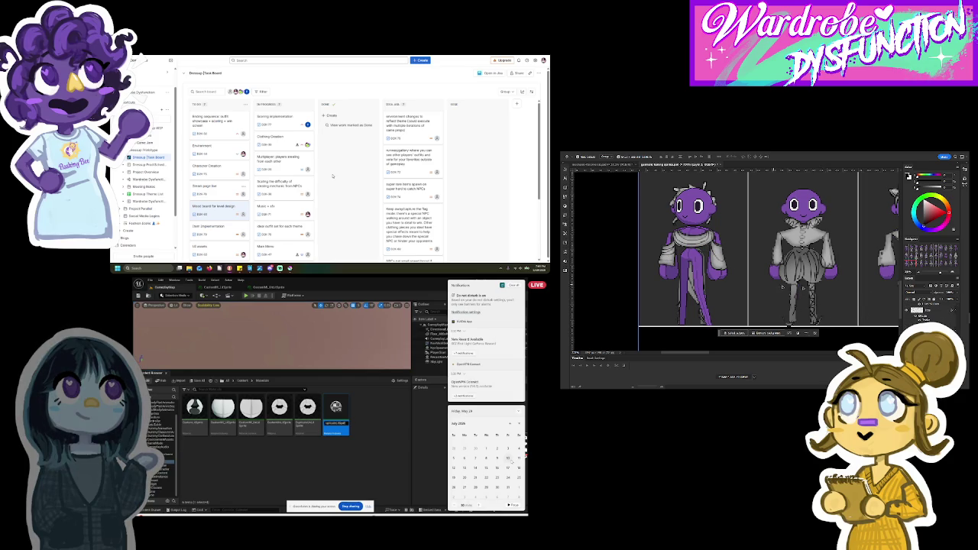
{"action": "scroll", "coordinate": [955, 305], "scroll_direction": "down", "scroll_amount": 3}
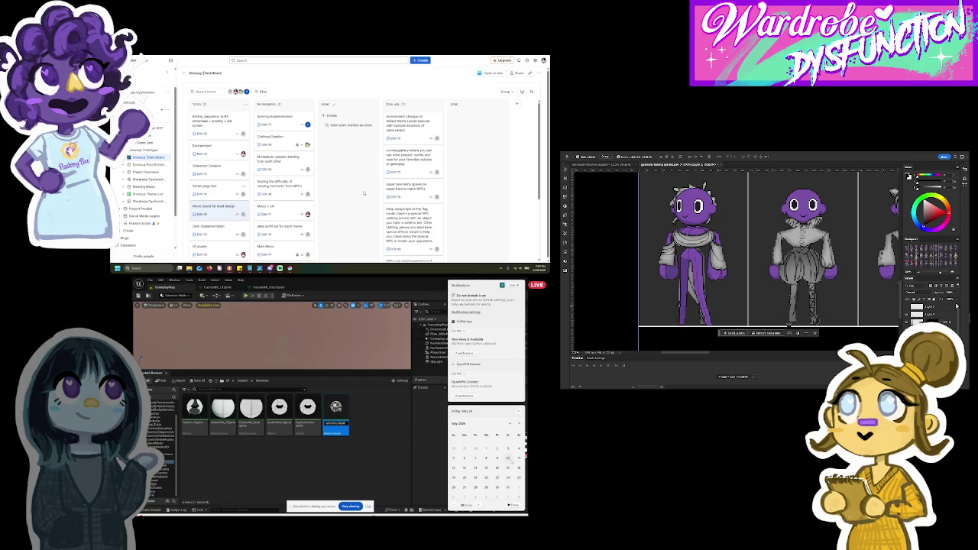
Step: Check June 2026 in the calendar, then stretch the left figure's torso wider on both sides
{"action": "left_click", "coordinate": [539, 268]}
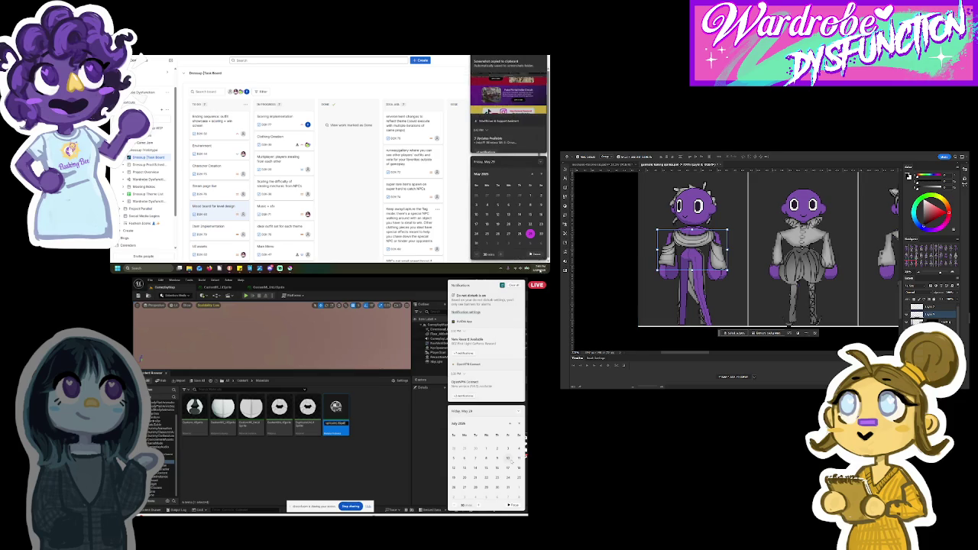
{"action": "left_click", "coordinate": [541, 176]}
{"action": "left_click", "coordinate": [531, 175]}
{"action": "left_click", "coordinate": [457, 161]}
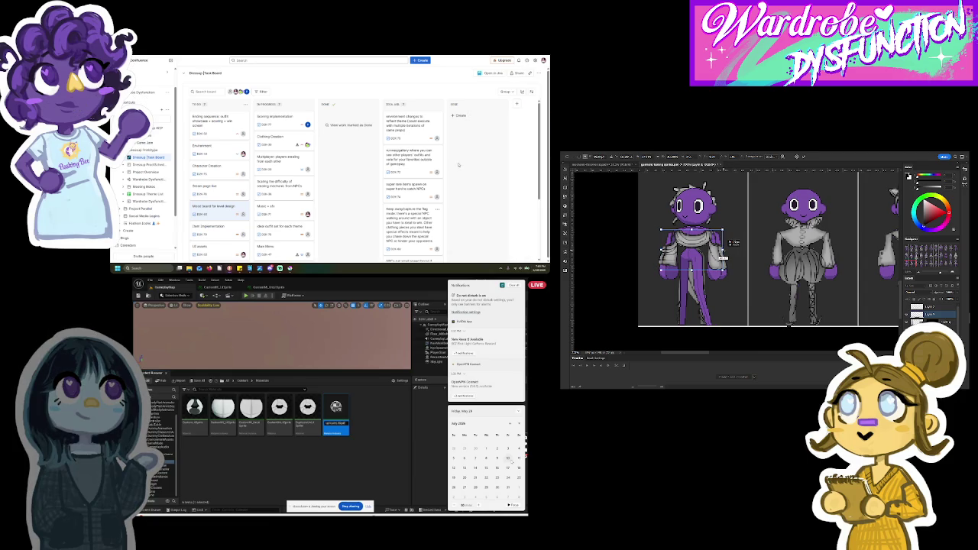
{"action": "left_click_drag", "start_coordinate": [734, 243], "coordinate": [739, 247]}
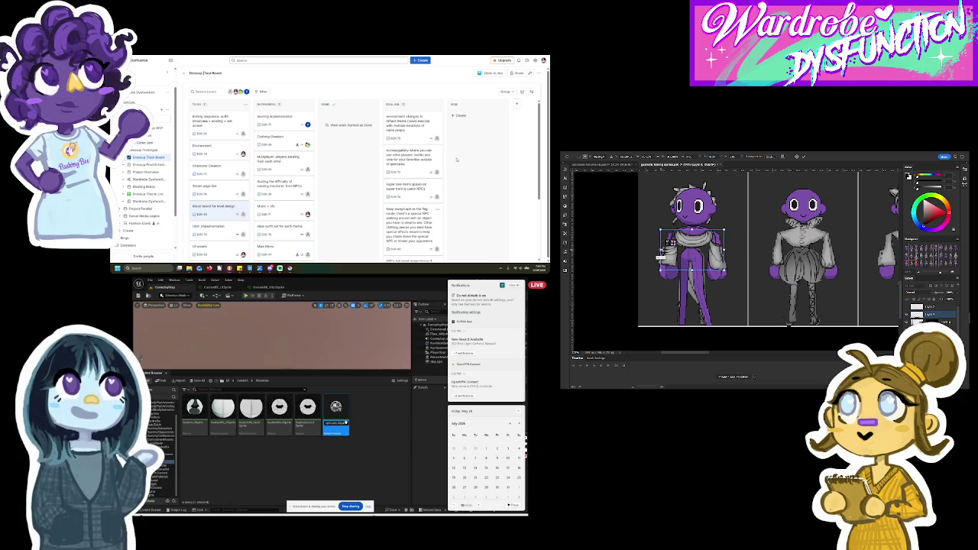
Step: Duplicate the material, confirm its new name, and dock its editor tab in the main window
{"action": "right_click", "coordinate": [336, 409]}
{"action": "left_click", "coordinate": [359, 436]}
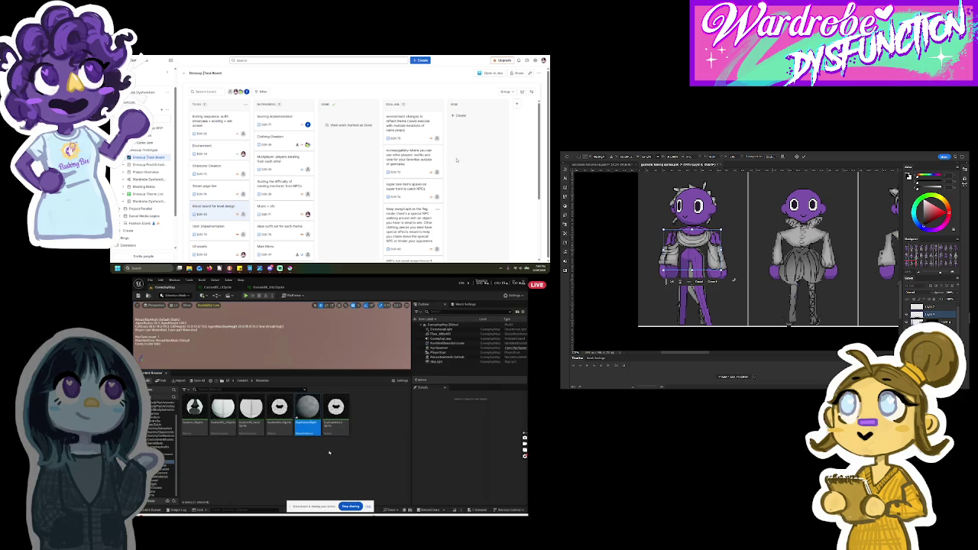
{"action": "left_click", "coordinate": [539, 269]}
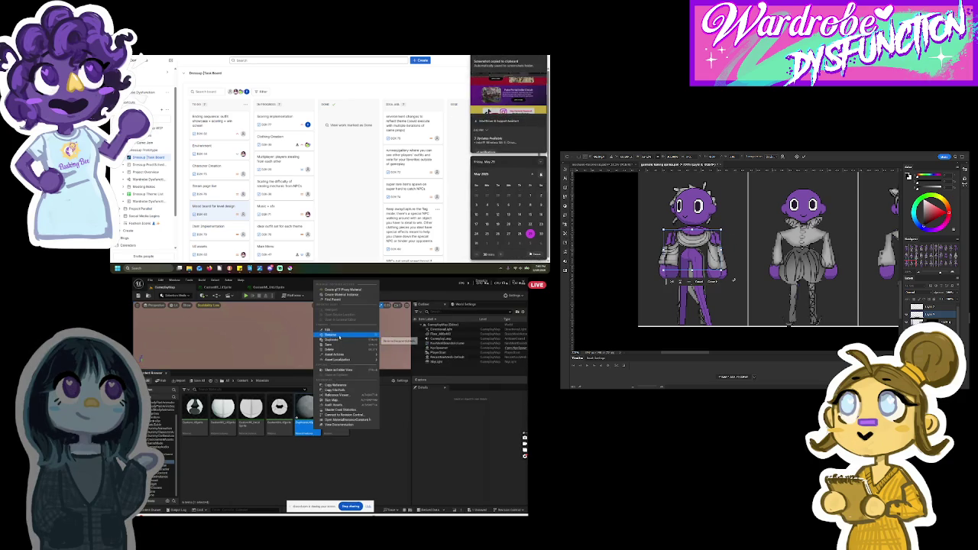
{"action": "key", "text": "Return"}
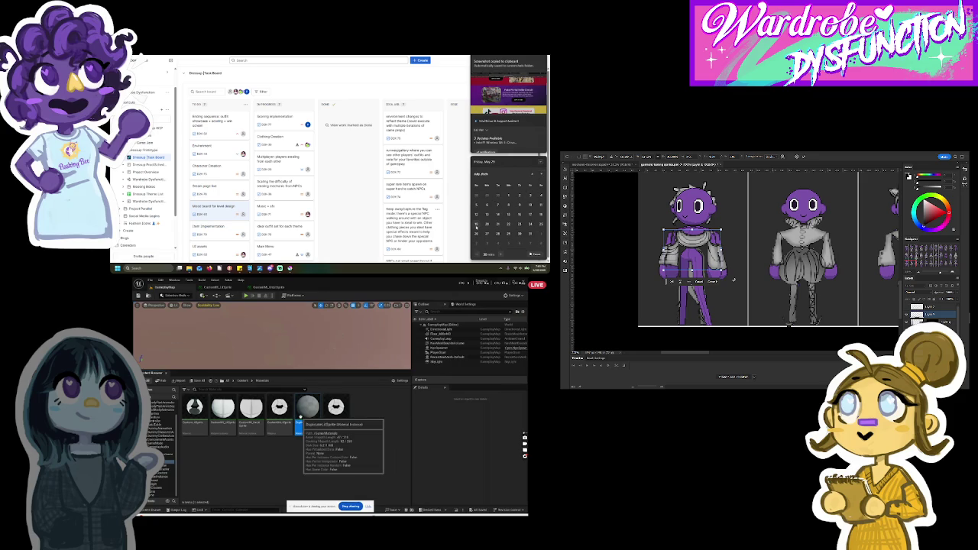
{"action": "left_click_drag", "start_coordinate": [274, 347], "coordinate": [315, 288]}
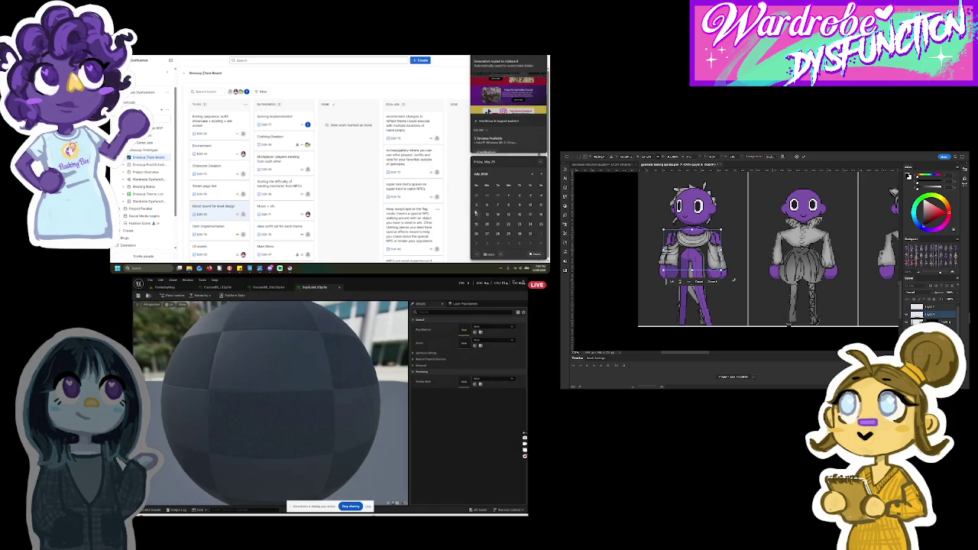
Step: Bring up the calendar and notifications panel, then switch to the Fake Portal Indie Circuit page
{"action": "key", "text": "super+n"}
{"action": "scroll", "coordinate": [507, 447], "scroll_direction": "down", "scroll_amount": 1}
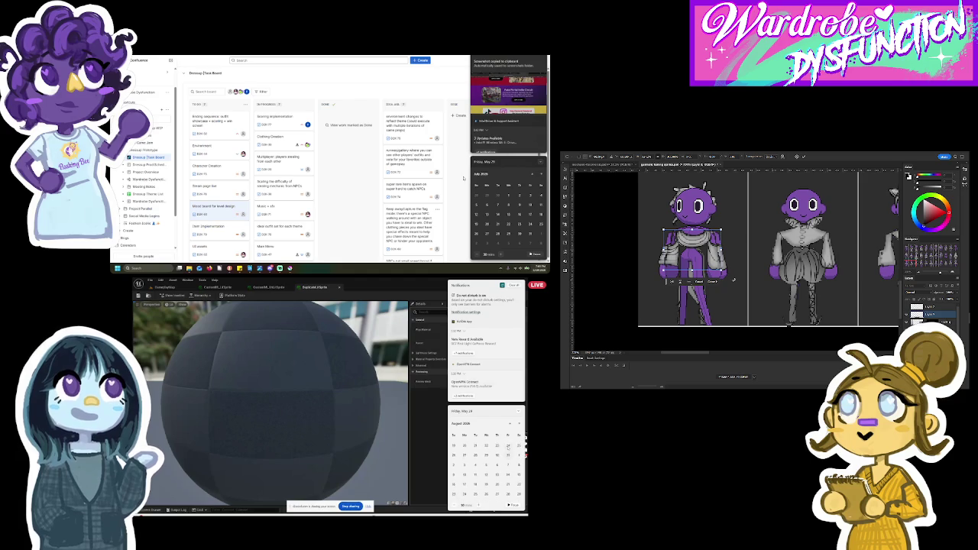
{"action": "scroll", "coordinate": [507, 464], "scroll_direction": "down", "scroll_amount": 1}
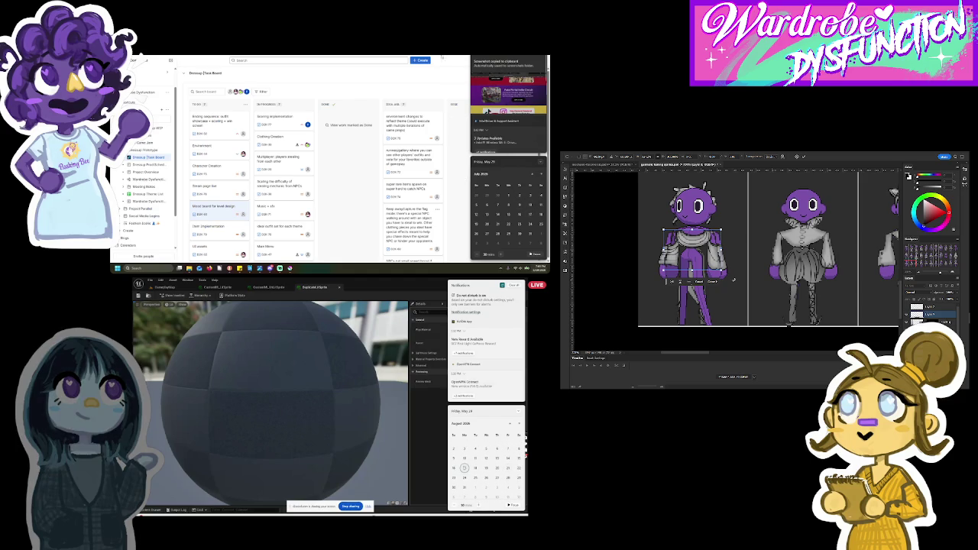
{"action": "left_click", "coordinate": [508, 91]}
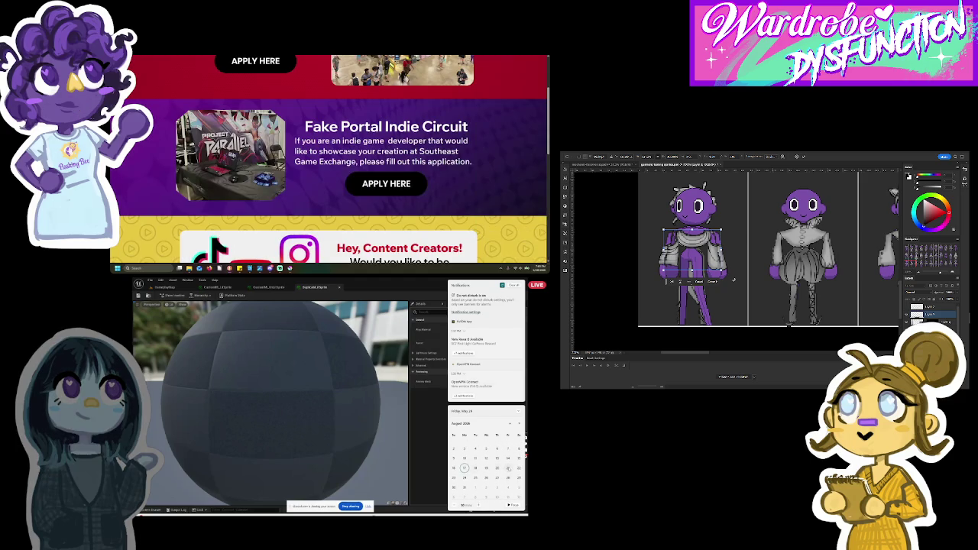
Step: Scroll up through the Fake Portal Indie Circuit and Vendors & Artists sections
{"action": "scroll", "coordinate": [324, 116], "scroll_direction": "up", "scroll_amount": 2}
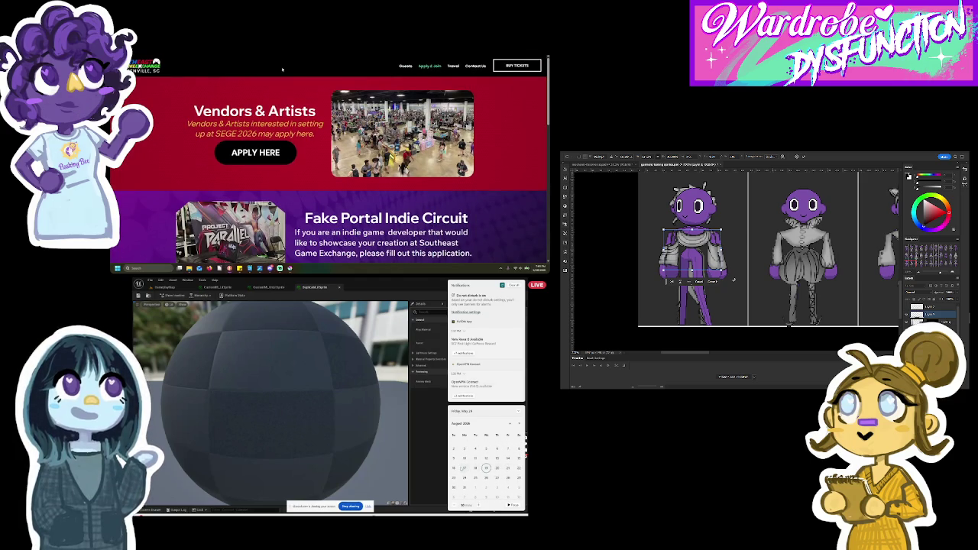
{"action": "scroll", "coordinate": [328, 169], "scroll_direction": "up", "scroll_amount": 3}
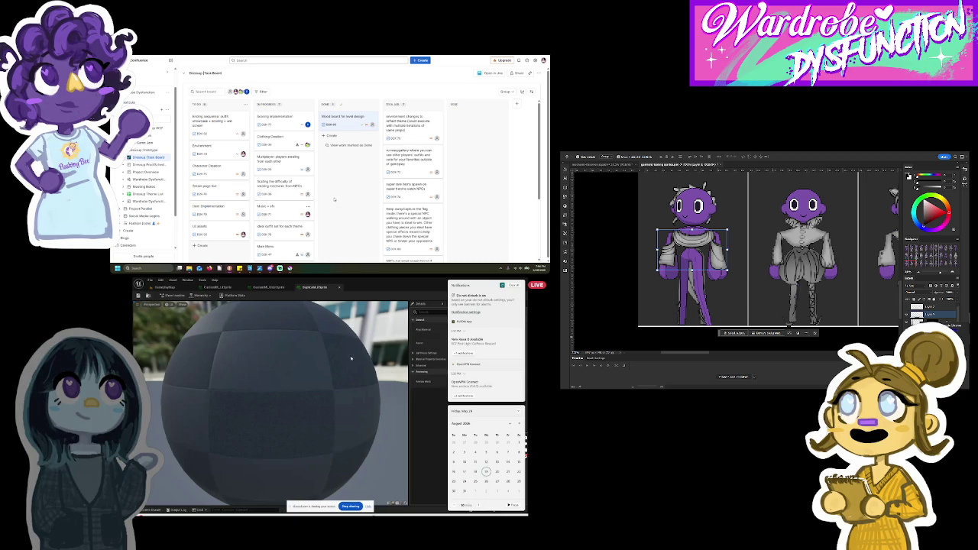
Step: Dismiss the calendar and notifications flyout
{"action": "left_click", "coordinate": [353, 356]}
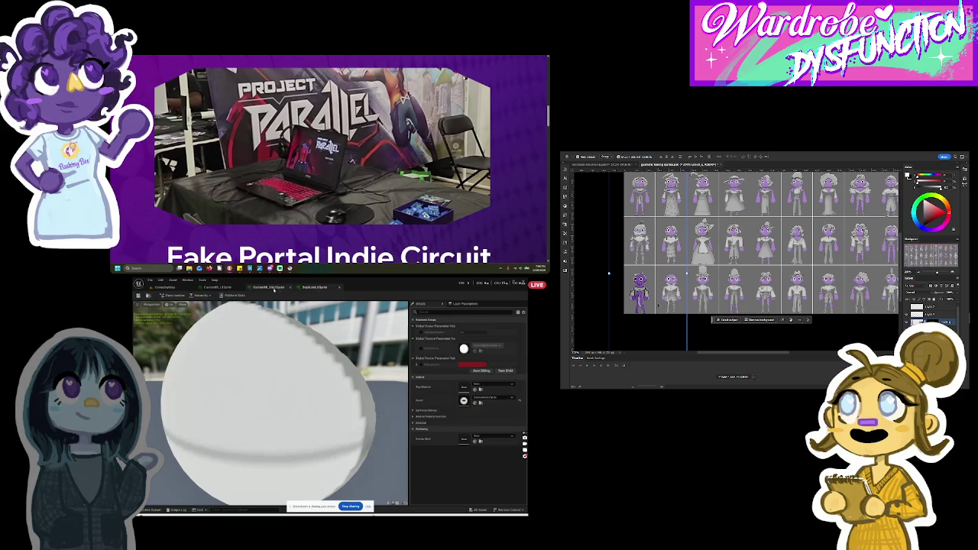
Step: Set the HighlightColor parameter in the duplicated material's HighlightEffect graph to pale pink
{"action": "left_click", "coordinate": [221, 288]}
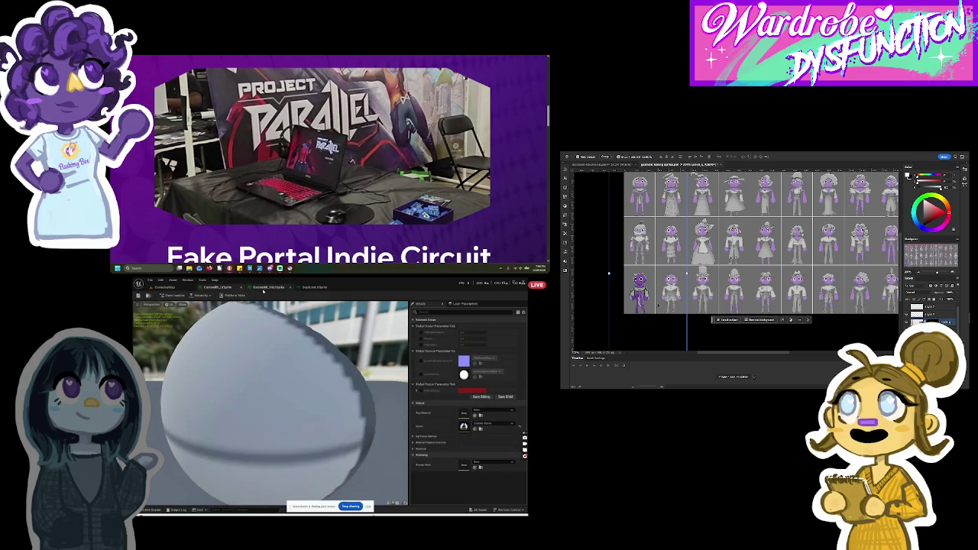
{"action": "left_click", "coordinate": [265, 288]}
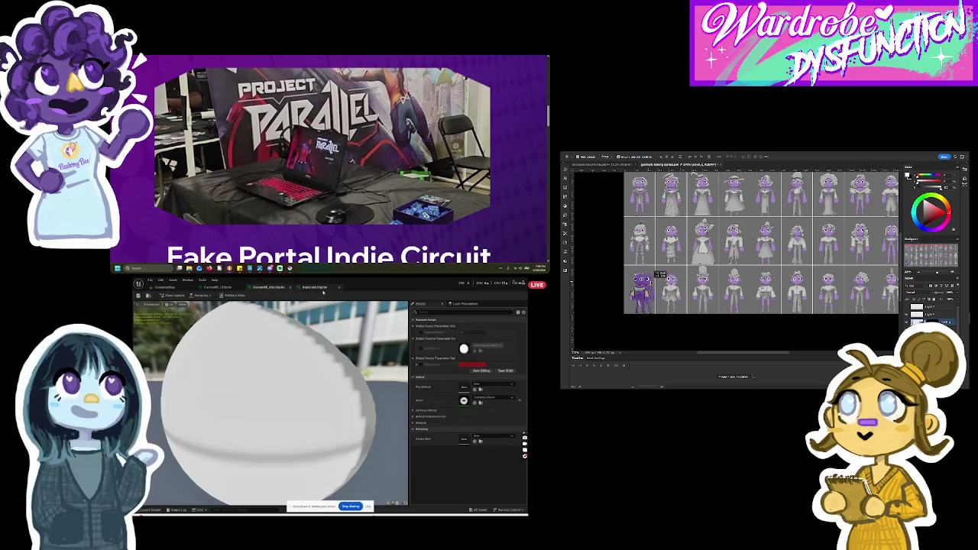
{"action": "key", "text": "ctrl+space"}
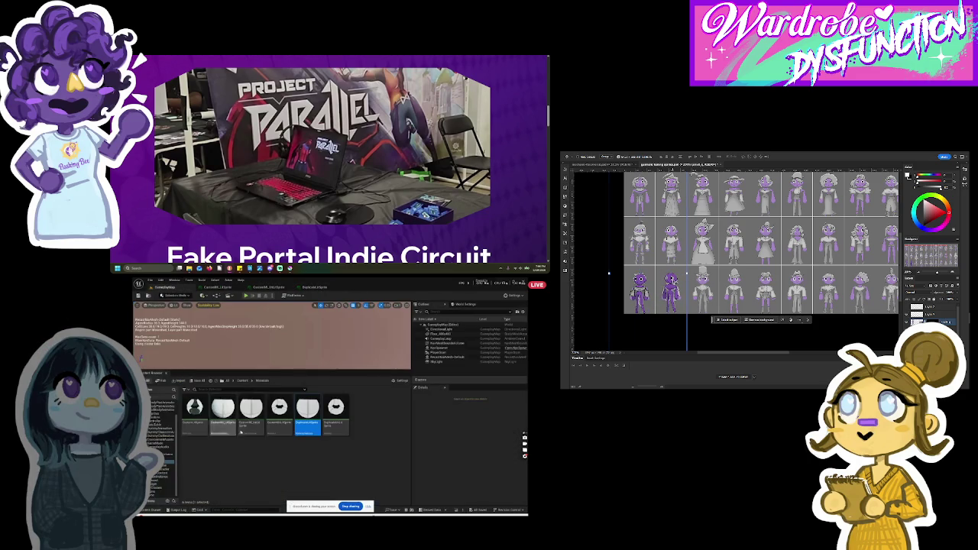
{"action": "double_click", "coordinate": [338, 428]}
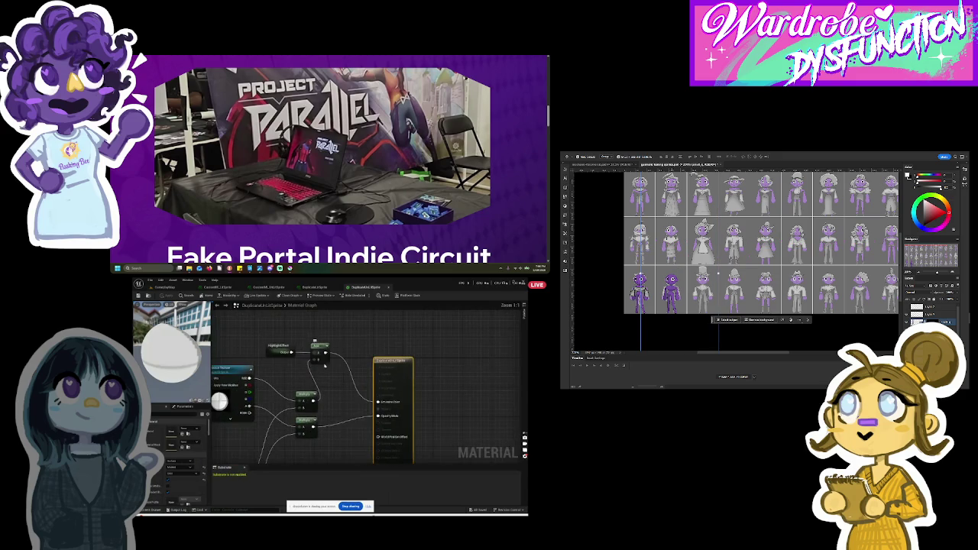
{"action": "double_click", "coordinate": [296, 350]}
{"action": "left_click", "coordinate": [341, 382]}
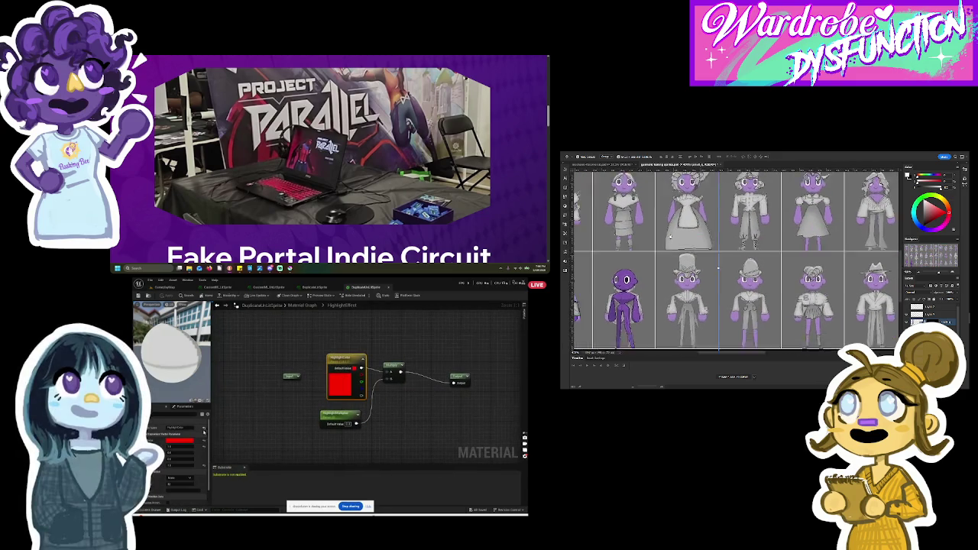
{"action": "double_click", "coordinate": [333, 386]}
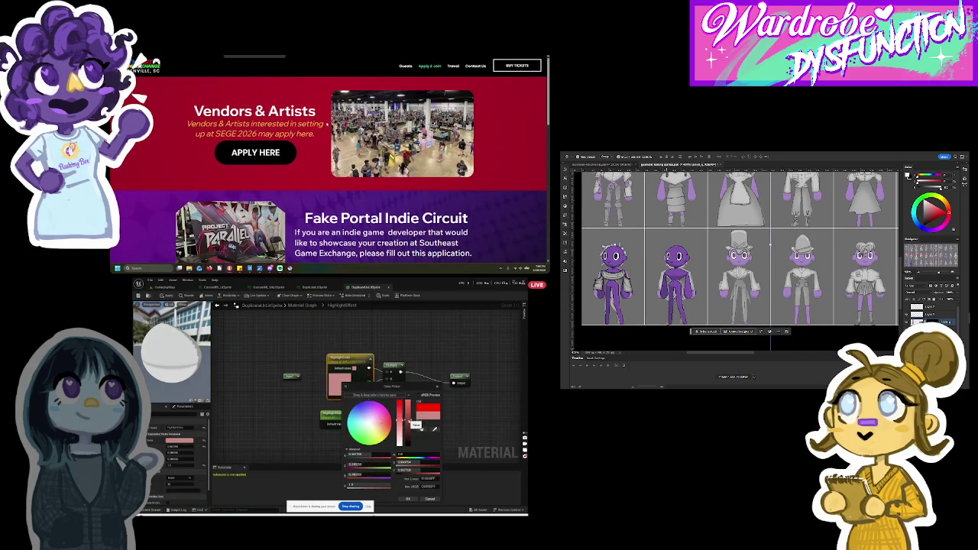
{"action": "key", "text": "Return"}
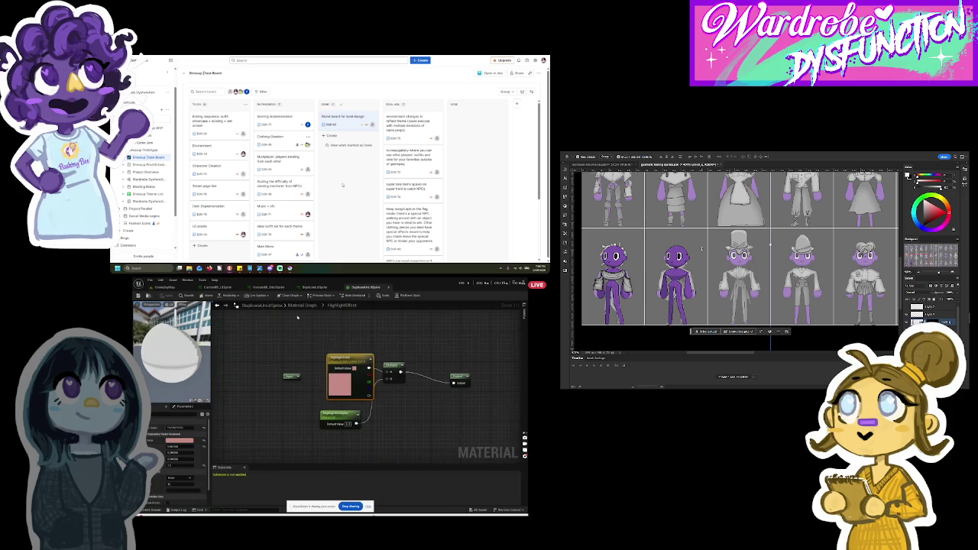
Step: Playtest the level in an enlarged game view, stop it, and close the task details
{"action": "left_click", "coordinate": [221, 128]}
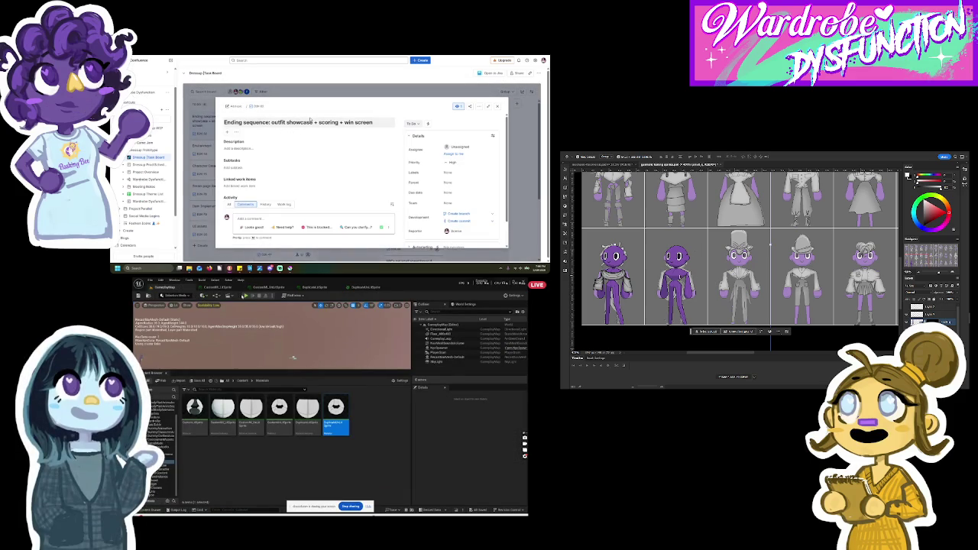
{"action": "left_click", "coordinate": [246, 295]}
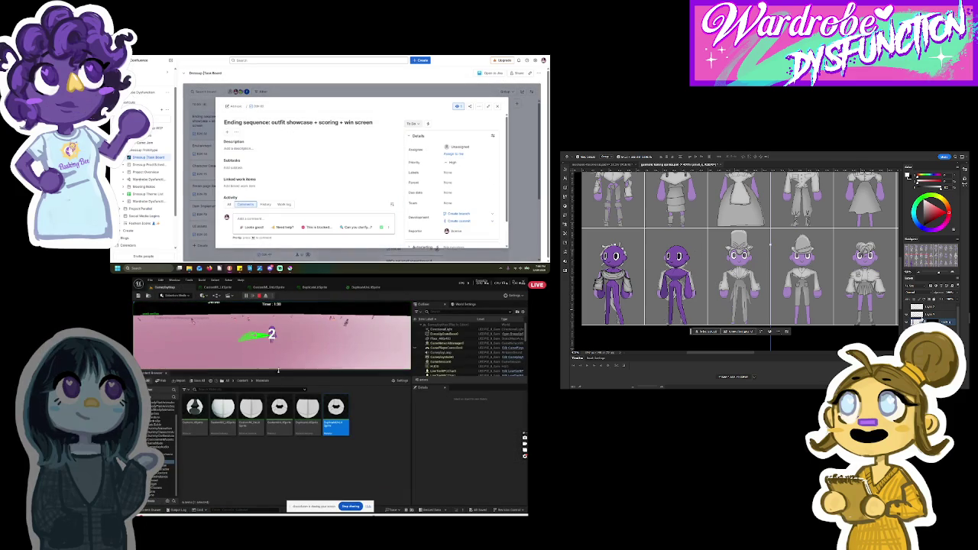
{"action": "left_click_drag", "start_coordinate": [278, 370], "coordinate": [271, 463]}
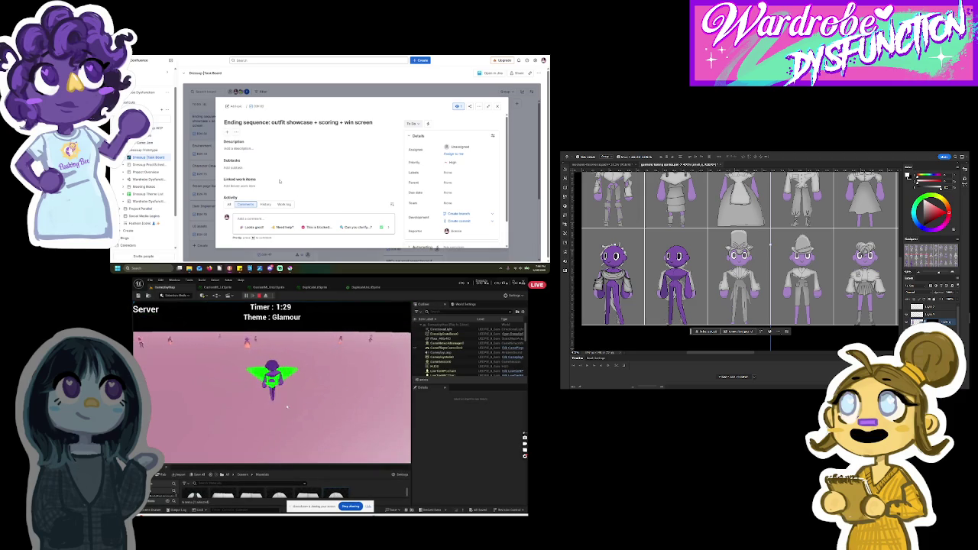
{"action": "key", "text": "Escape"}
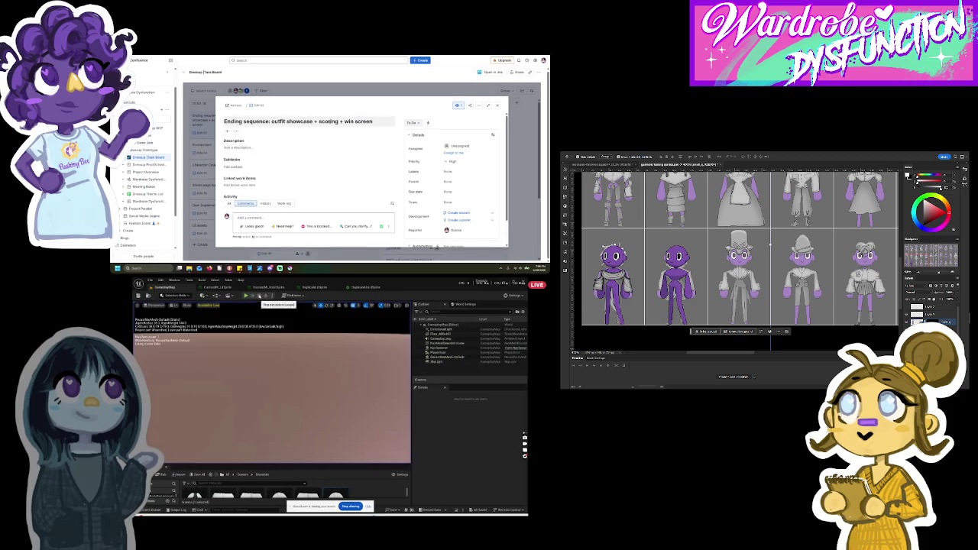
{"action": "left_click", "coordinate": [499, 108]}
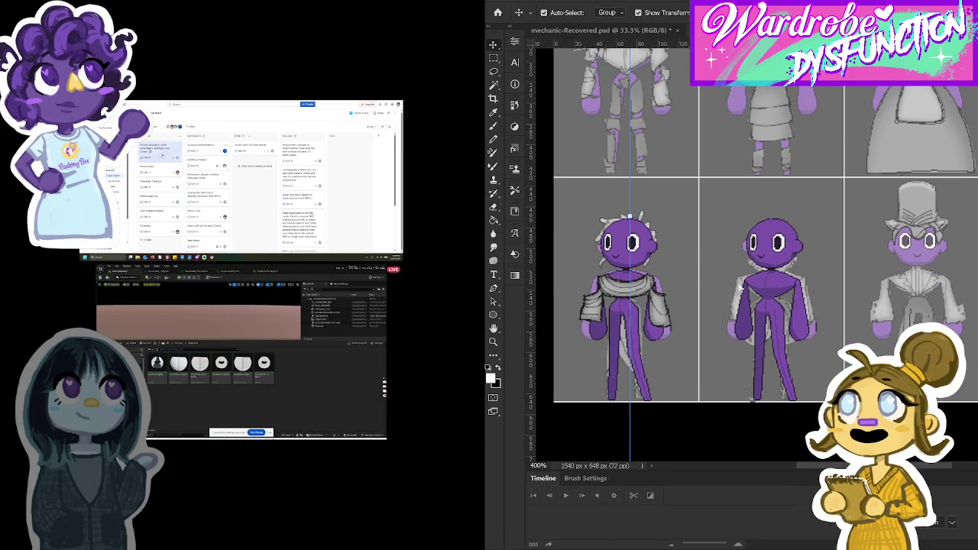
Step: Narrow the grey cape to about 85 px wide with Free Transform and commit it
{"action": "left_click_drag", "start_coordinate": [706, 270], "coordinate": [905, 283]}
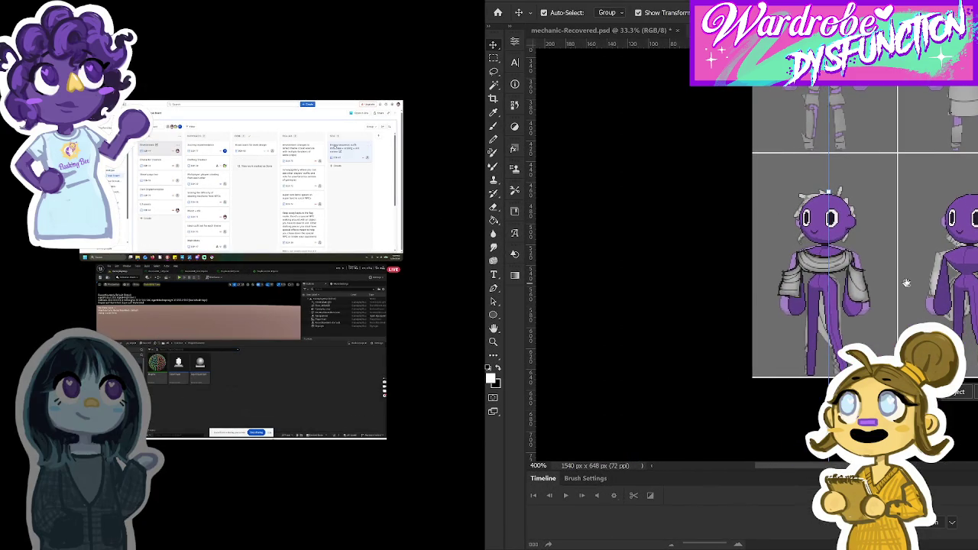
{"action": "scroll", "coordinate": [871, 317], "scroll_direction": "up", "scroll_amount": 3}
{"action": "mouse_move", "coordinate": [862, 325]}
{"action": "left_mouse_down"}
{"action": "mouse_move", "coordinate": [915, 256]}
{"action": "mouse_move", "coordinate": [902, 267]}
{"action": "mouse_move", "coordinate": [908, 275]}
{"action": "left_mouse_up"}
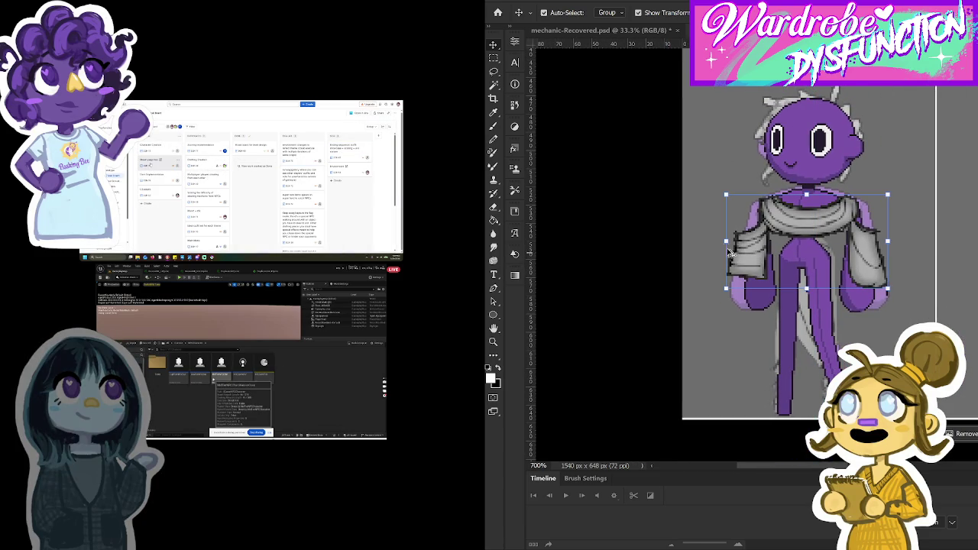
{"action": "left_click_drag", "start_coordinate": [726, 242], "coordinate": [742, 240]}
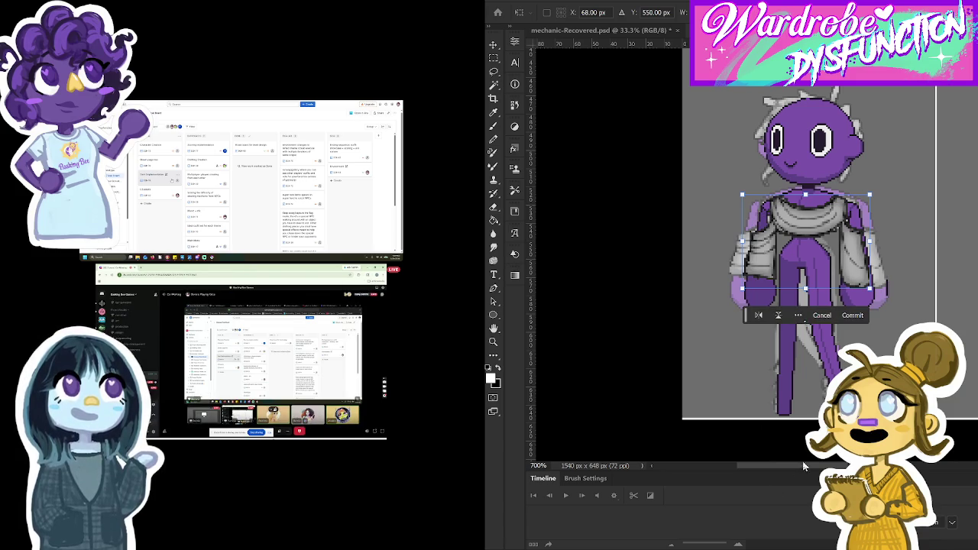
{"action": "key", "text": "Return"}
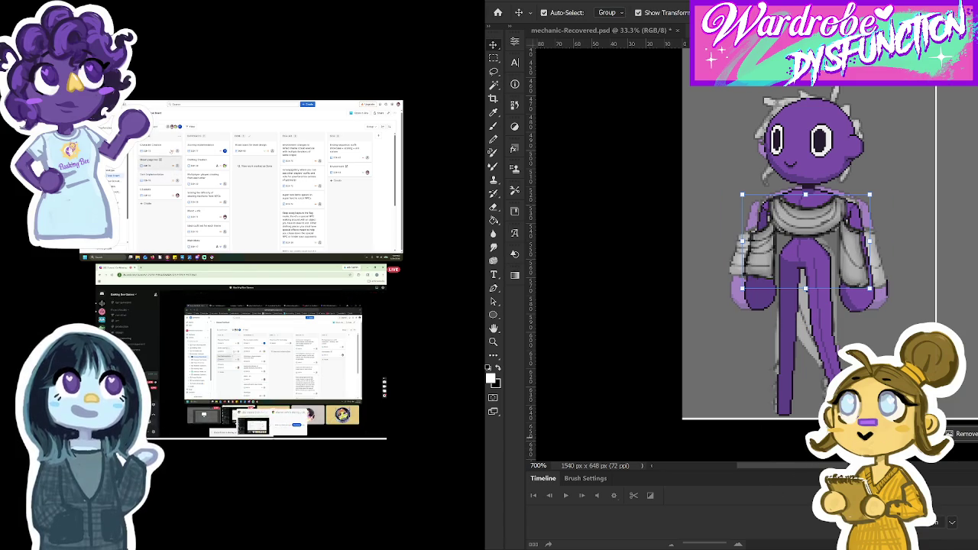
Step: Compare the cape before and after resizing, keep the narrower version, and shift it 3 px right
{"action": "key", "text": "ctrl+z"}
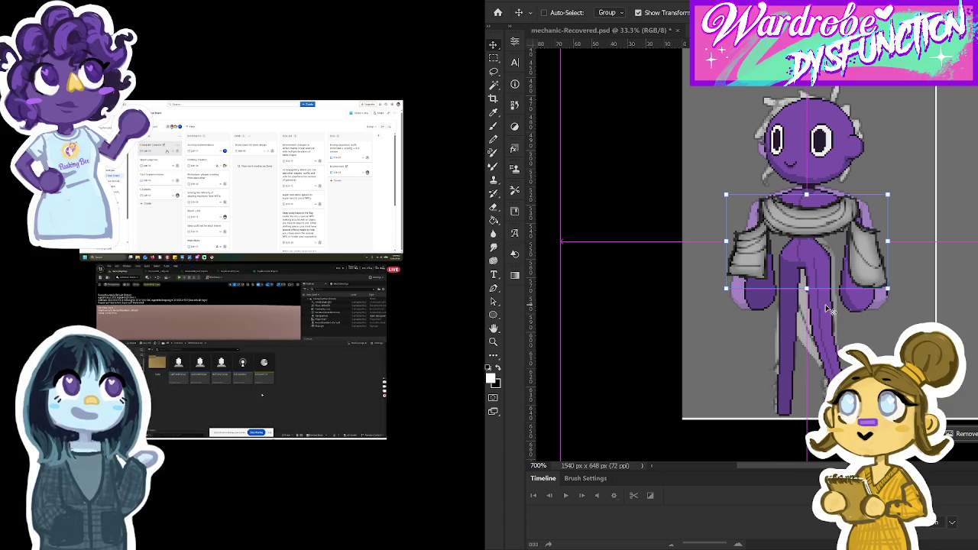
{"action": "key", "text": "ctrl+shift+z"}
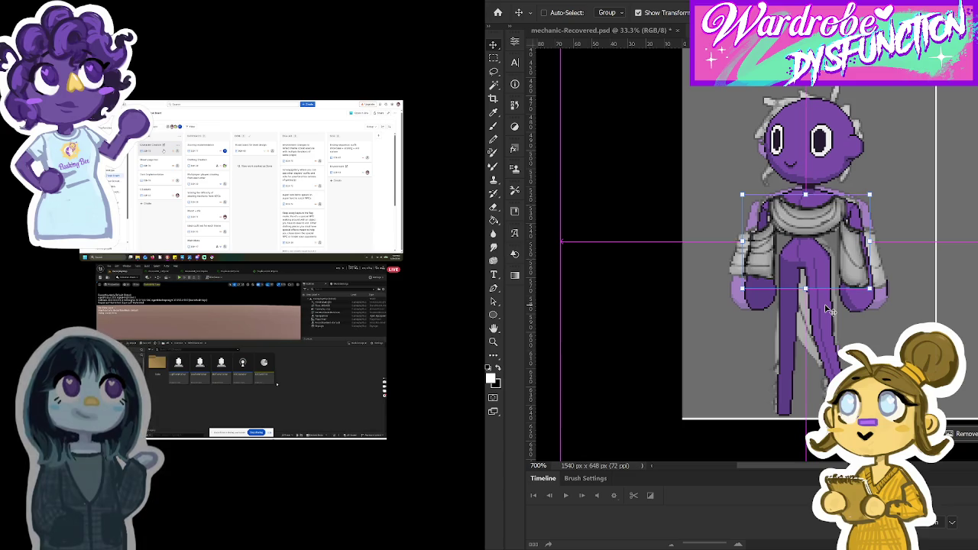
{"action": "key", "text": "ctrl+z"}
{"action": "key", "text": "ctrl+shift+z"}
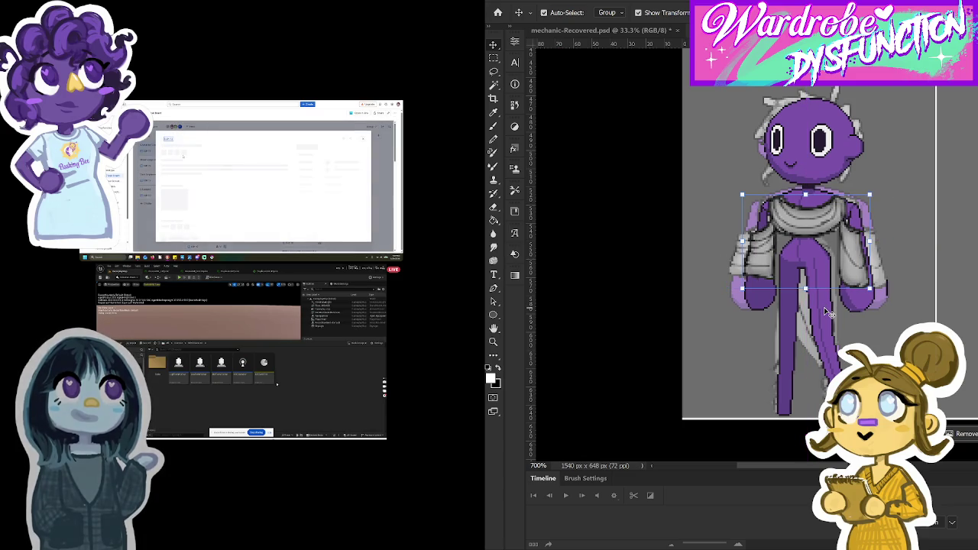
{"action": "key", "text": "ctrl+z"}
{"action": "key", "text": "ctrl+shift+z"}
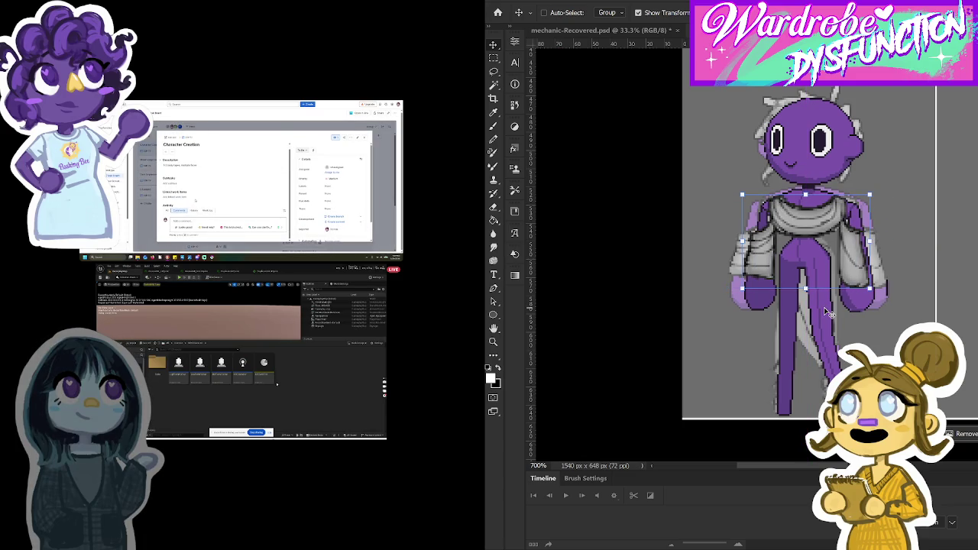
{"action": "mouse_move", "coordinate": [849, 263]}
{"action": "left_mouse_down"}
{"action": "mouse_move", "coordinate": [862, 262]}
{"action": "mouse_move", "coordinate": [876, 284]}
{"action": "mouse_move", "coordinate": [856, 260]}
{"action": "left_mouse_up"}
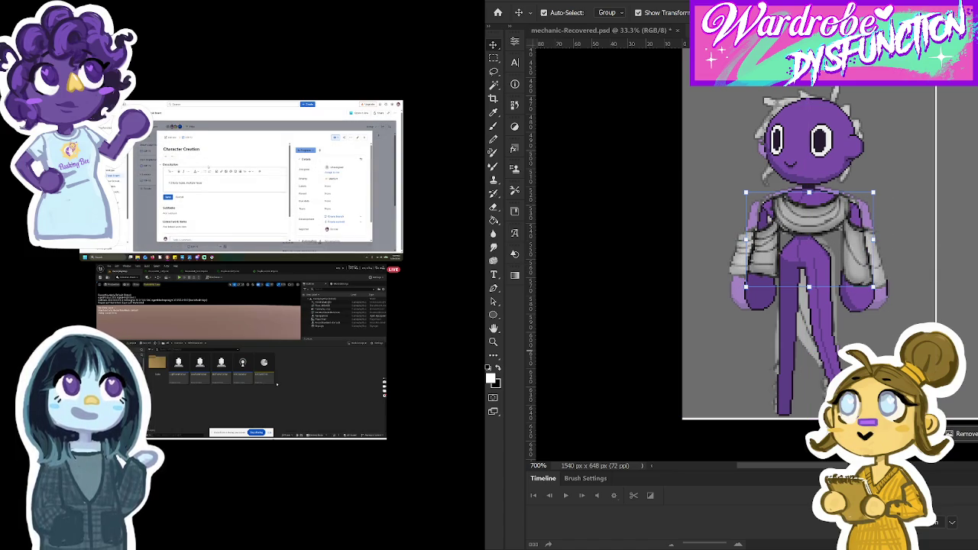
{"action": "left_click_drag", "start_coordinate": [856, 260], "coordinate": [856, 259]}
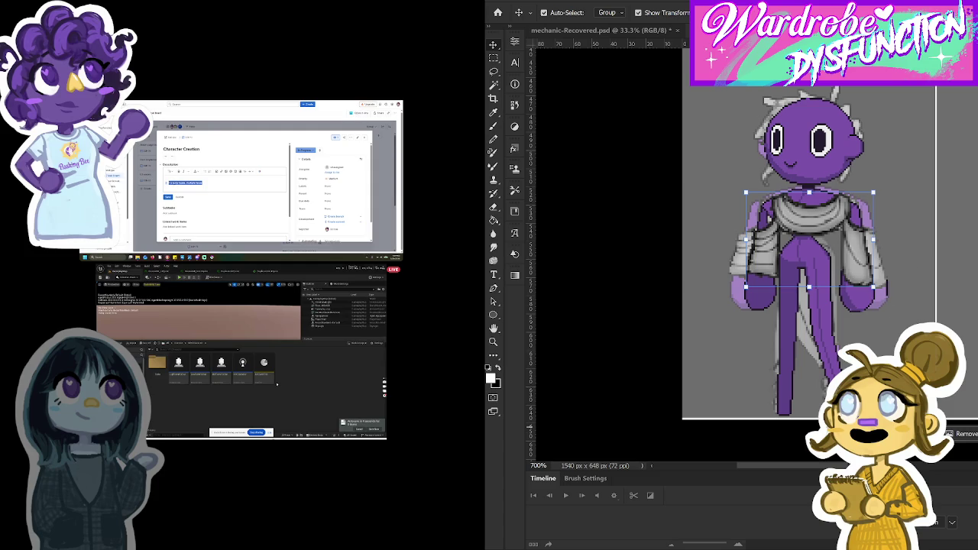
Step: Add vertical guides through and beside the character, then select the cape layer
{"action": "left_click_drag", "start_coordinate": [531, 93], "coordinate": [559, 93]}
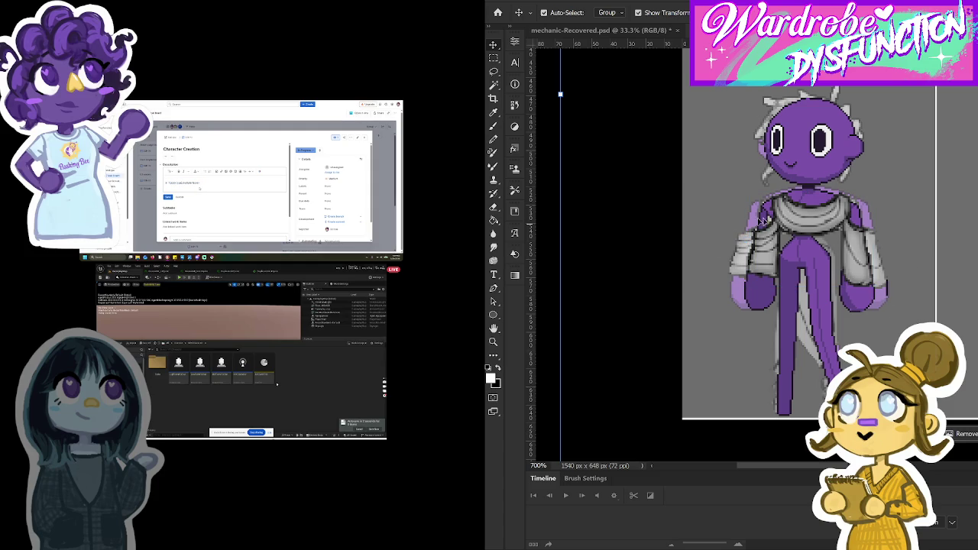
{"action": "mouse_move", "coordinate": [831, 306]}
{"action": "left_mouse_down"}
{"action": "mouse_move", "coordinate": [832, 328]}
{"action": "mouse_move", "coordinate": [832, 291]}
{"action": "mouse_move", "coordinate": [830, 319]}
{"action": "left_mouse_up"}
{"action": "mouse_move", "coordinate": [530, 421]}
{"action": "left_mouse_down"}
{"action": "mouse_move", "coordinate": [560, 421]}
{"action": "mouse_move", "coordinate": [530, 421]}
{"action": "left_mouse_up"}
{"action": "left_click", "coordinate": [873, 223]}
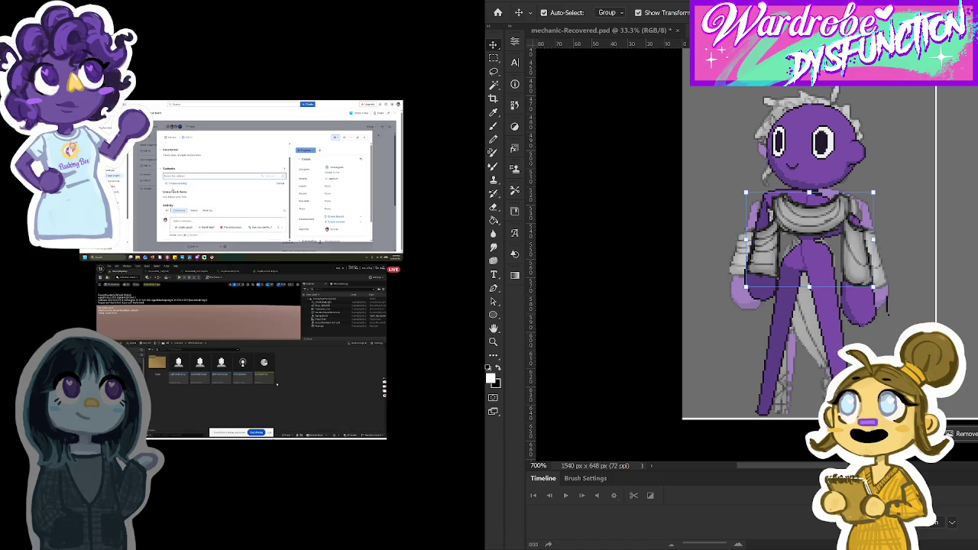
{"action": "left_click", "coordinate": [518, 2]}
Step: Skew the cape's right side down about 11.6° and nudge it one art pixel lower
{"action": "mouse_move", "coordinate": [565, 223]}
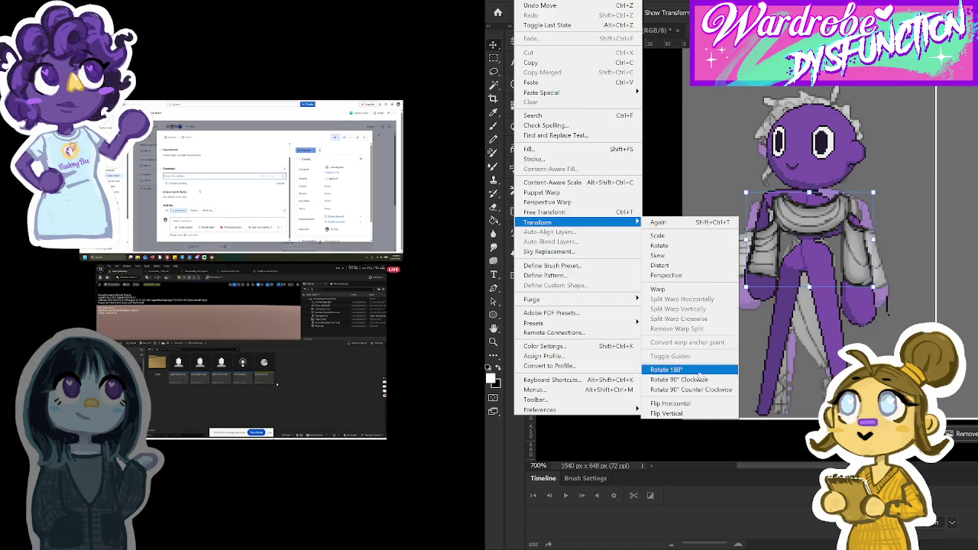
{"action": "left_click", "coordinate": [677, 255]}
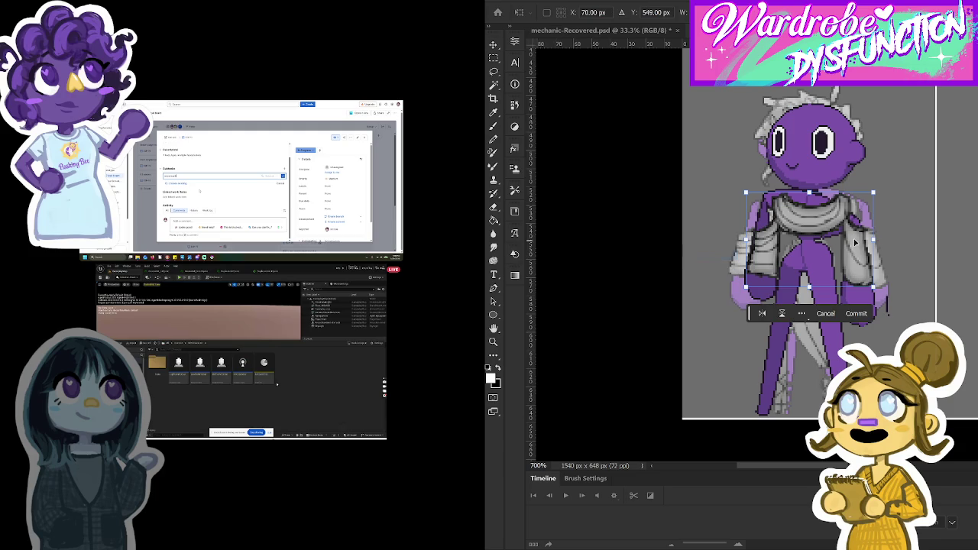
{"action": "mouse_move", "coordinate": [873, 241]}
{"action": "left_mouse_down"}
{"action": "mouse_move", "coordinate": [872, 269]}
{"action": "mouse_move", "coordinate": [856, 265]}
{"action": "left_mouse_up"}
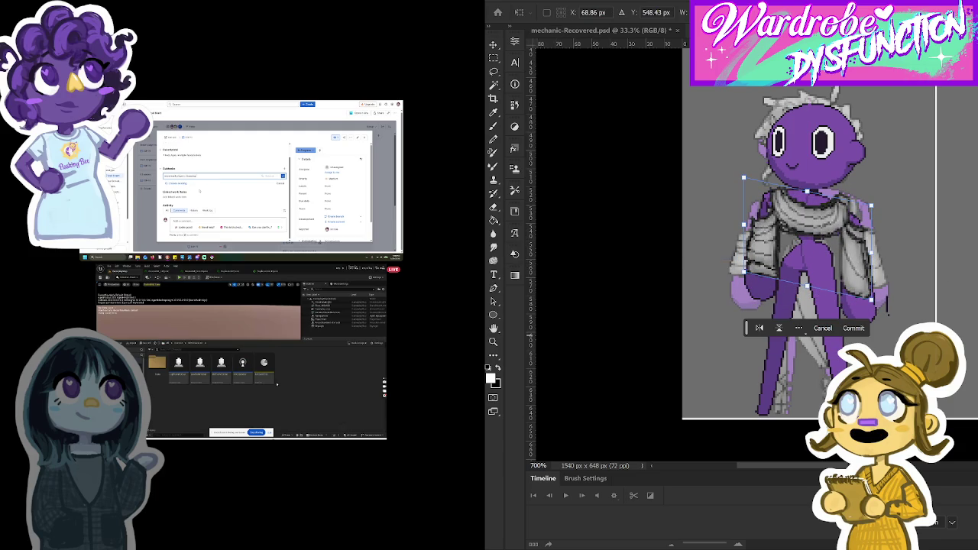
{"action": "key", "text": "Return"}
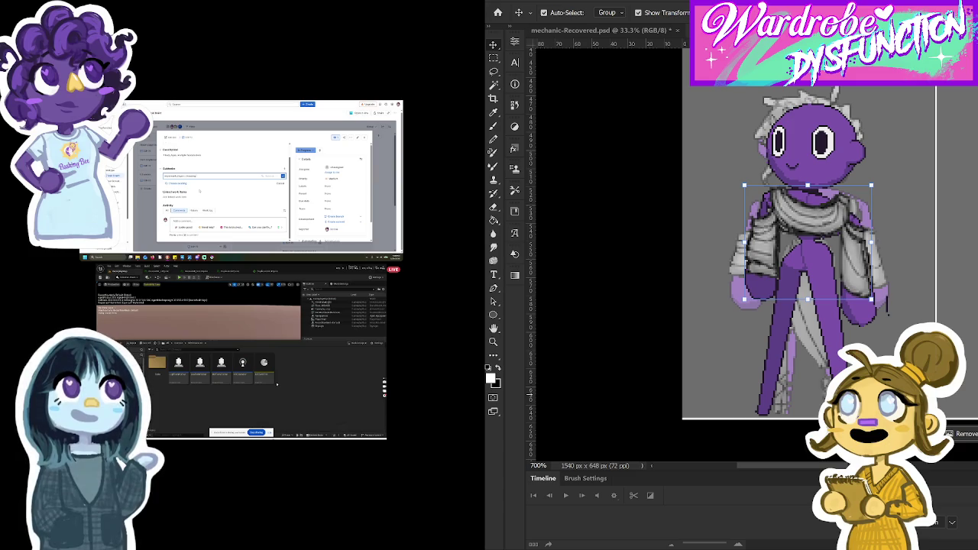
{"action": "key", "text": "Down"}
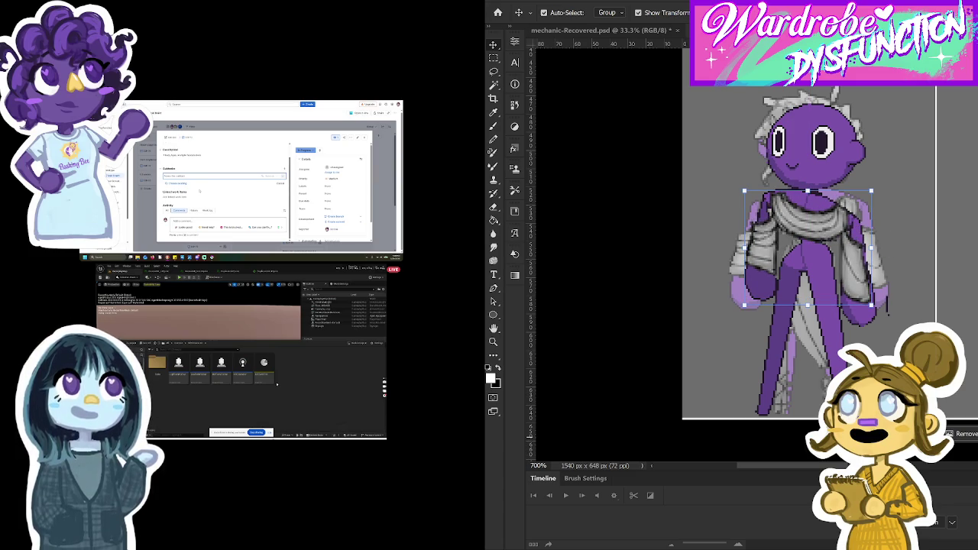
{"action": "left_click", "coordinate": [364, 137]}
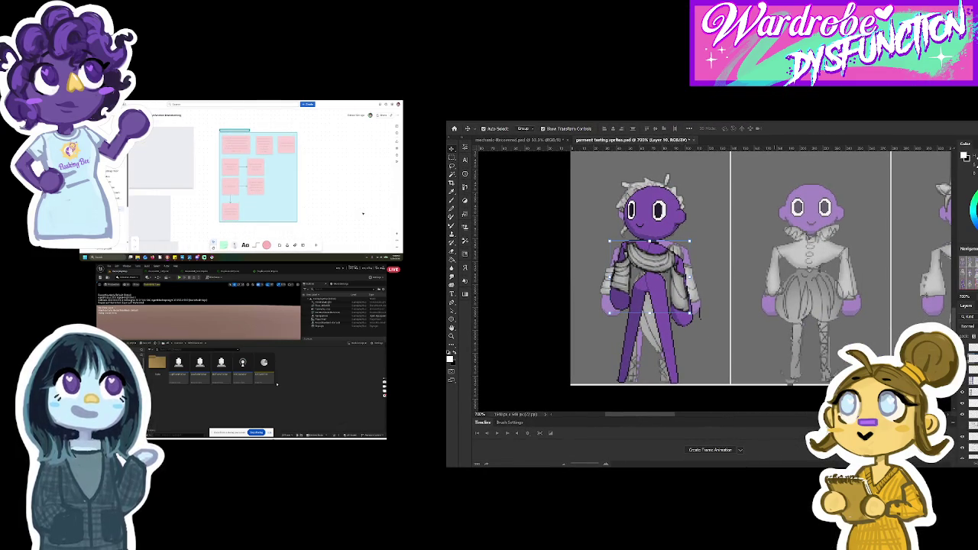
Step: Hide the middle sprite's grey outfit while keeping the left sprite's garment visible
{"action": "scroll", "coordinate": [366, 213], "scroll_direction": "down", "scroll_amount": 3}
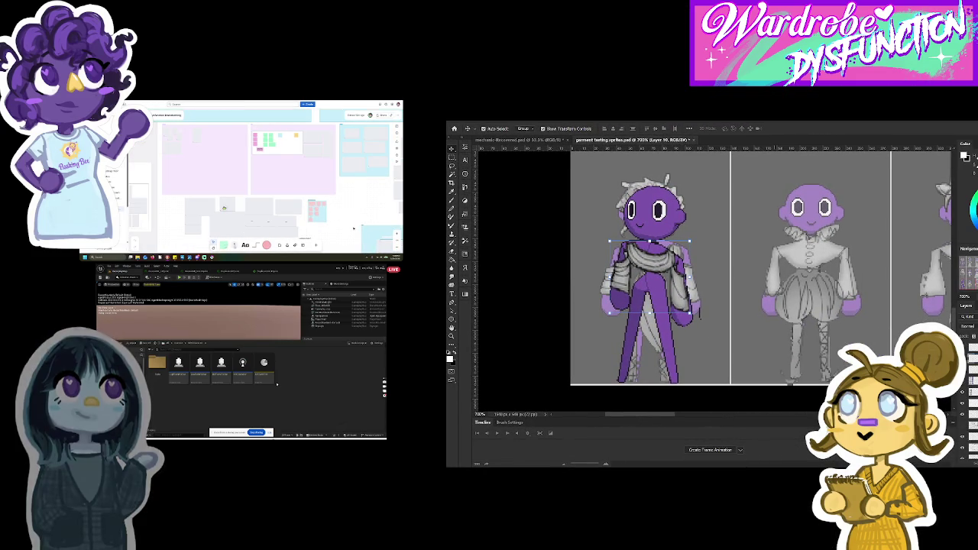
{"action": "mouse_move", "coordinate": [355, 227]}
{"action": "left_mouse_down"}
{"action": "mouse_move", "coordinate": [249, 168]}
{"action": "mouse_move", "coordinate": [195, 122]}
{"action": "mouse_move", "coordinate": [132, 136]}
{"action": "left_mouse_up"}
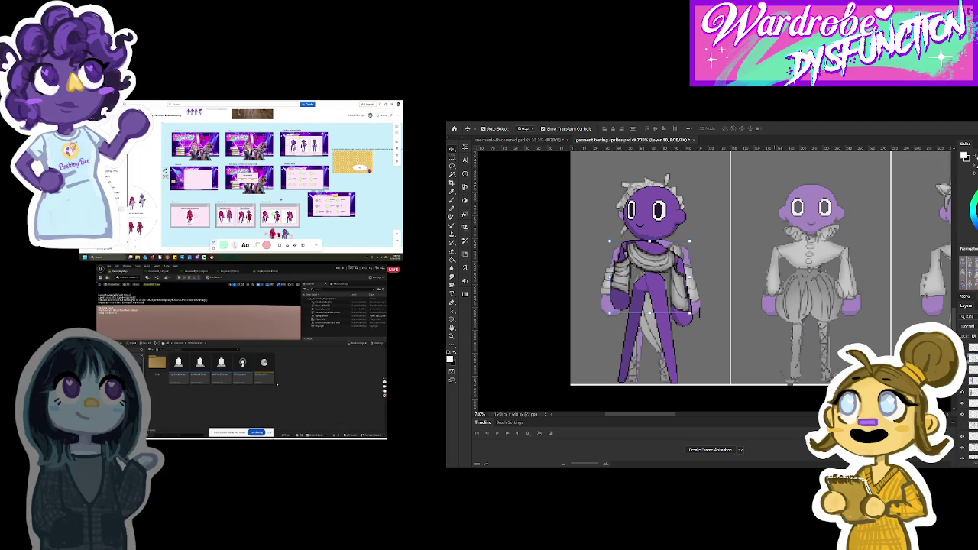
{"action": "key", "text": "Delete"}
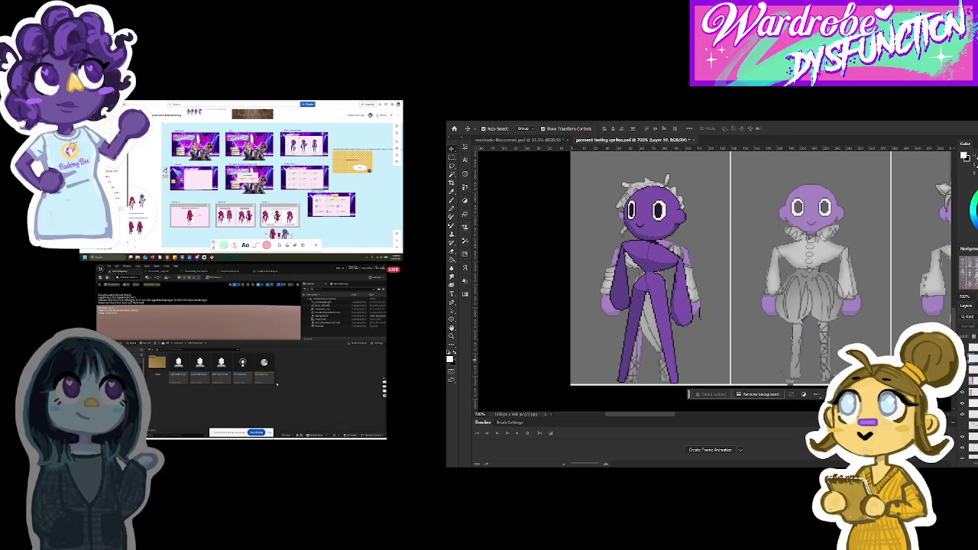
{"action": "key", "text": "ctrl+z"}
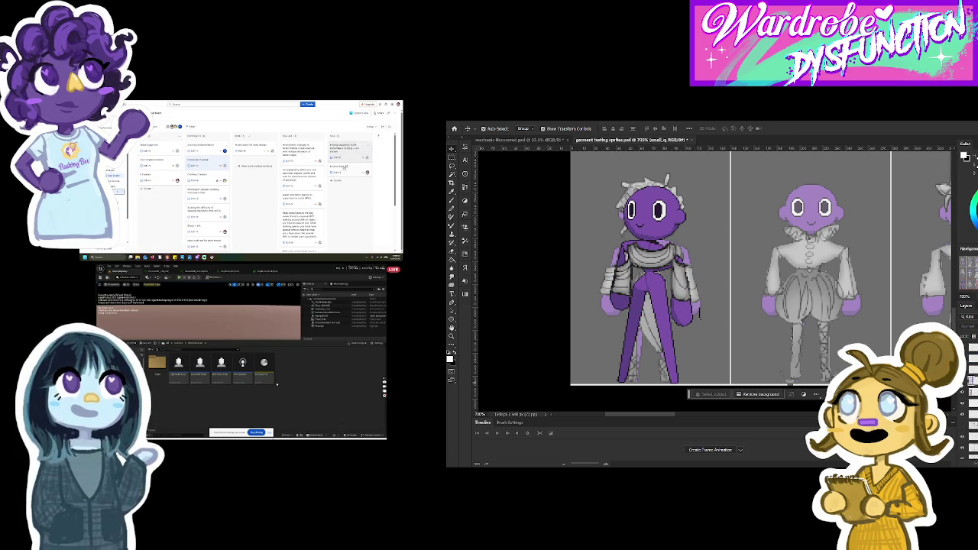
{"action": "key", "text": "Delete"}
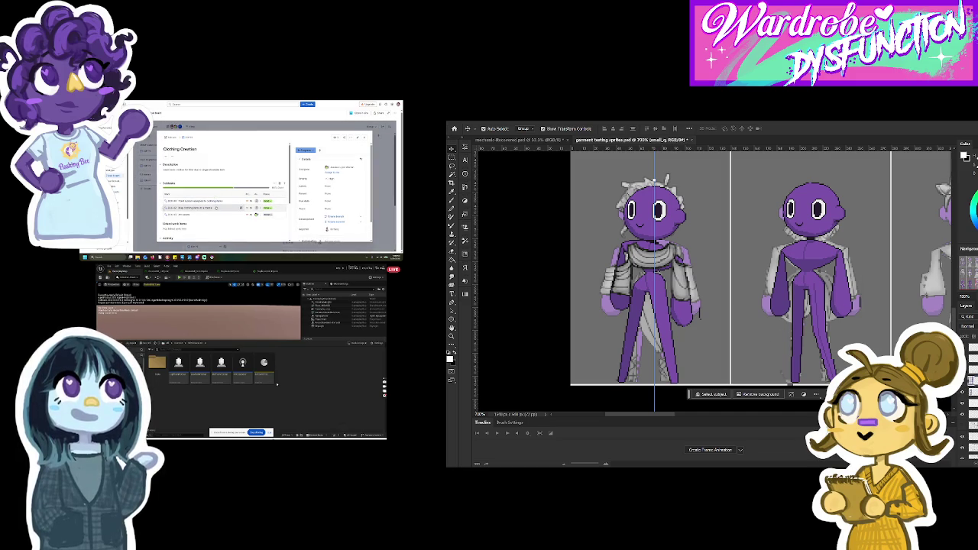
Step: Shift the sprite art into place and nudge the left sprite's cape slightly up and left
{"action": "mouse_move", "coordinate": [667, 284]}
{"action": "left_mouse_down"}
{"action": "mouse_move", "coordinate": [670, 325]}
{"action": "mouse_move", "coordinate": [682, 262]}
{"action": "mouse_move", "coordinate": [672, 306]}
{"action": "mouse_move", "coordinate": [678, 344]}
{"action": "mouse_move", "coordinate": [666, 328]}
{"action": "mouse_move", "coordinate": [666, 229]}
{"action": "mouse_move", "coordinate": [669, 250]}
{"action": "left_mouse_up"}
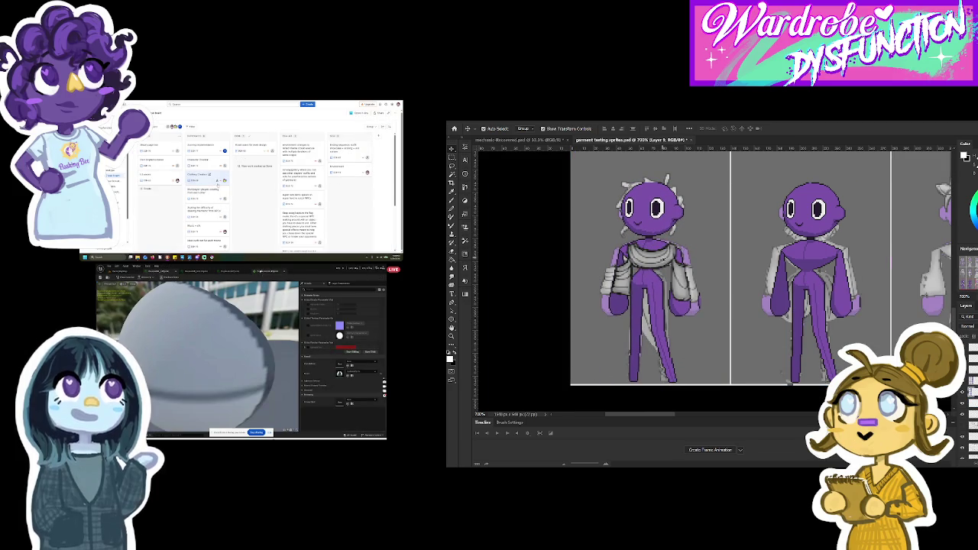
{"action": "left_click", "coordinate": [215, 190]}
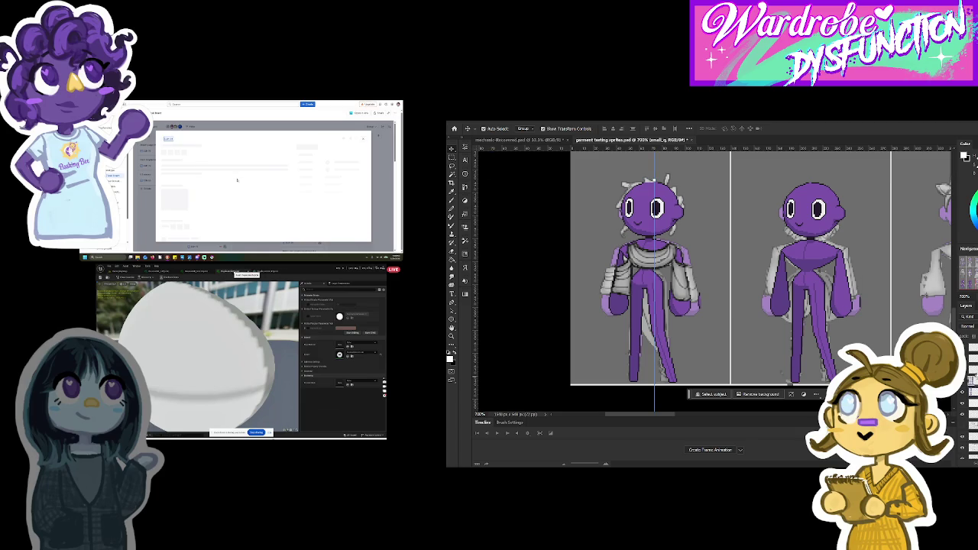
{"action": "left_click", "coordinate": [681, 284]}
{"action": "left_click_drag", "start_coordinate": [681, 285], "coordinate": [679, 283]}
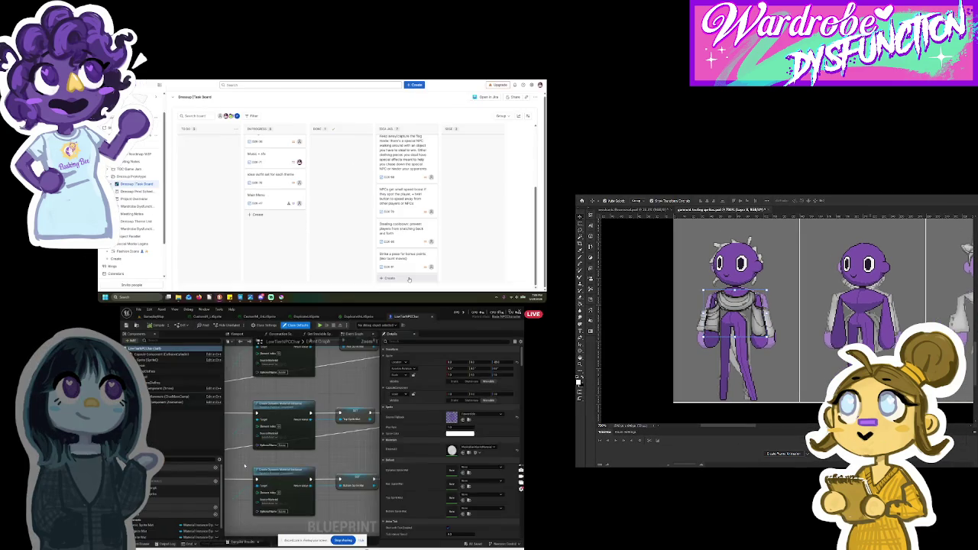
Step: Set the Create Dynamic Material Instance node's Source Material to the duplicated sprite material instance
{"action": "scroll", "coordinate": [384, 392], "scroll_direction": "up", "scroll_amount": 8}
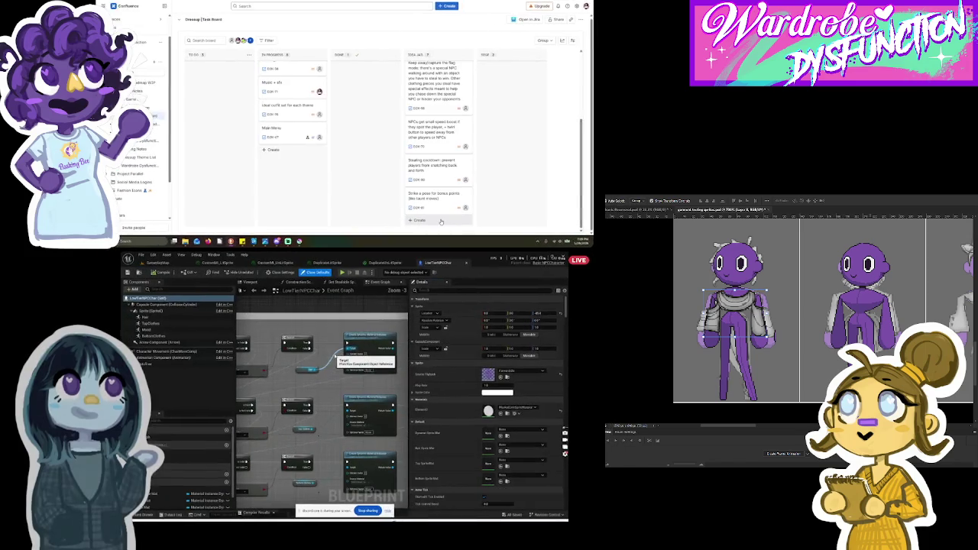
{"action": "scroll", "coordinate": [372, 377], "scroll_direction": "up", "scroll_amount": 2}
{"action": "left_click", "coordinate": [320, 364]}
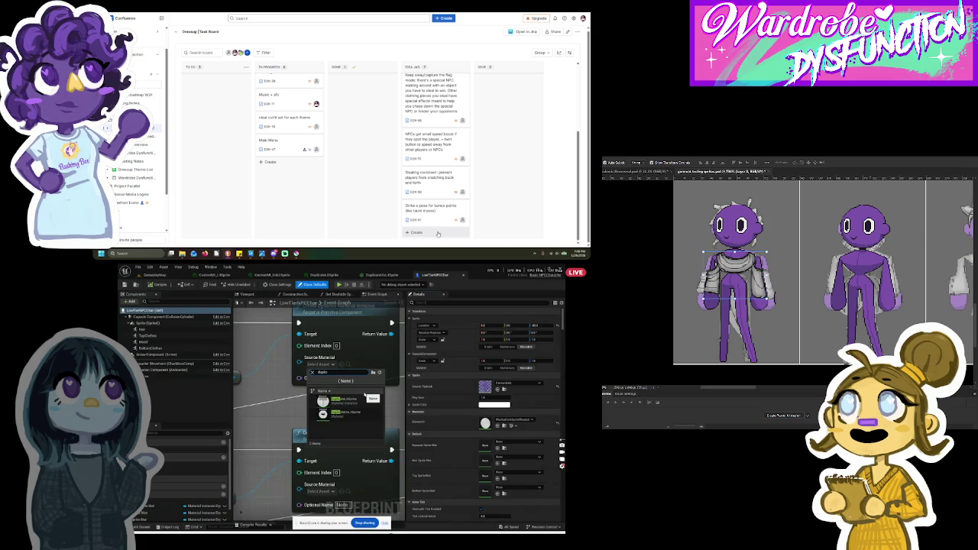
{"action": "scroll", "coordinate": [331, 174], "scroll_direction": "up", "scroll_amount": 3}
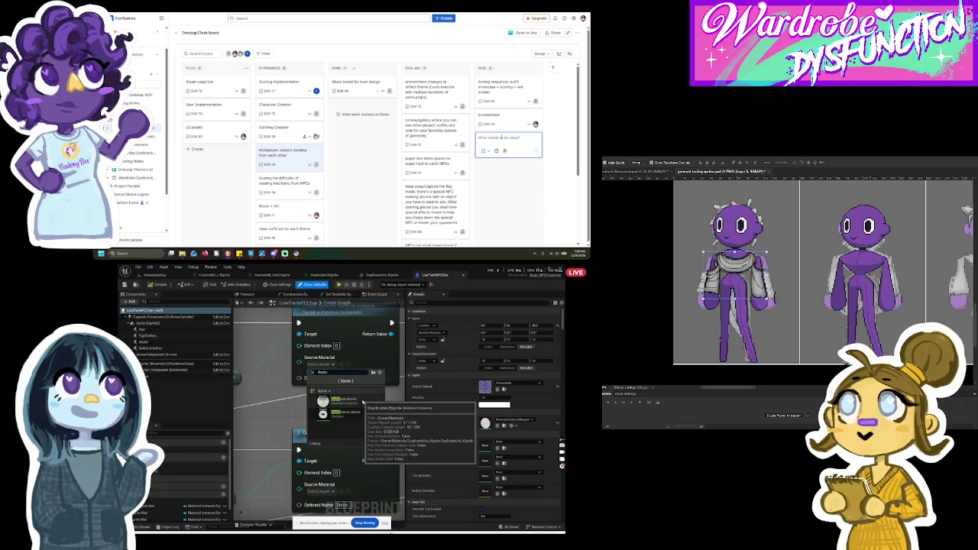
{"action": "left_click", "coordinate": [352, 401]}
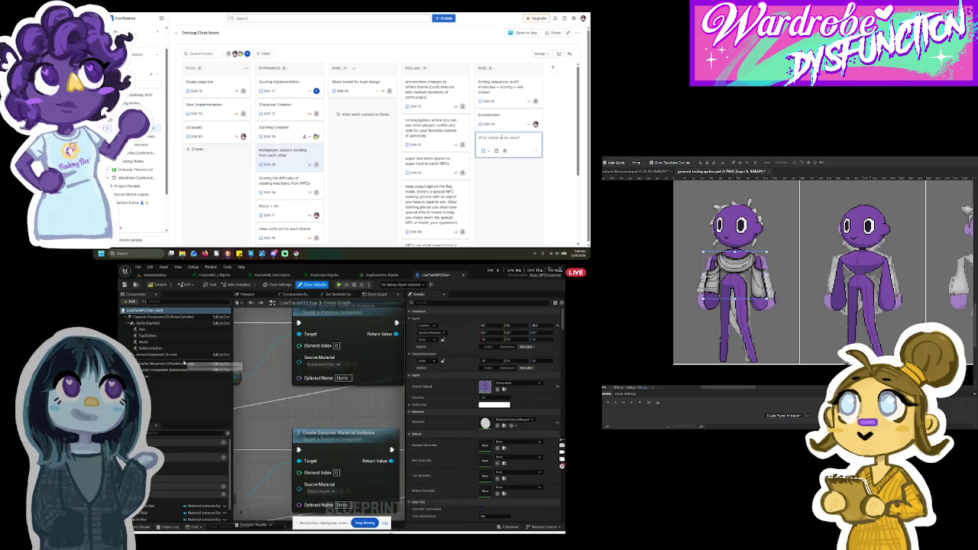
{"action": "left_click", "coordinate": [157, 349]}
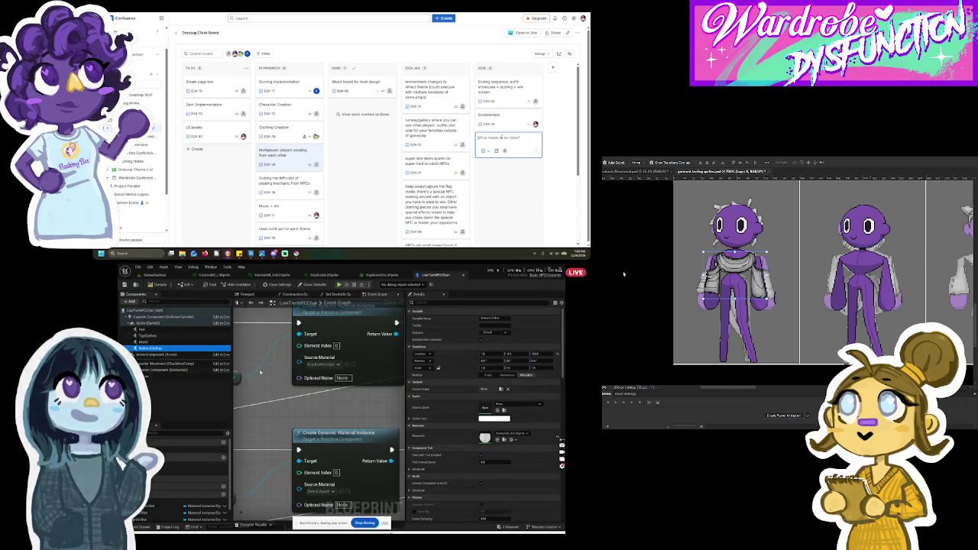
{"action": "left_click", "coordinate": [512, 126]}
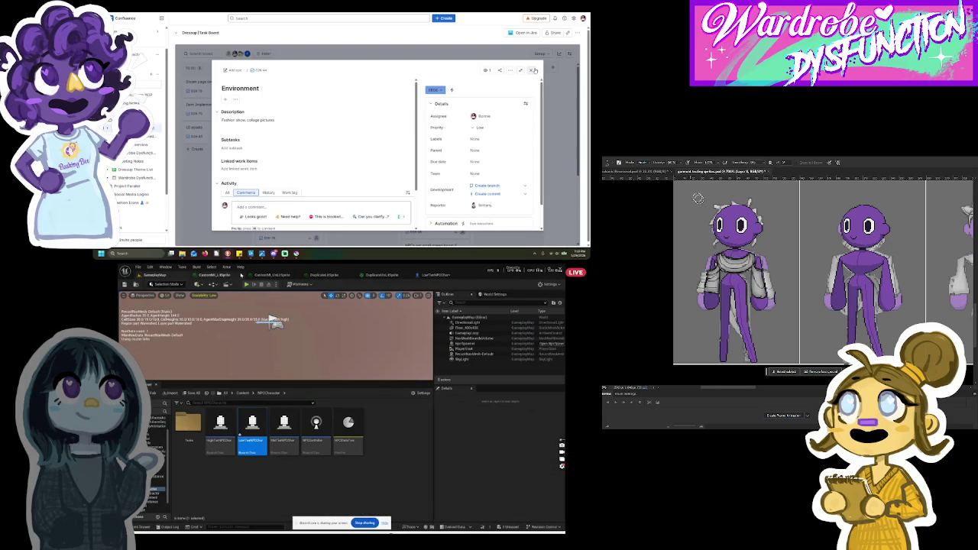
Step: Flip through the DuplicateLitSprite and DuplicateUnLitSprite material editors, back to the LowTierNPCChar event graph
{"action": "left_click", "coordinate": [222, 275]}
{"action": "left_click", "coordinate": [271, 275]}
{"action": "left_click", "coordinate": [324, 275]}
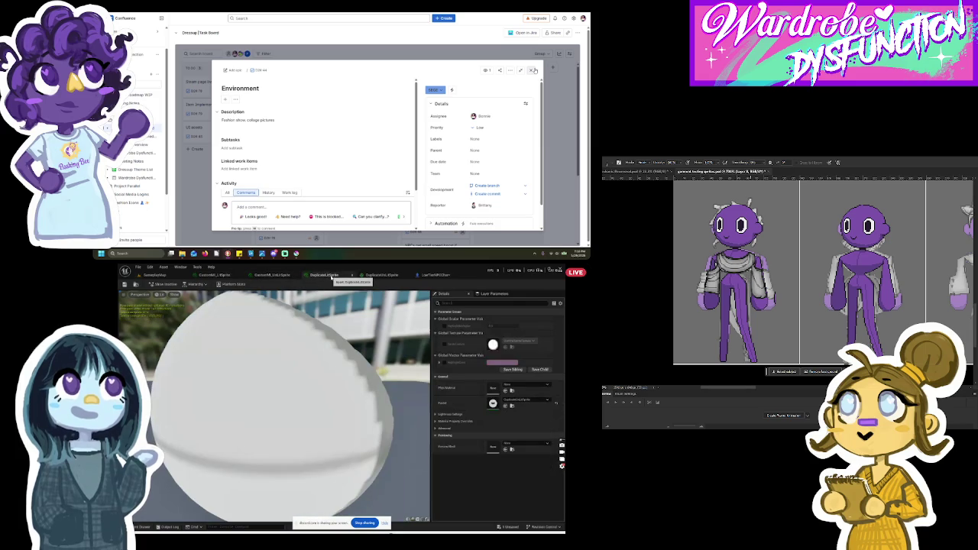
{"action": "left_click", "coordinate": [381, 275]}
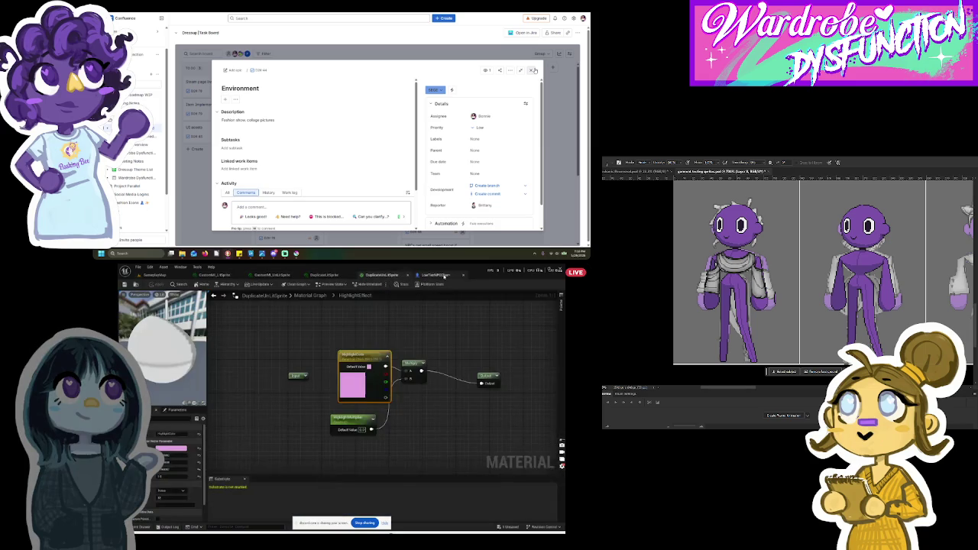
{"action": "left_click", "coordinate": [436, 275]}
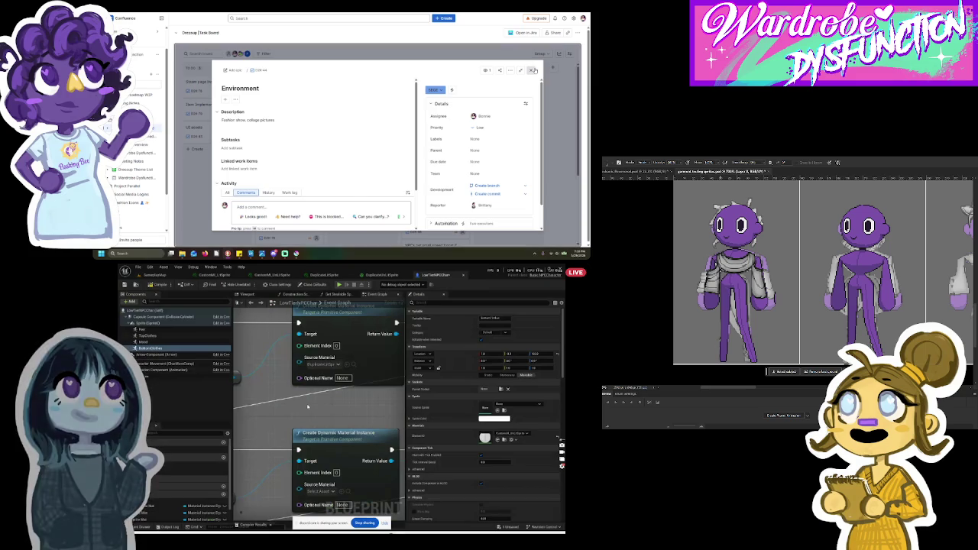
Step: Close the Environment task and start adding a card to the SIDE column
{"action": "left_click", "coordinate": [535, 70]}
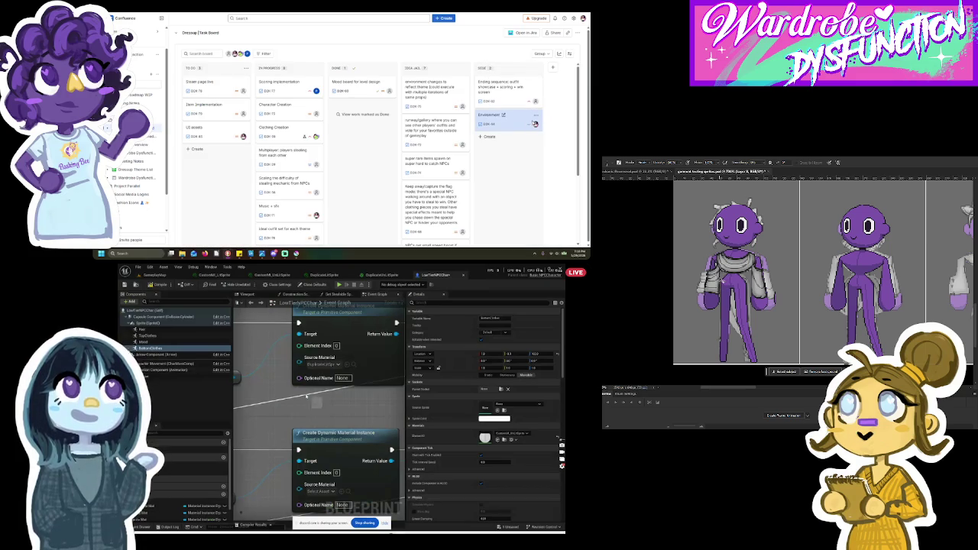
{"action": "scroll", "coordinate": [308, 408], "scroll_direction": "down", "scroll_amount": 2}
{"action": "left_click", "coordinate": [511, 139]}
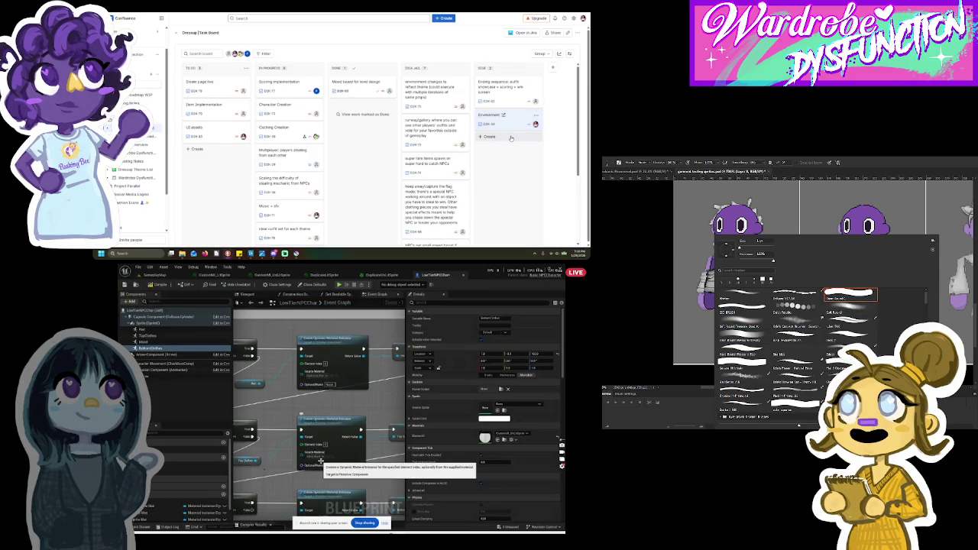
{"action": "scroll", "coordinate": [354, 419], "scroll_direction": "up", "scroll_amount": 2}
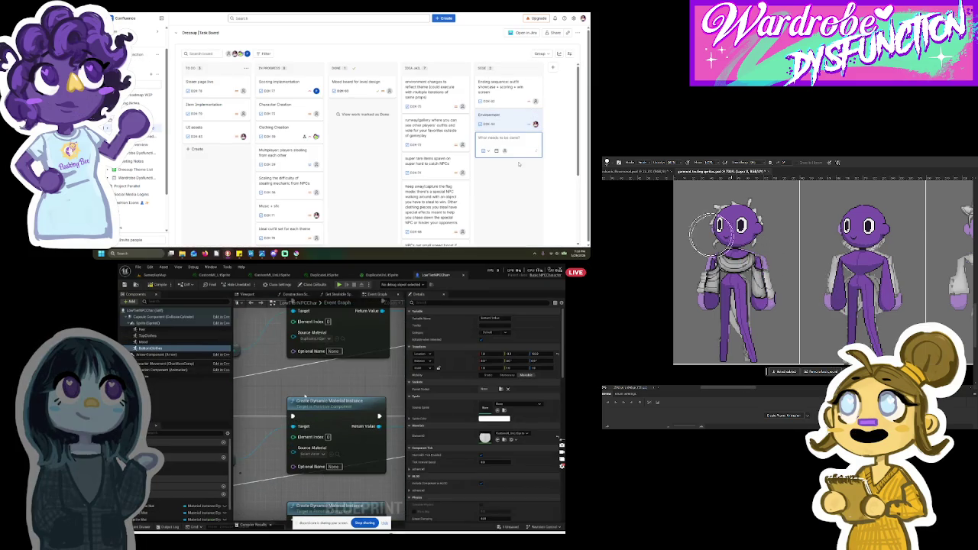
{"action": "scroll", "coordinate": [354, 419], "scroll_direction": "down", "scroll_amount": 6}
Step: Reopen the Environment task, check its priority choices, and start editing its description
{"action": "left_click", "coordinate": [517, 127]}
{"action": "scroll", "coordinate": [222, 420], "scroll_direction": "down", "scroll_amount": 2}
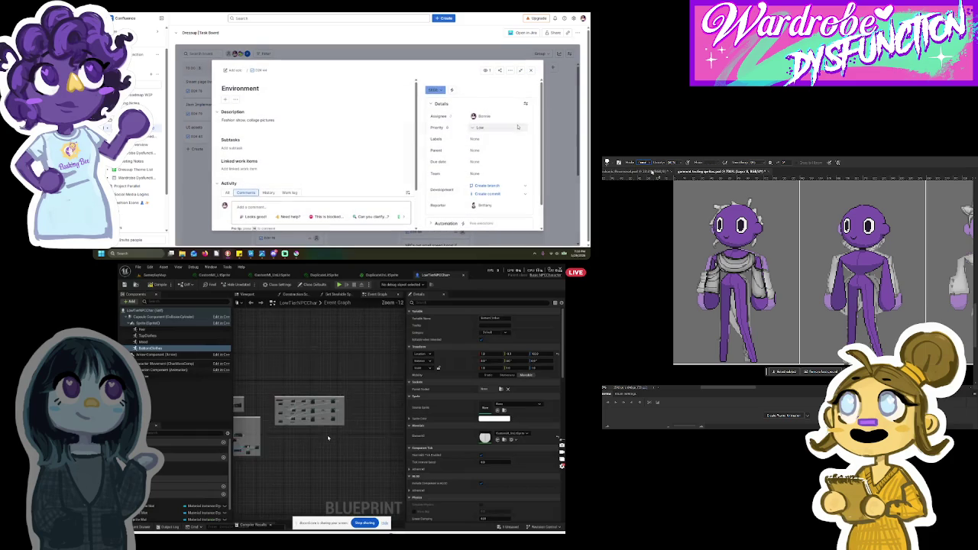
{"action": "left_click", "coordinate": [498, 127]}
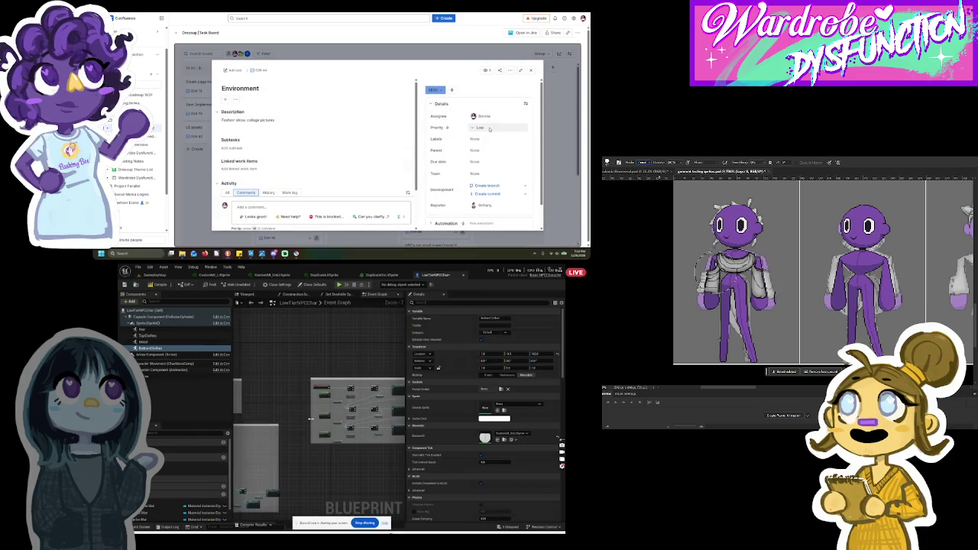
{"action": "scroll", "coordinate": [284, 407], "scroll_direction": "up", "scroll_amount": 5}
{"action": "left_click", "coordinate": [260, 120]}
Step: Inspect the Mesh, TopClothes and BottomClothes component settings
{"action": "left_click", "coordinate": [163, 343]}
{"action": "left_click", "coordinate": [172, 336]}
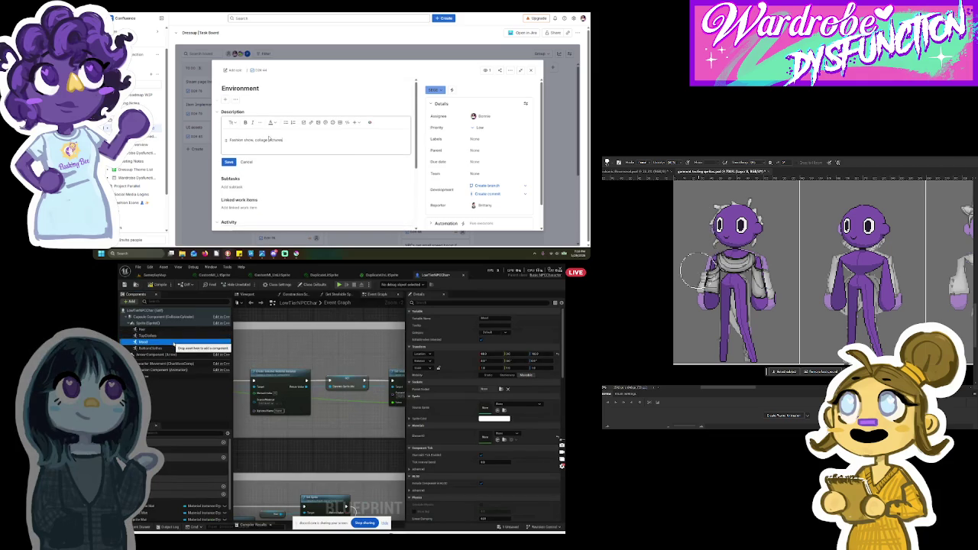
{"action": "left_click", "coordinate": [176, 349]}
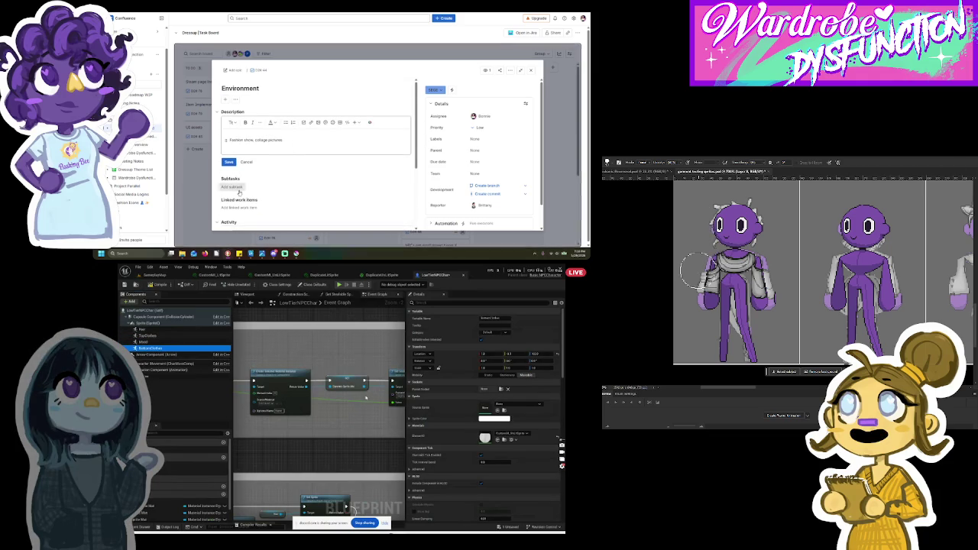
{"action": "scroll", "coordinate": [323, 409], "scroll_direction": "down", "scroll_amount": 5}
{"action": "scroll", "coordinate": [323, 409], "scroll_direction": "down", "scroll_amount": 3}
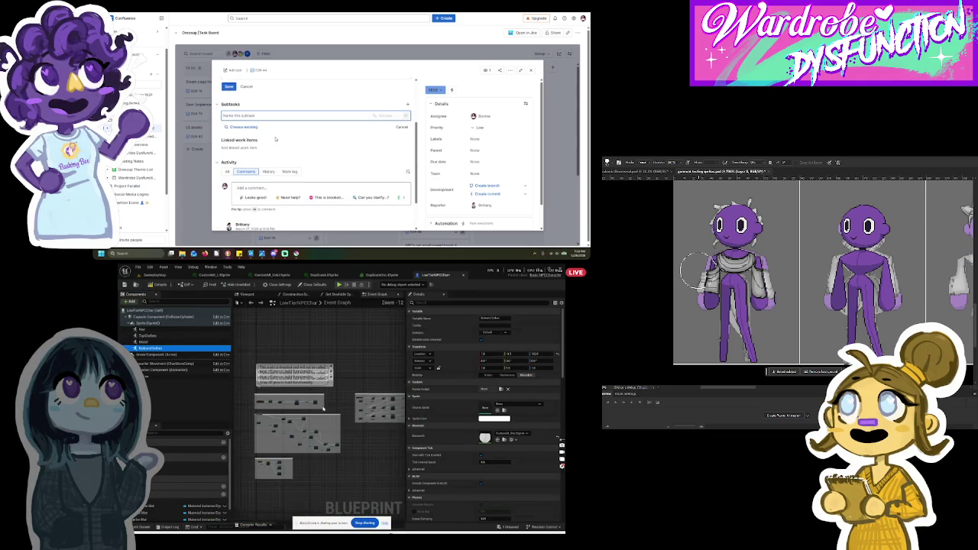
{"action": "scroll", "coordinate": [393, 407], "scroll_direction": "up", "scroll_amount": 3}
{"action": "scroll", "coordinate": [393, 407], "scroll_direction": "up", "scroll_amount": 2}
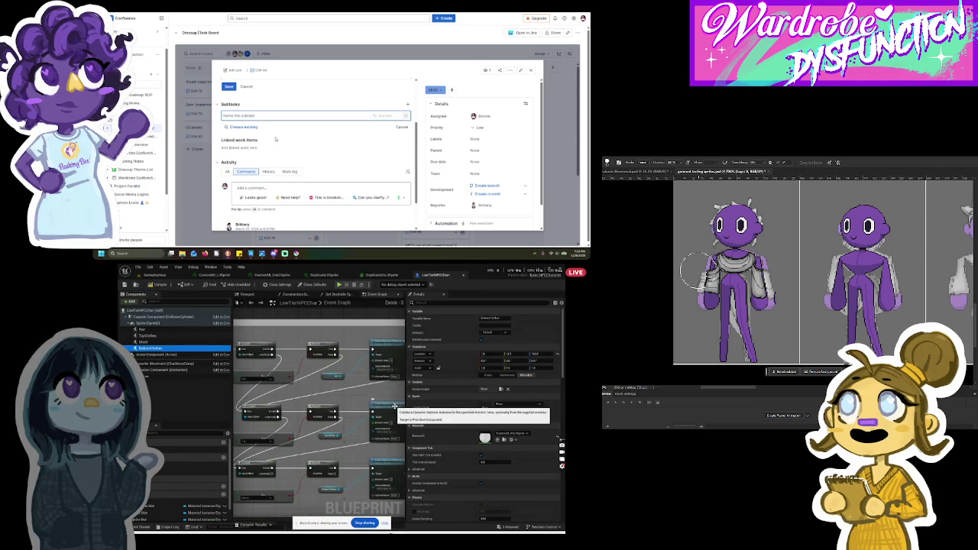
{"action": "scroll", "coordinate": [288, 387], "scroll_direction": "down", "scroll_amount": 2}
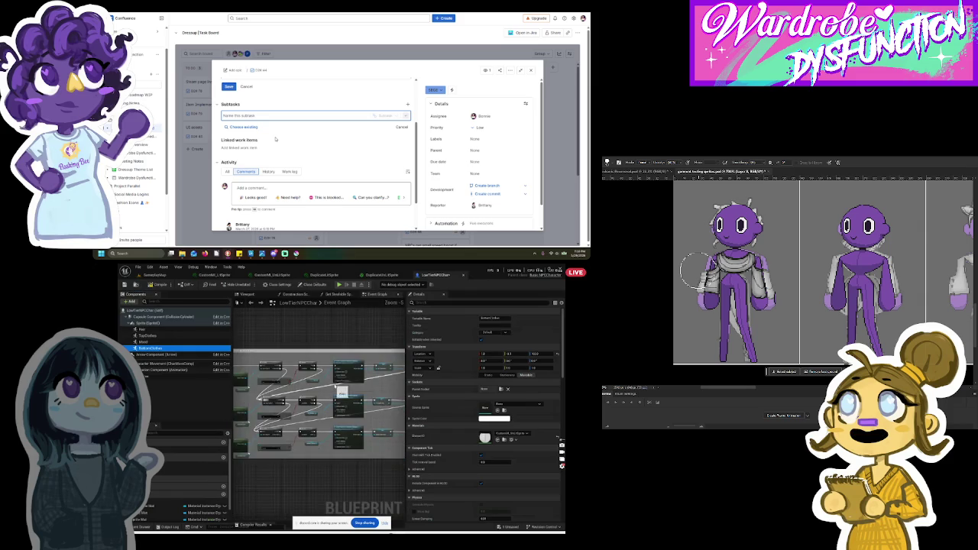
{"action": "scroll", "coordinate": [342, 388], "scroll_direction": "up", "scroll_amount": 3}
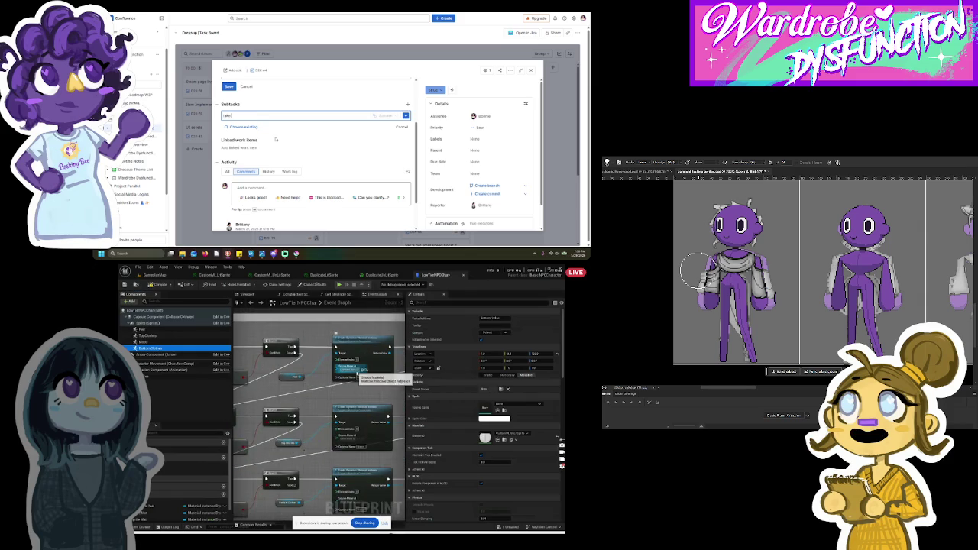
Step: Create the subtask 'contact venues to take photos' while browsing the Map and Sprites content folders
{"action": "type", "text": "con"}
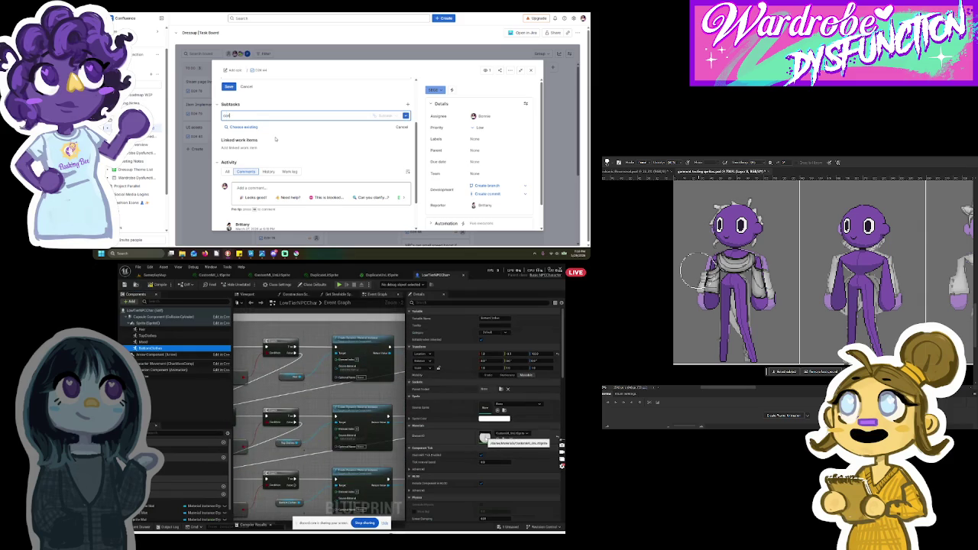
{"action": "type", "text": "tact venues to take pho"}
{"action": "left_click", "coordinate": [153, 274]}
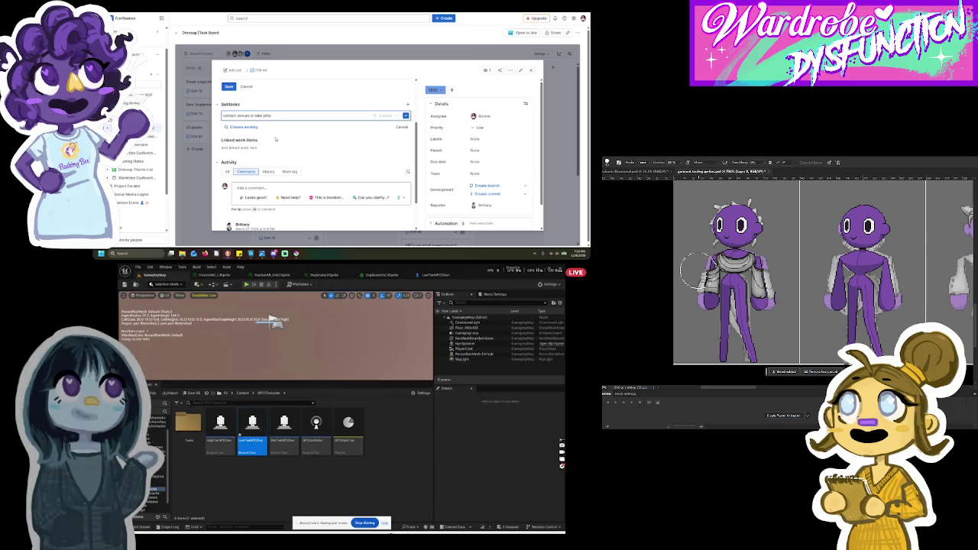
{"action": "type", "text": "tos"}
{"action": "left_click", "coordinate": [156, 479]}
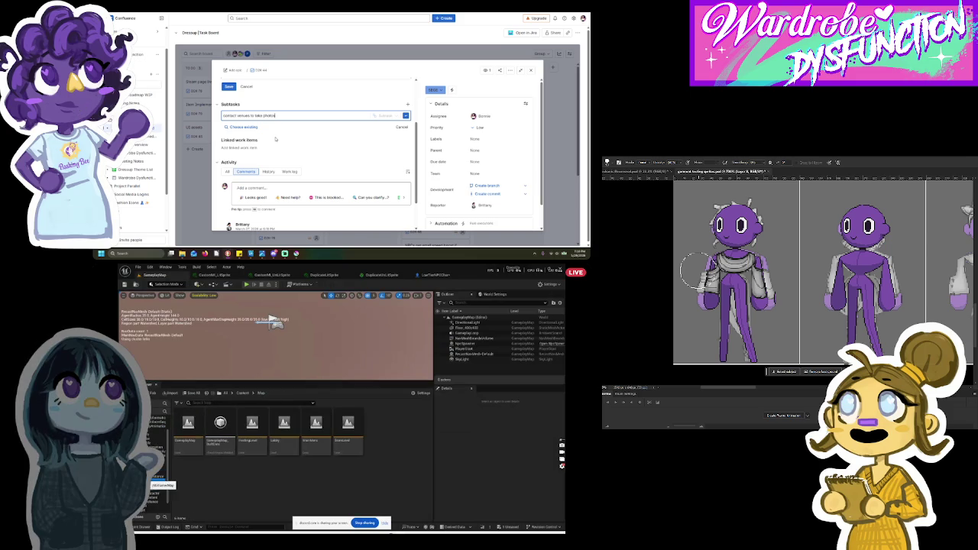
{"action": "left_click", "coordinate": [158, 476]}
{"action": "key", "text": "BackSpace"}
{"action": "key", "text": "BackSpace"}
{"action": "key", "text": "BackSpace"}
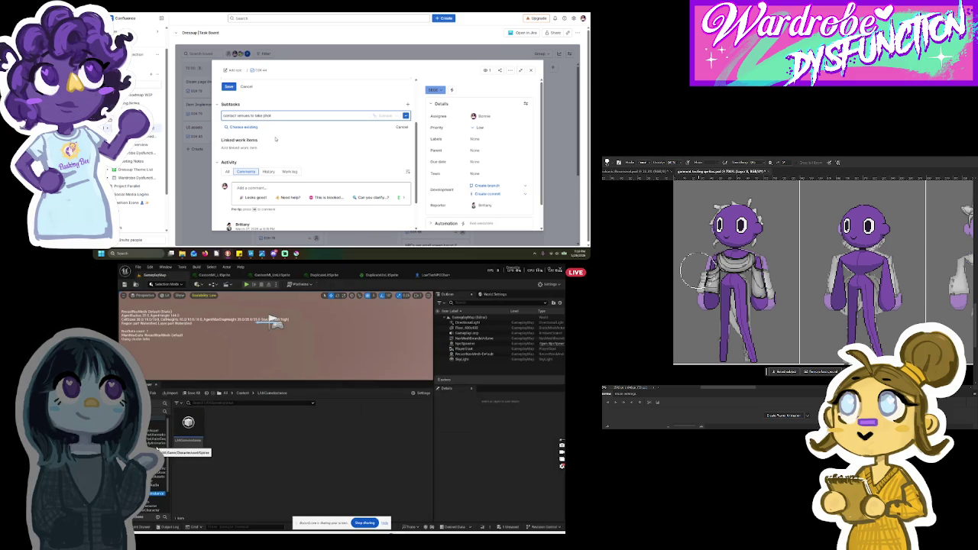
{"action": "left_click", "coordinate": [157, 450]}
{"action": "type", "text": "ke pi"}
{"action": "left_click", "coordinate": [156, 430]}
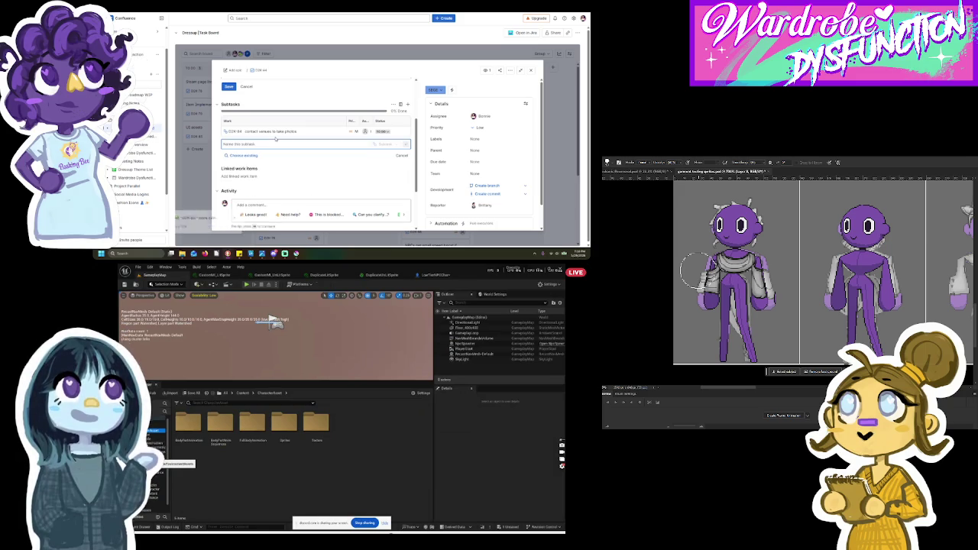
{"action": "left_click", "coordinate": [272, 146]}
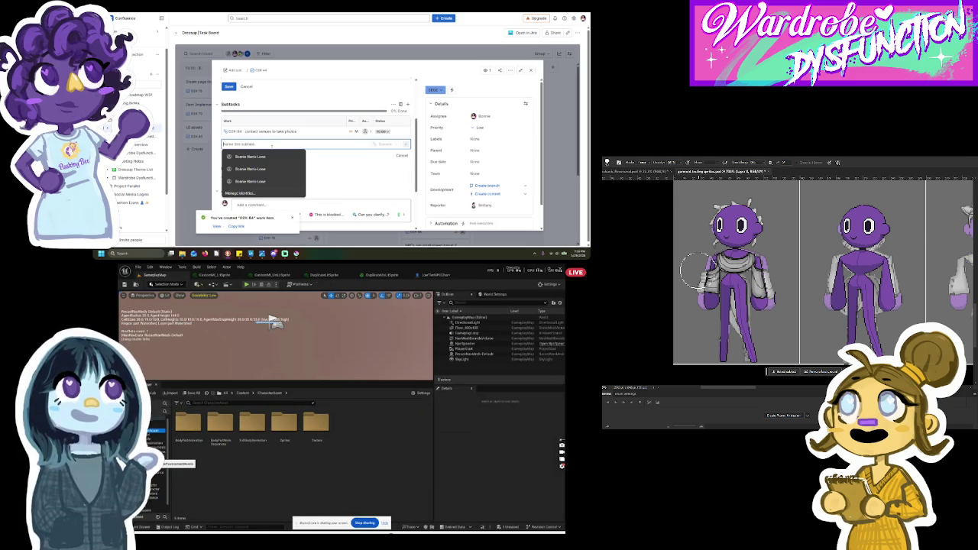
Step: Change the new subtask's status and name the next subtask 'convert photos to assets'
{"action": "left_click", "coordinate": [381, 131]}
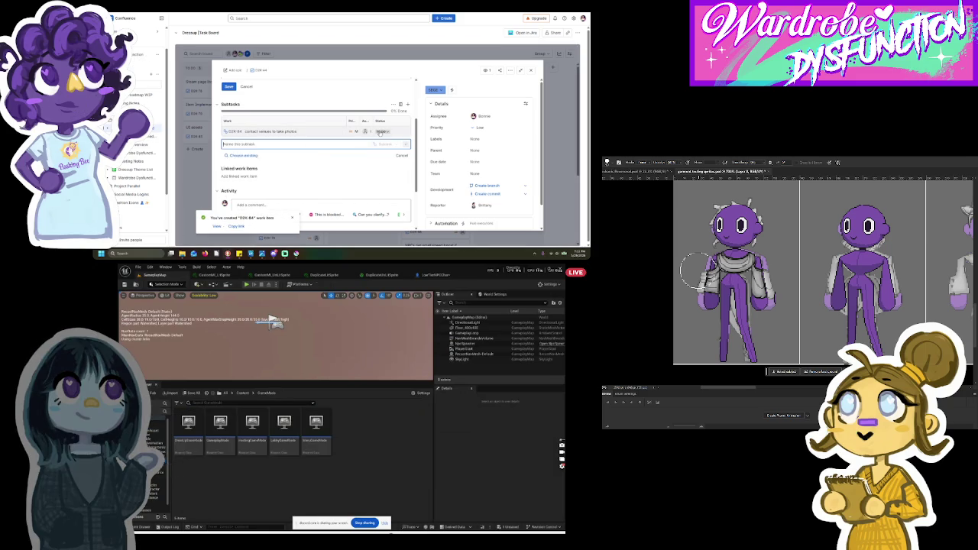
{"action": "left_click", "coordinate": [384, 150]}
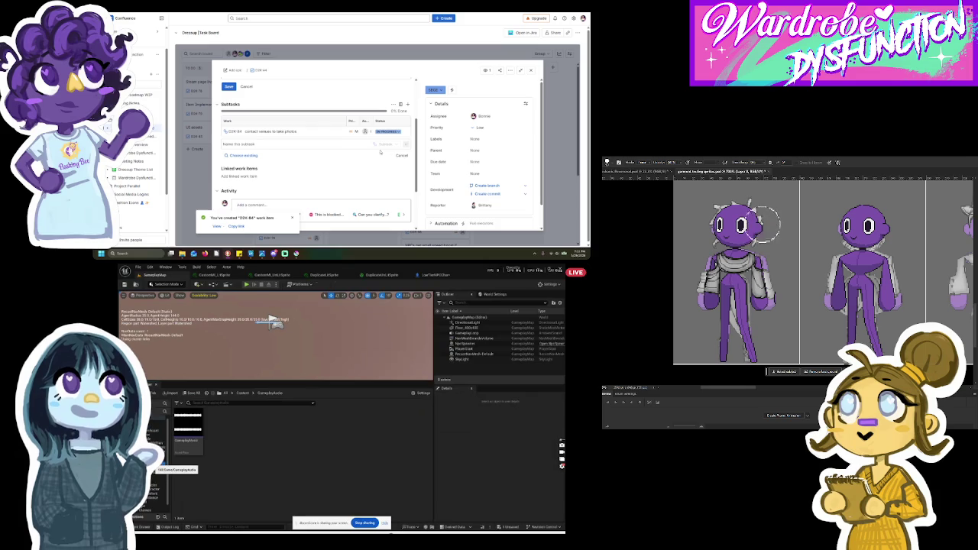
{"action": "left_click", "coordinate": [326, 144]}
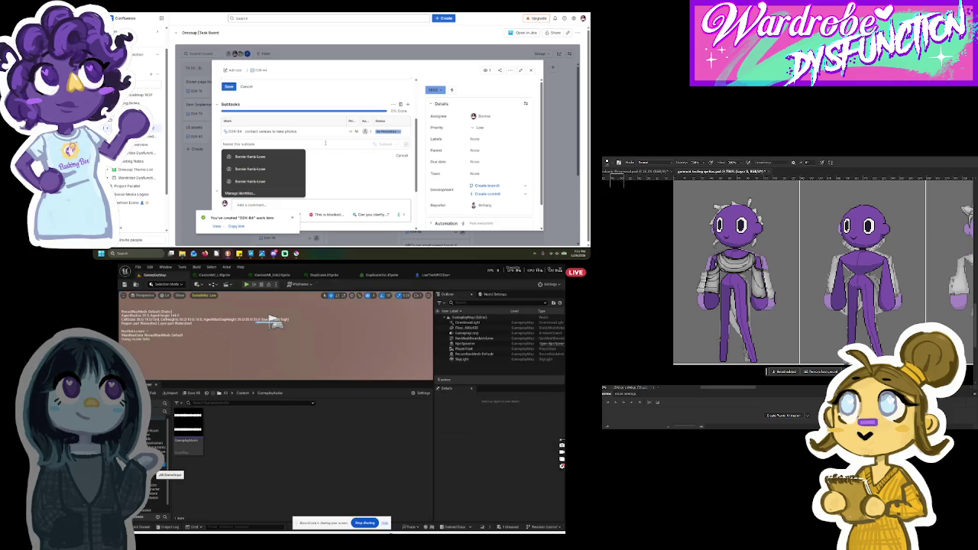
{"action": "right_click", "coordinate": [618, 190]}
{"action": "left_click", "coordinate": [324, 144]}
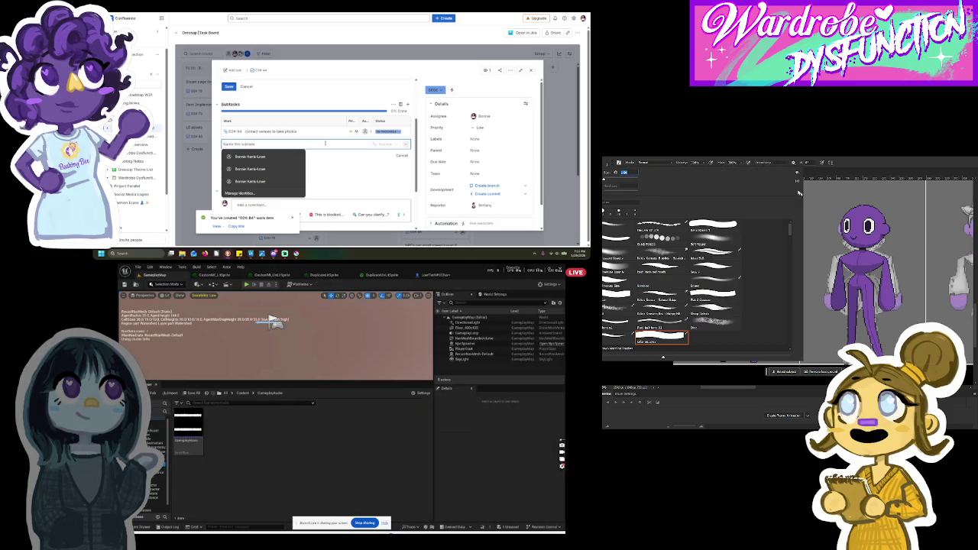
{"action": "type", "text": "convert photos to assets"}
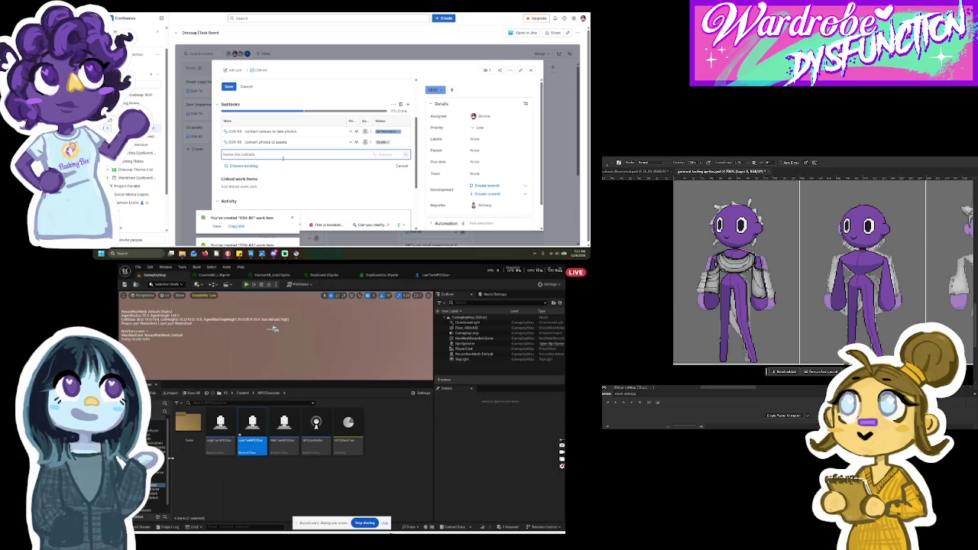
{"action": "left_click", "coordinate": [156, 481]}
{"action": "type", "text": "arrange assets in level"}
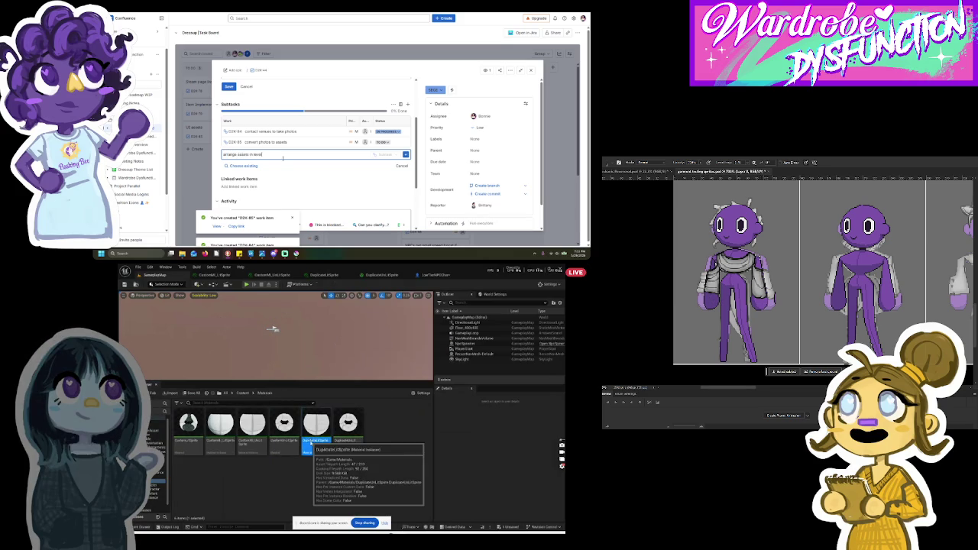
Step: Duplicate the fifth material asset and add the subtask 'arrange assets in level'
{"action": "right_click", "coordinate": [315, 439]}
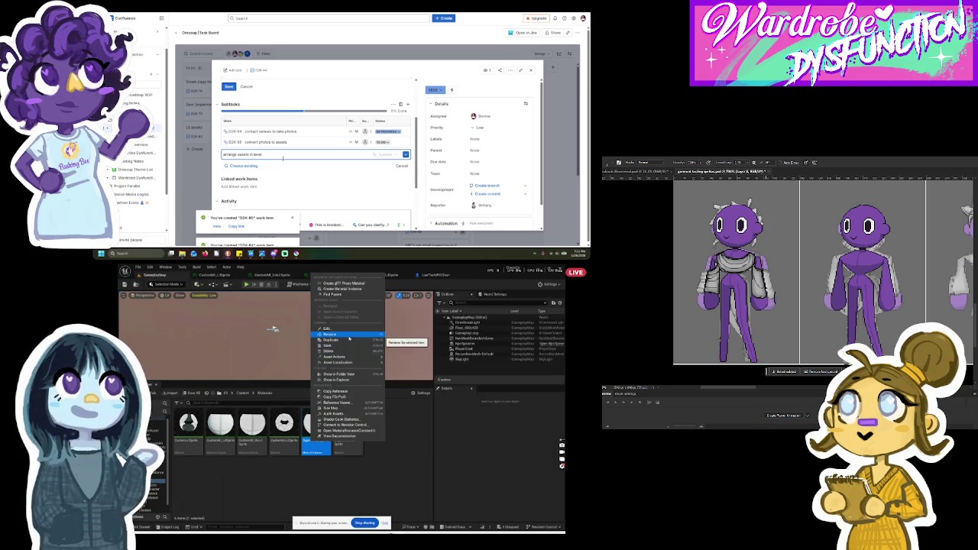
{"action": "left_click", "coordinate": [342, 339]}
{"action": "type", "text": "arrange assets in level"}
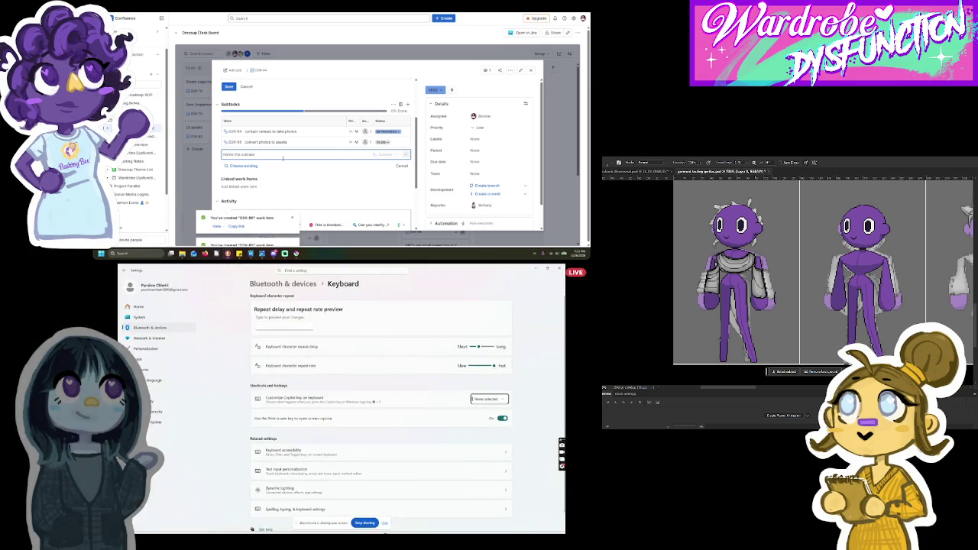
{"action": "key", "text": "Return"}
Step: Add the subtask 'create multiple levels or RNG asset placement?' and start renaming the duplicated material
{"action": "type", "text": "create mod"}
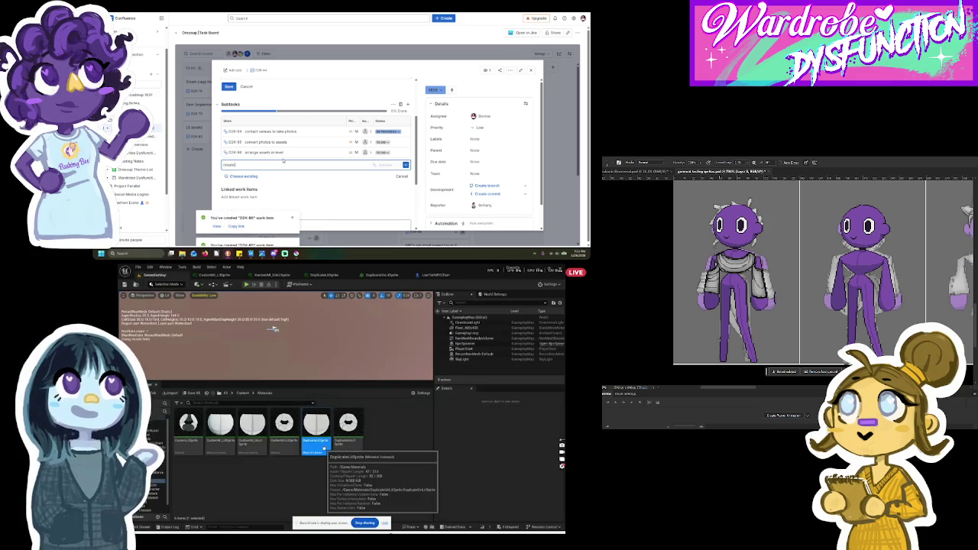
{"action": "right_click", "coordinate": [325, 449]}
{"action": "type", "text": "le"}
{"action": "left_click", "coordinate": [341, 341]}
{"action": "type", "text": "multiple levels or RNG asset placement?"}
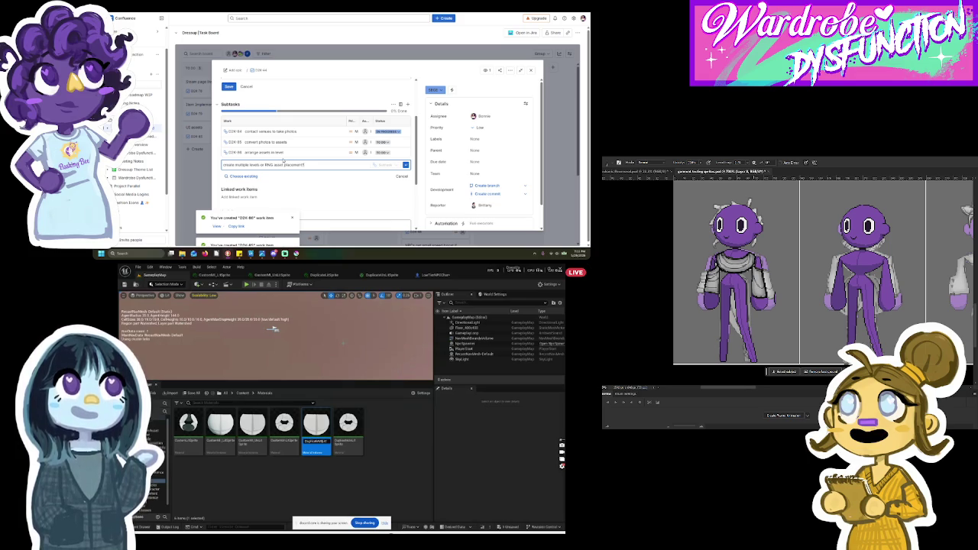
{"action": "key", "text": "Return"}
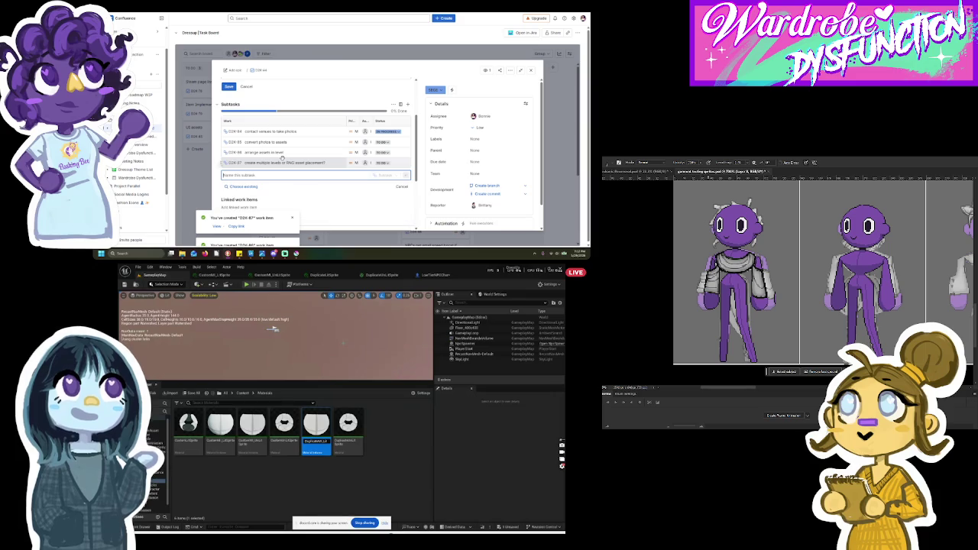
{"action": "left_click", "coordinate": [531, 69]}
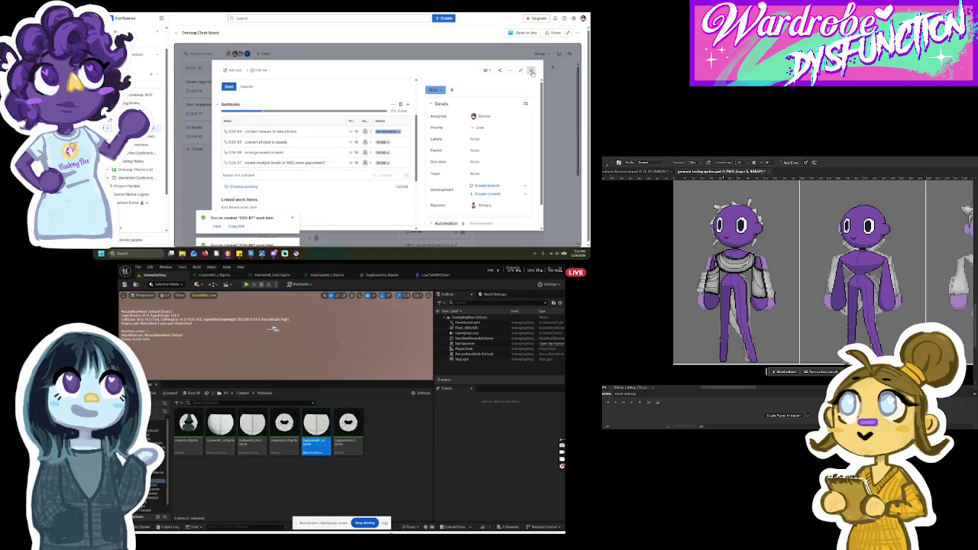
{"action": "left_click", "coordinate": [511, 125]}
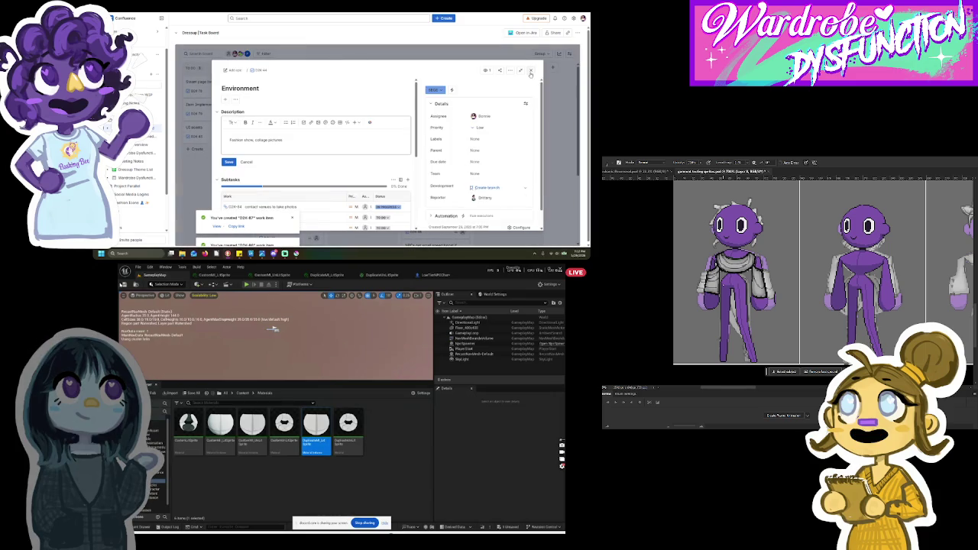
Step: Open the Ending sequence work item, dismiss the creation notices, and start adding a subtask
{"action": "left_click", "coordinate": [530, 71]}
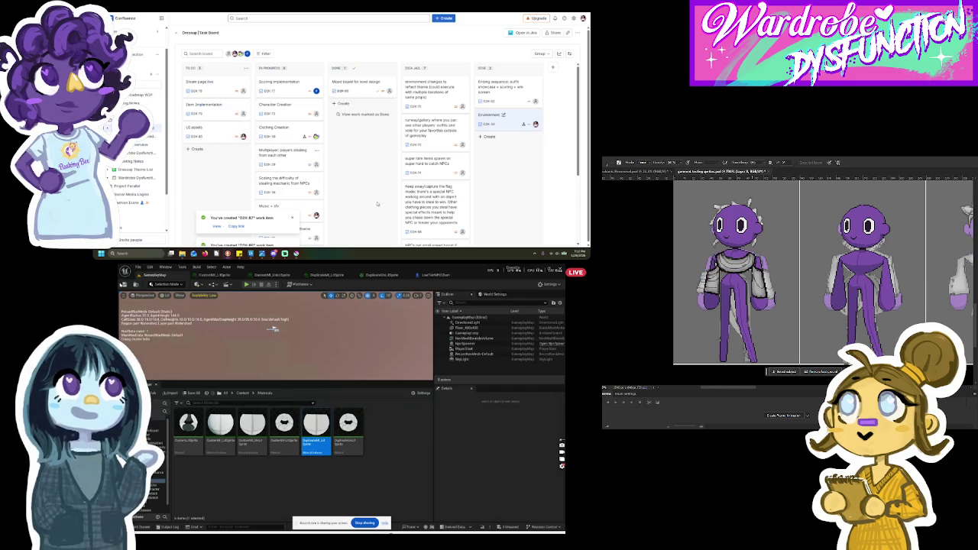
{"action": "left_click", "coordinate": [508, 96]}
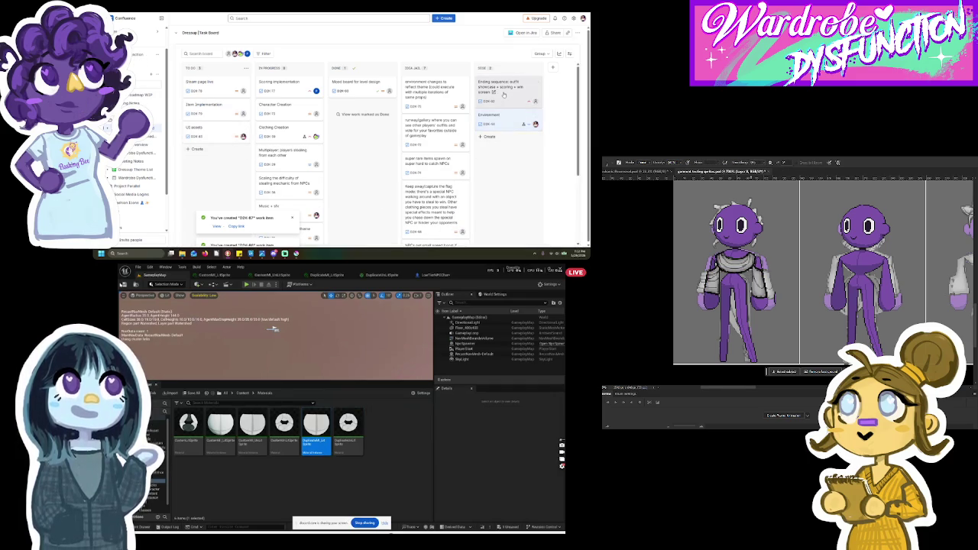
{"action": "left_click", "coordinate": [292, 217]}
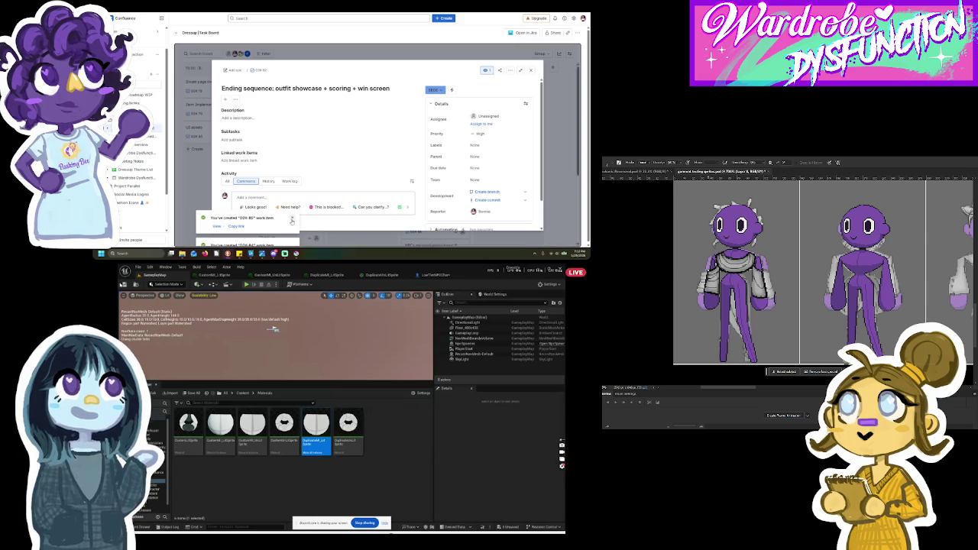
{"action": "left_click", "coordinate": [292, 217]}
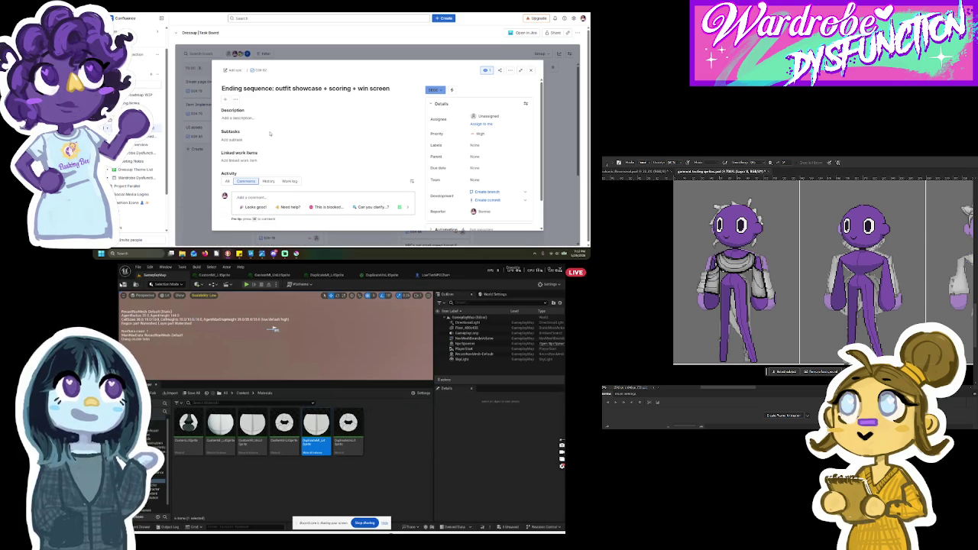
{"action": "left_click", "coordinate": [242, 141]}
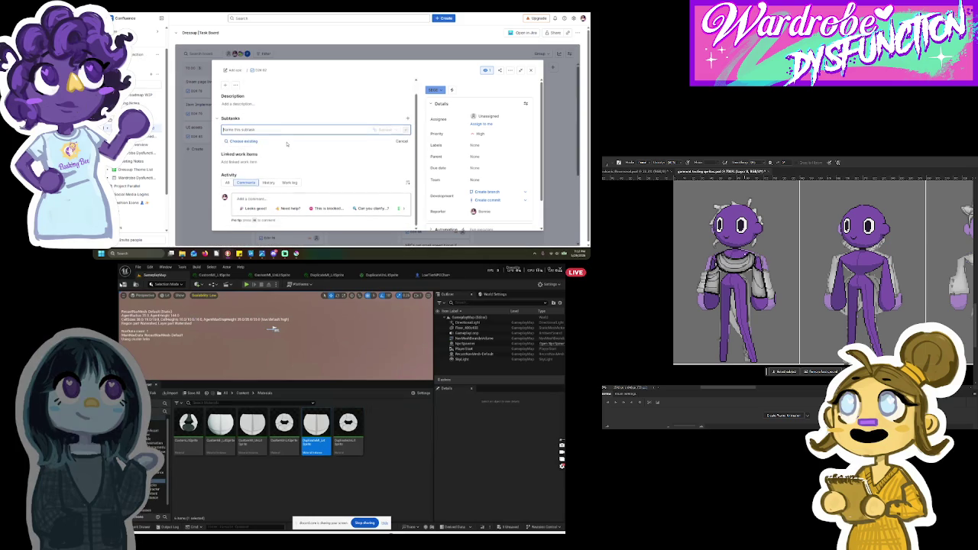
{"action": "scroll", "coordinate": [287, 144], "scroll_direction": "up", "scroll_amount": 1}
{"action": "left_click", "coordinate": [136, 178]}
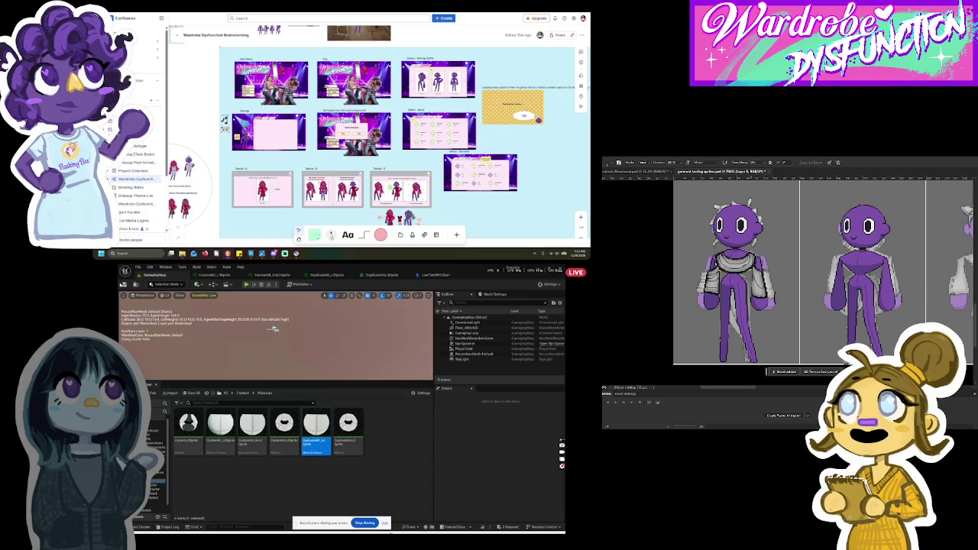
Step: Browse the CustomMI_UniLilSprite, DuplicateMI_LilSprite, DuplicateUni_LilSprite and LowTierNPCChar editor tabs
{"action": "scroll", "coordinate": [433, 184], "scroll_direction": "down", "scroll_amount": 3}
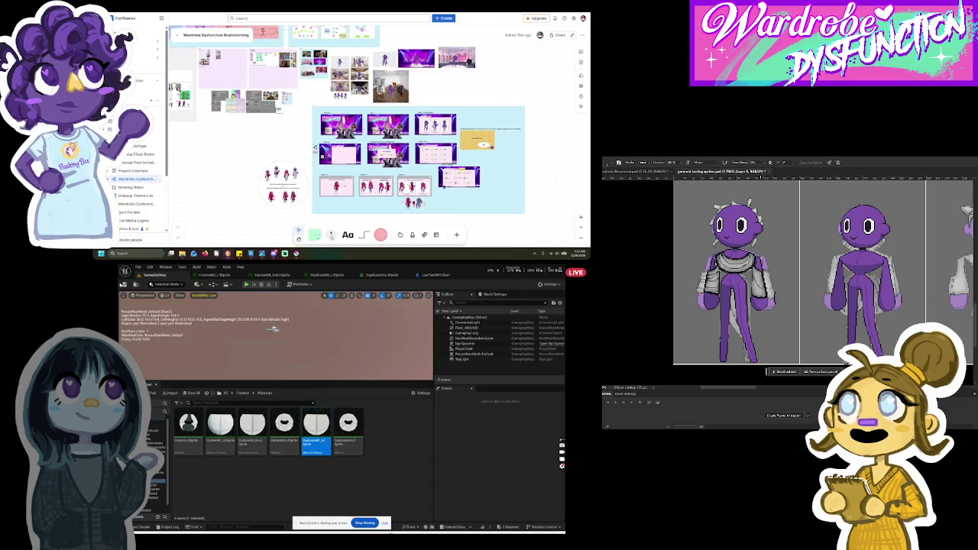
{"action": "scroll", "coordinate": [425, 98], "scroll_direction": "up", "scroll_amount": 3}
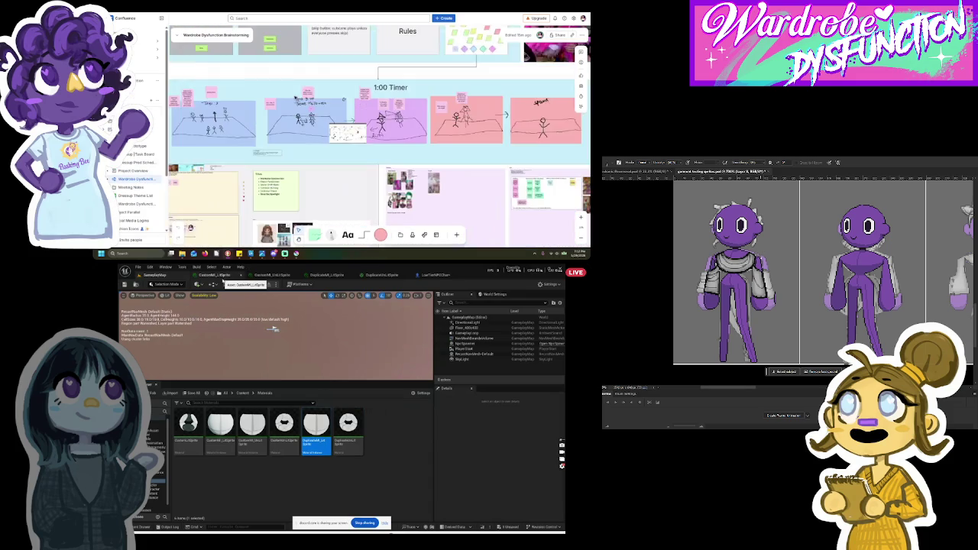
{"action": "left_click", "coordinate": [272, 275]}
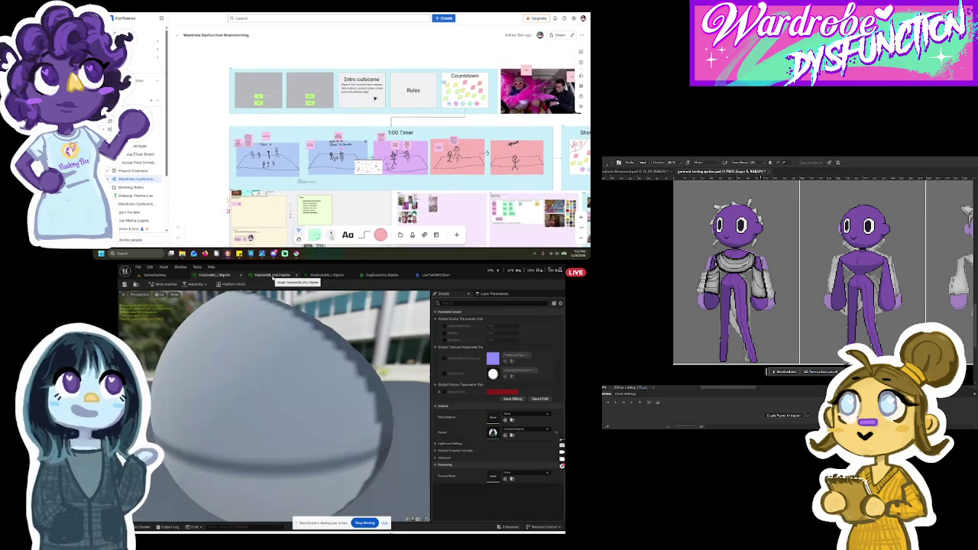
{"action": "left_click", "coordinate": [326, 274]}
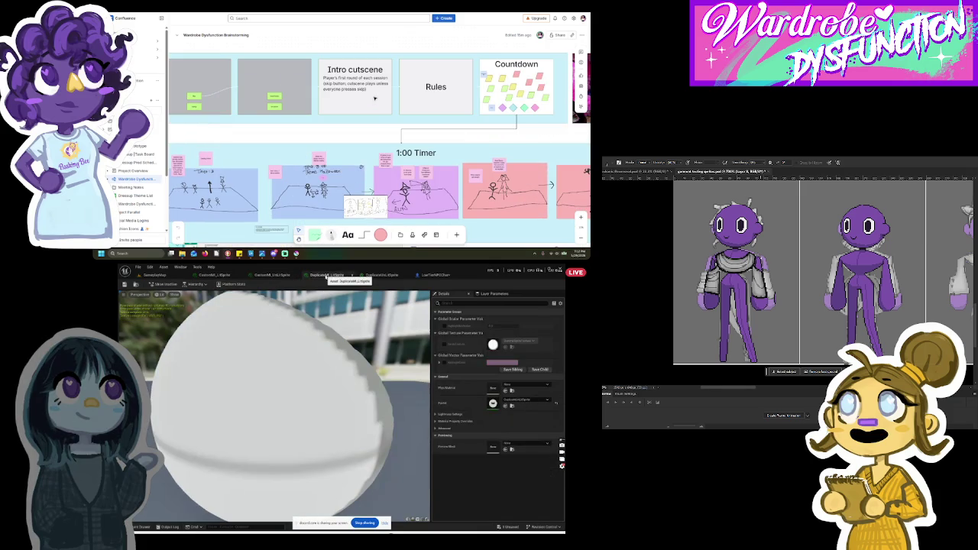
{"action": "left_click", "coordinate": [380, 274]}
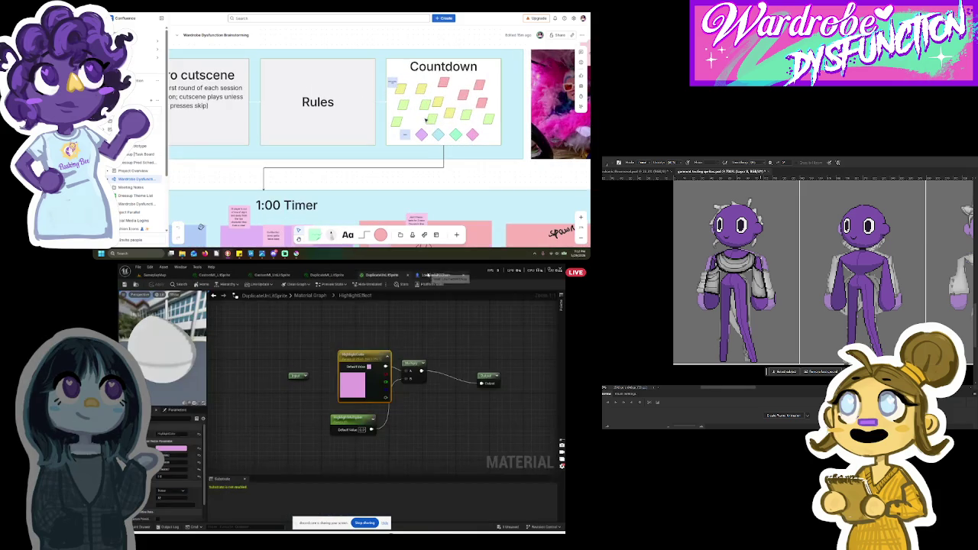
{"action": "left_click", "coordinate": [434, 274]}
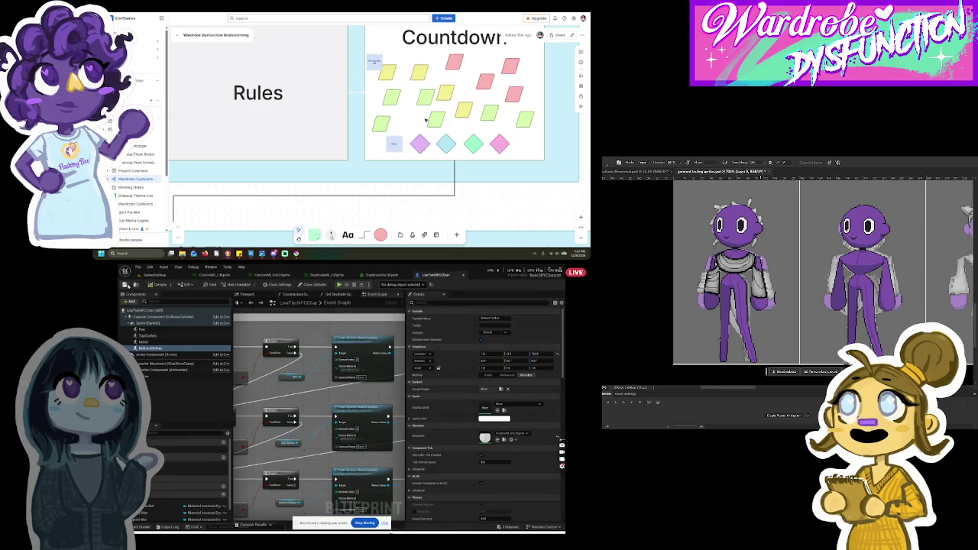
Step: Delete the top row of brainstorming cards on the whiteboard
{"action": "scroll", "coordinate": [426, 120], "scroll_direction": "down", "scroll_amount": 3}
{"action": "scroll", "coordinate": [426, 122], "scroll_direction": "down", "scroll_amount": 2}
{"action": "scroll", "coordinate": [359, 134], "scroll_direction": "down", "scroll_amount": 3}
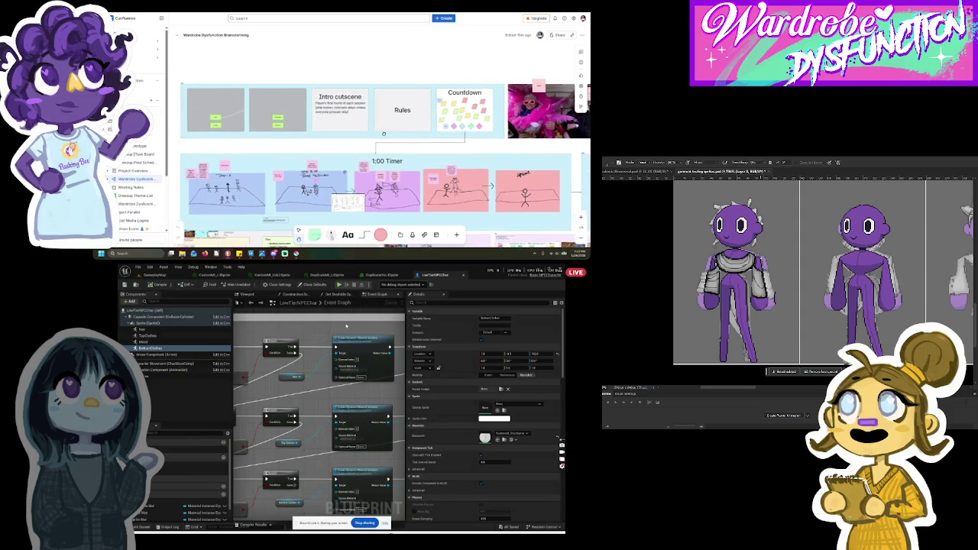
{"action": "mouse_move", "coordinate": [219, 91]}
{"action": "left_mouse_down"}
{"action": "mouse_move", "coordinate": [466, 160]}
{"action": "mouse_move", "coordinate": [474, 142]}
{"action": "left_mouse_up"}
{"action": "key", "text": "Delete"}
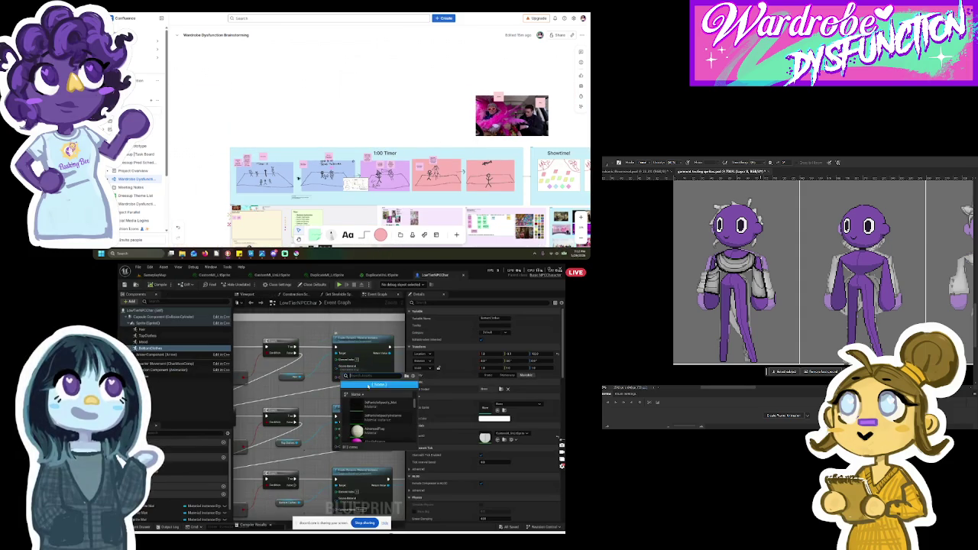
Step: Delete the 30-second timer note, the players-who-left note and the +100 point label
{"action": "scroll", "coordinate": [253, 195], "scroll_direction": "down", "scroll_amount": 3}
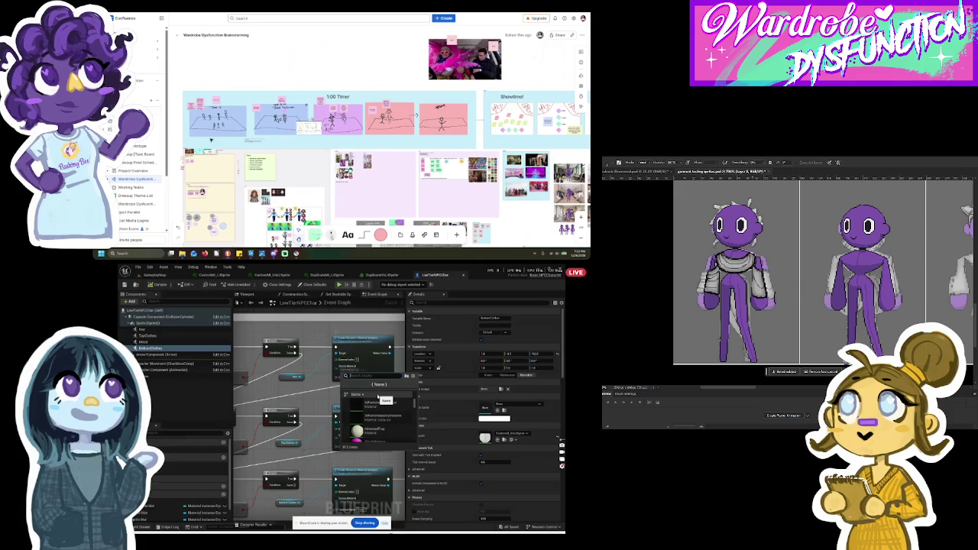
{"action": "scroll", "coordinate": [458, 115], "scroll_direction": "right", "scroll_amount": 3}
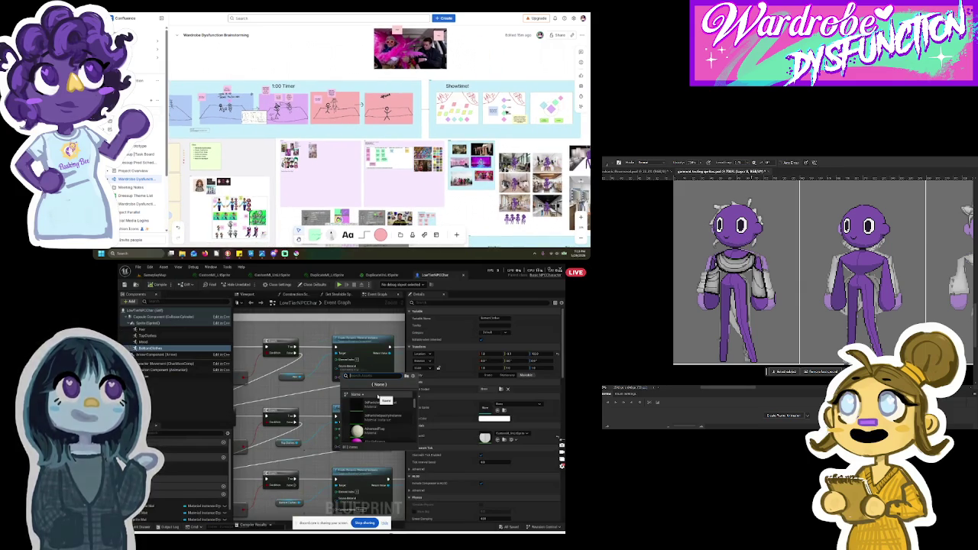
{"action": "scroll", "coordinate": [506, 113], "scroll_direction": "up", "scroll_amount": 5}
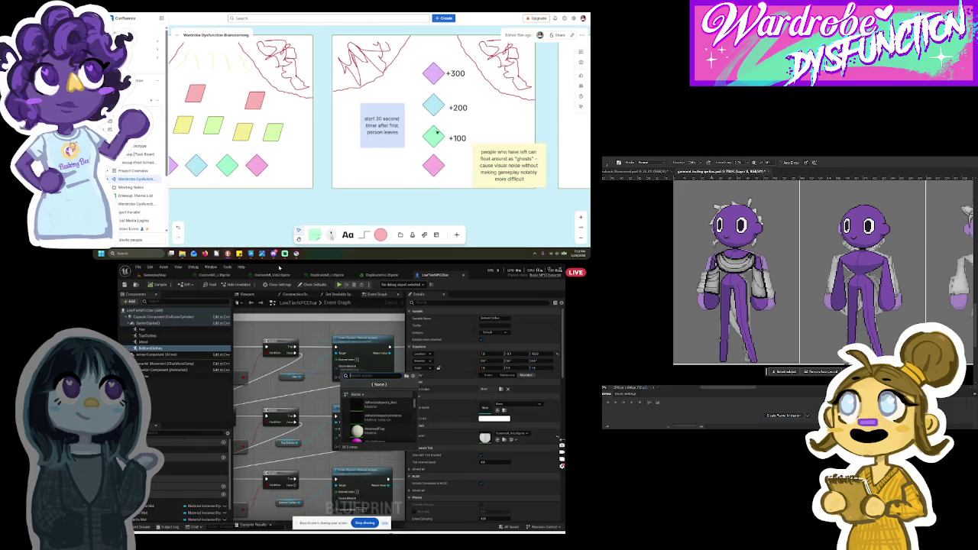
{"action": "left_click", "coordinate": [394, 126]}
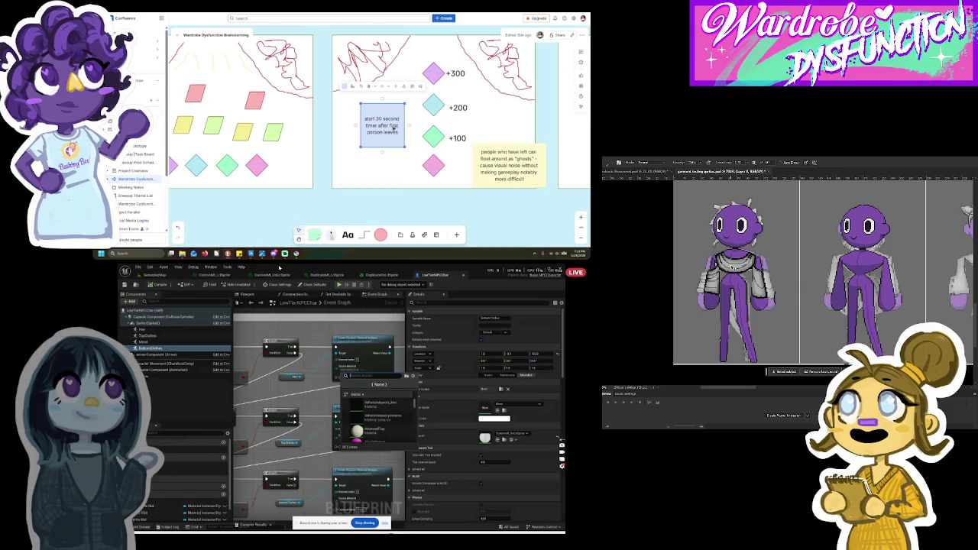
{"action": "key", "text": "Delete"}
{"action": "left_click", "coordinate": [538, 176]}
{"action": "key", "text": "Delete"}
{"action": "left_click", "coordinate": [457, 138]}
{"action": "key", "text": "Delete"}
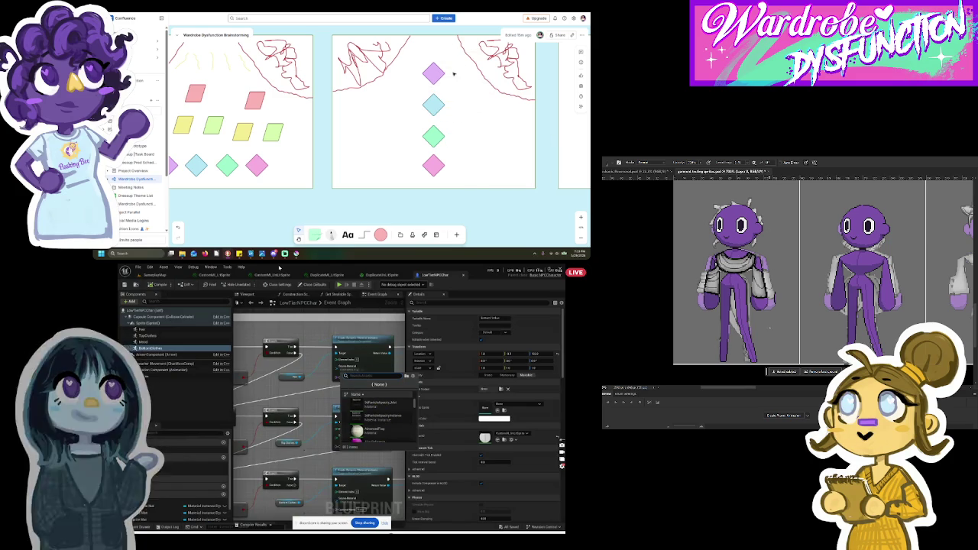
Step: Switch back to the GameplayMap level
{"action": "scroll", "coordinate": [451, 114], "scroll_direction": "down", "scroll_amount": 5}
{"action": "left_click", "coordinate": [362, 442]}
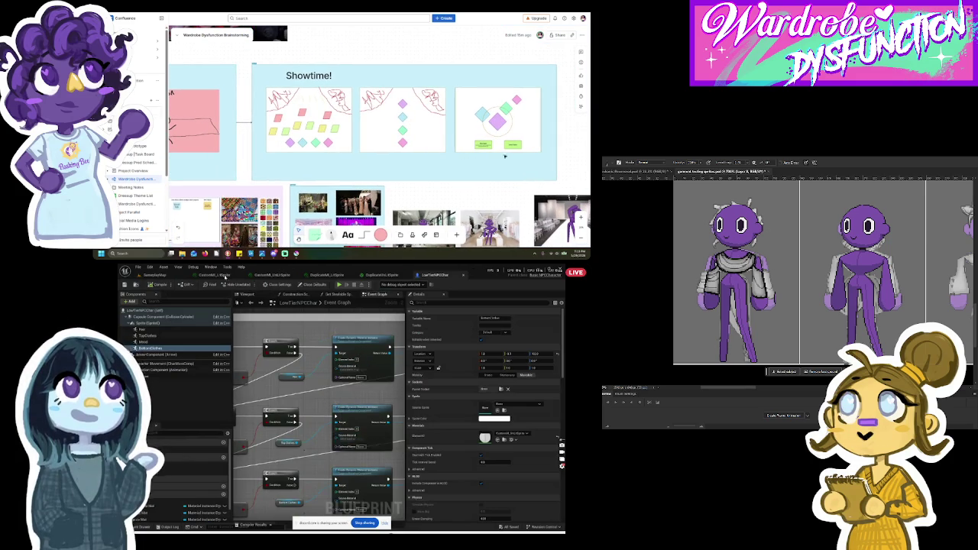
{"action": "left_click", "coordinate": [157, 275]}
Step: Run a quick playtest, stop it, and open the material instance with its sphere preview
{"action": "left_click", "coordinate": [247, 284]}
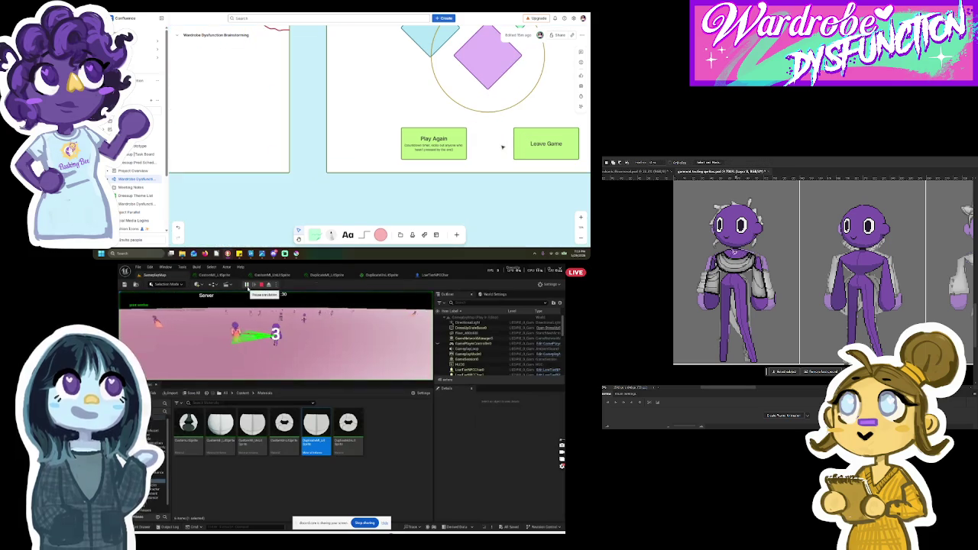
{"action": "scroll", "coordinate": [502, 146], "scroll_direction": "down", "scroll_amount": 5}
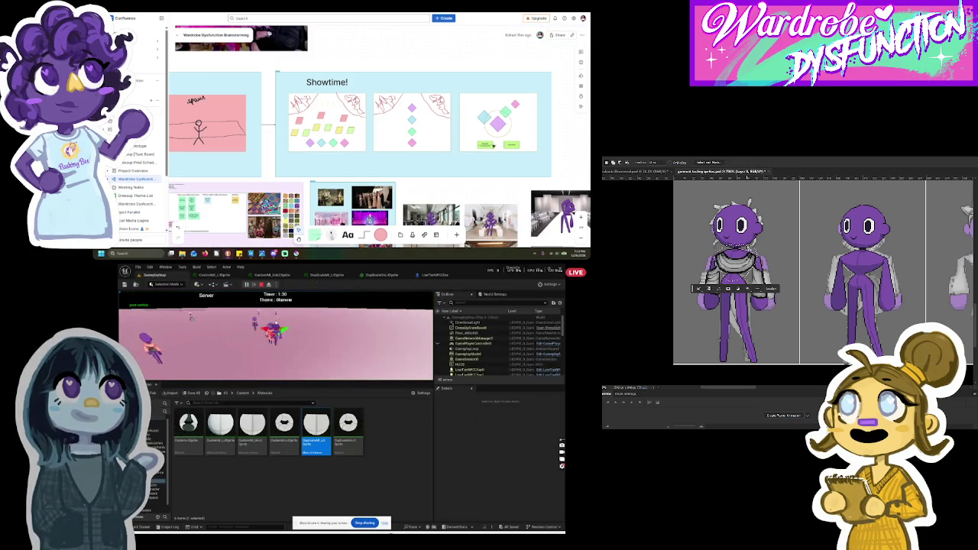
{"action": "left_click", "coordinate": [321, 83]}
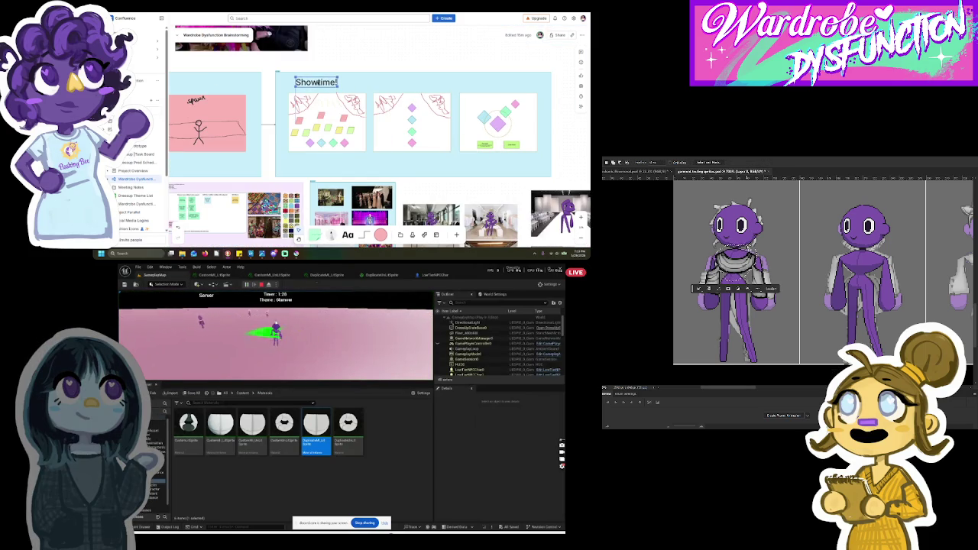
{"action": "scroll", "coordinate": [380, 122], "scroll_direction": "left", "scroll_amount": 10}
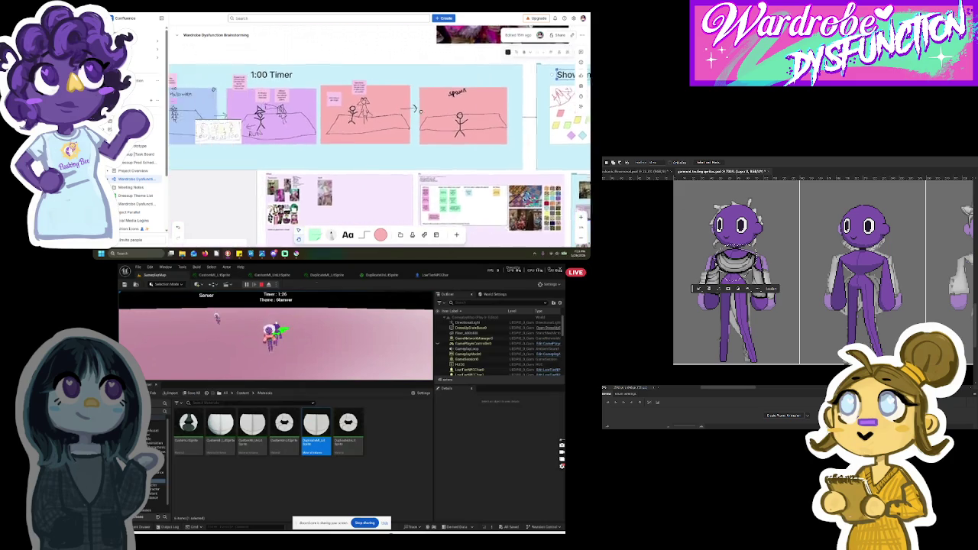
{"action": "scroll", "coordinate": [379, 122], "scroll_direction": "left", "scroll_amount": 5}
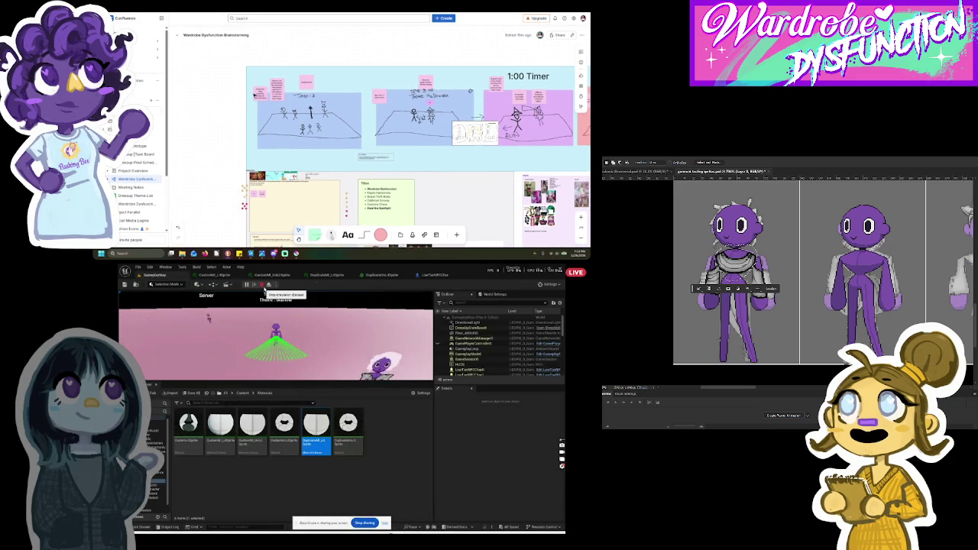
{"action": "left_click", "coordinate": [262, 284]}
{"action": "left_click", "coordinate": [279, 276]}
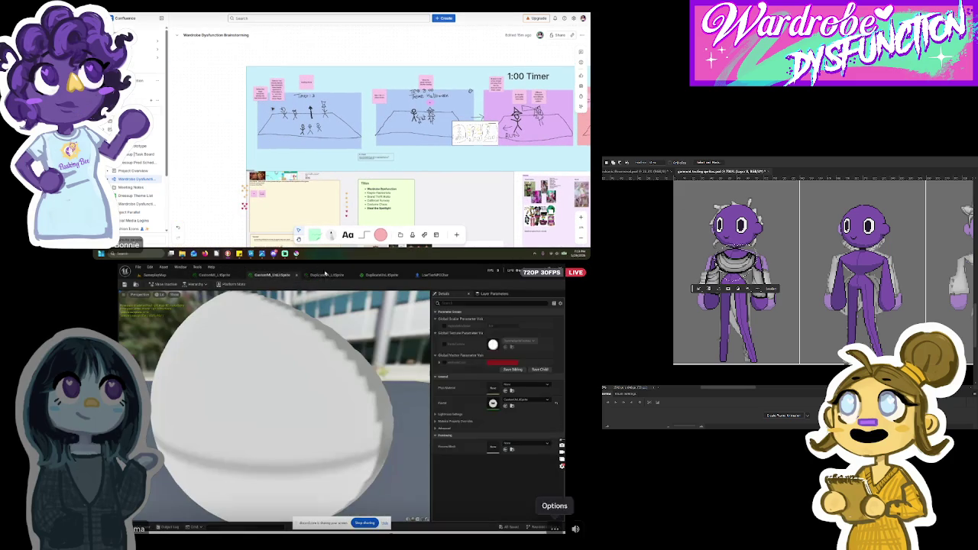
Step: In the LowTierNPCChar event graph, browse a Create Dynamic Material Instance node's Source Material list
{"action": "left_click", "coordinate": [382, 276]}
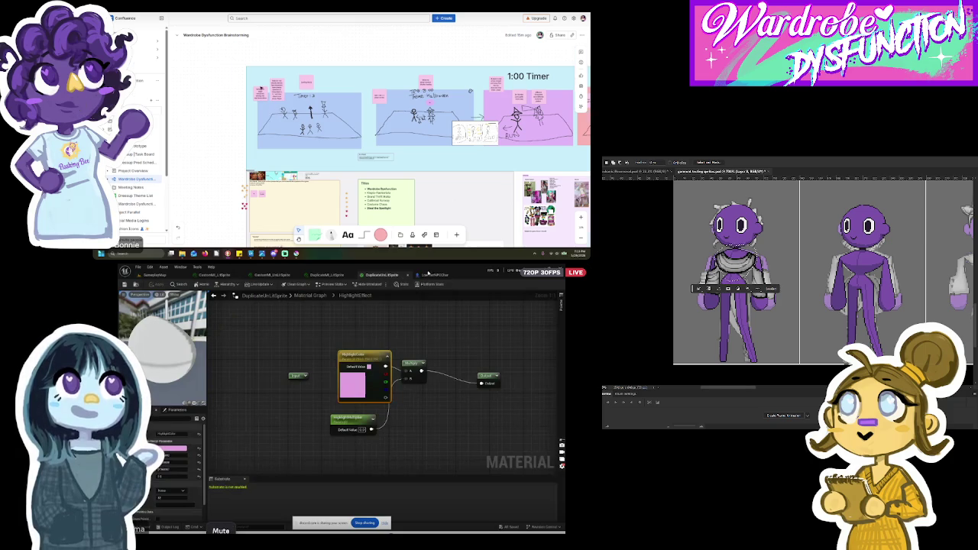
{"action": "left_click", "coordinate": [433, 275]}
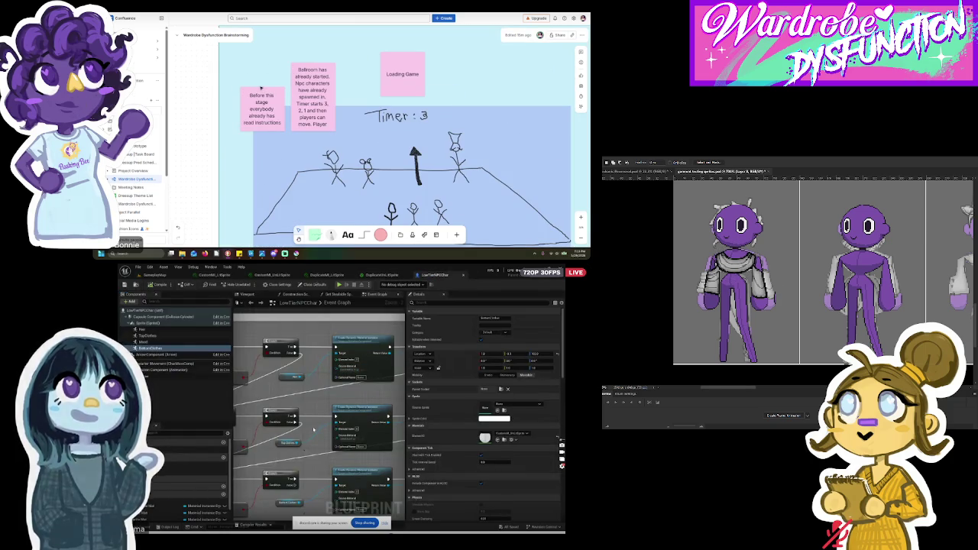
{"action": "scroll", "coordinate": [359, 382], "scroll_direction": "up", "scroll_amount": 2}
{"action": "left_click", "coordinate": [314, 481]}
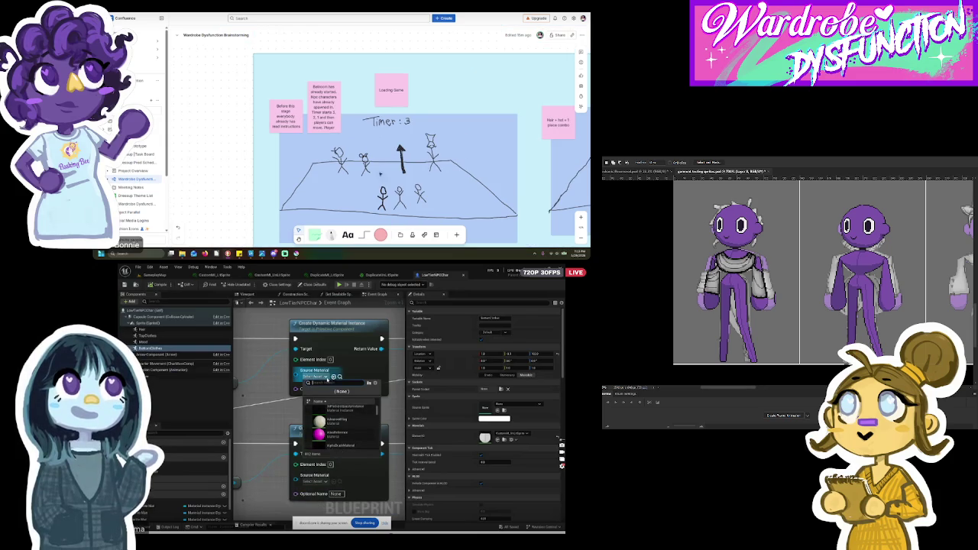
{"action": "scroll", "coordinate": [360, 437], "scroll_direction": "up", "scroll_amount": 2}
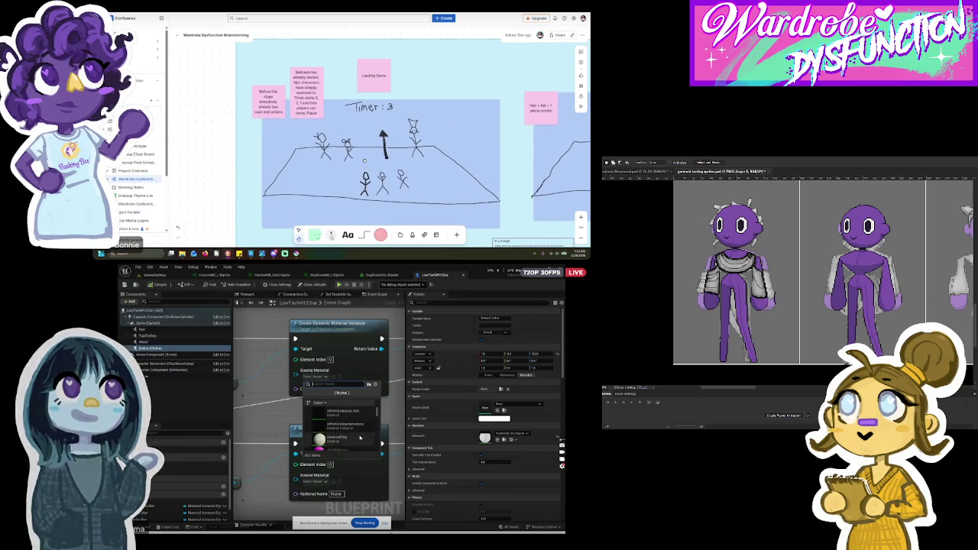
{"action": "left_click", "coordinate": [360, 437]}
{"action": "scroll", "coordinate": [311, 406], "scroll_direction": "down", "scroll_amount": 2}
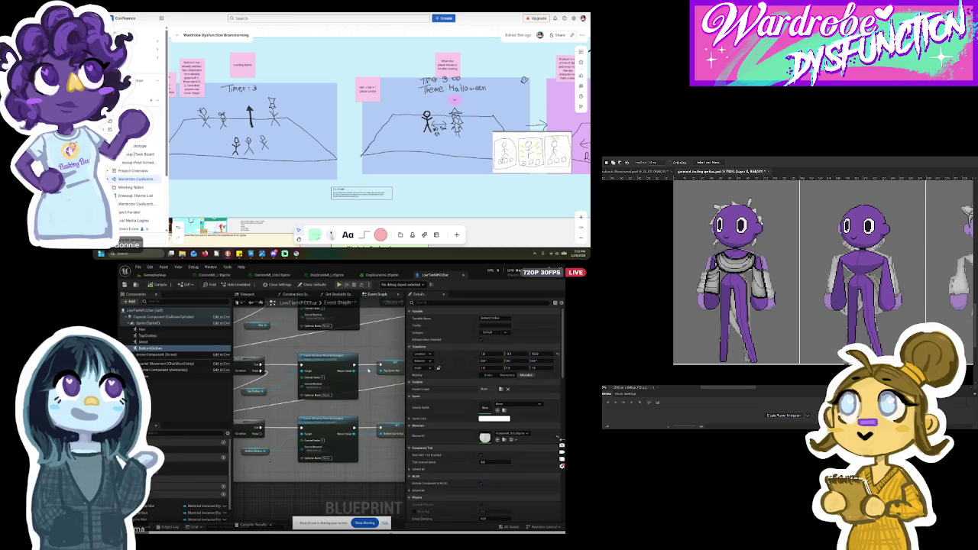
{"action": "scroll", "coordinate": [367, 398], "scroll_direction": "down", "scroll_amount": 3}
{"action": "scroll", "coordinate": [373, 372], "scroll_direction": "up", "scroll_amount": 2}
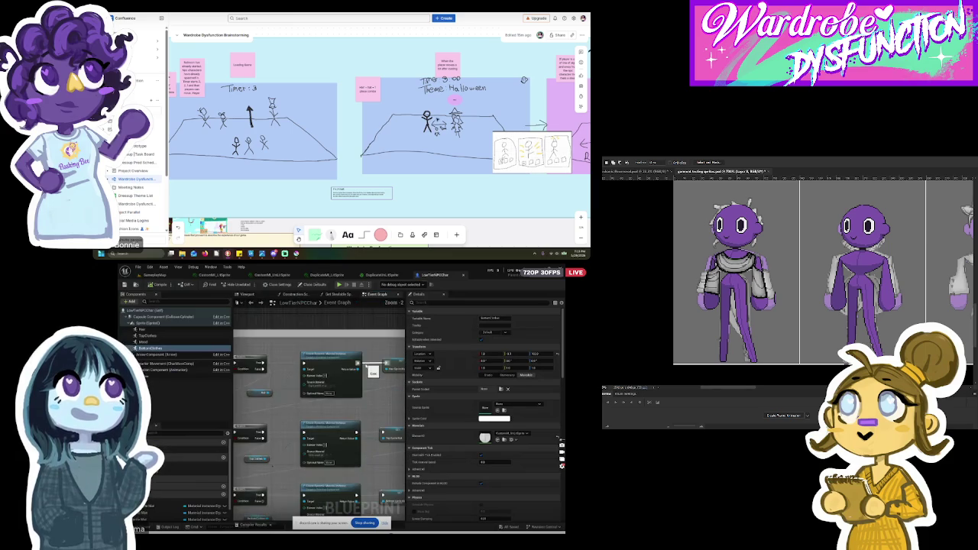
{"action": "scroll", "coordinate": [329, 389], "scroll_direction": "up", "scroll_amount": 1}
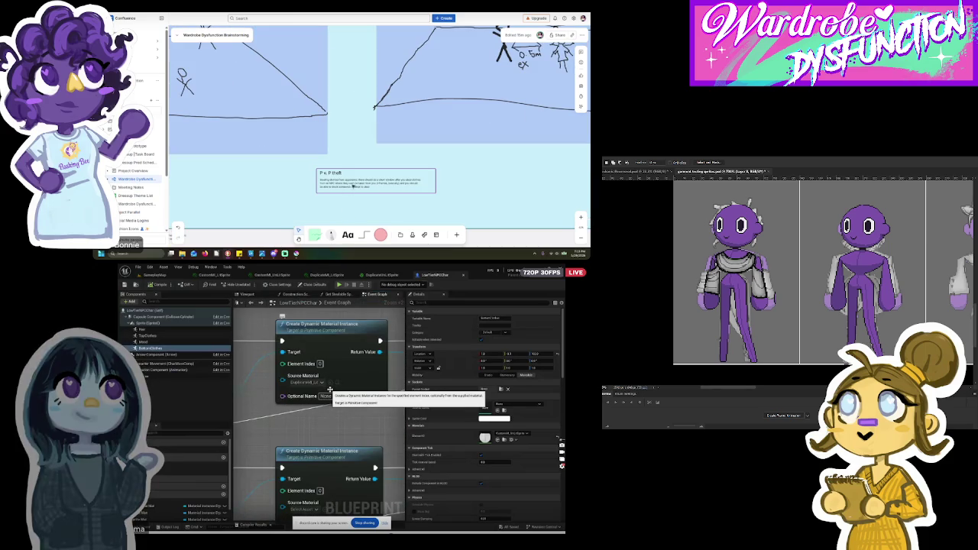
Step: Set the node's Source Material to DuplicateMI_LitSprite
{"action": "left_click", "coordinate": [310, 382]}
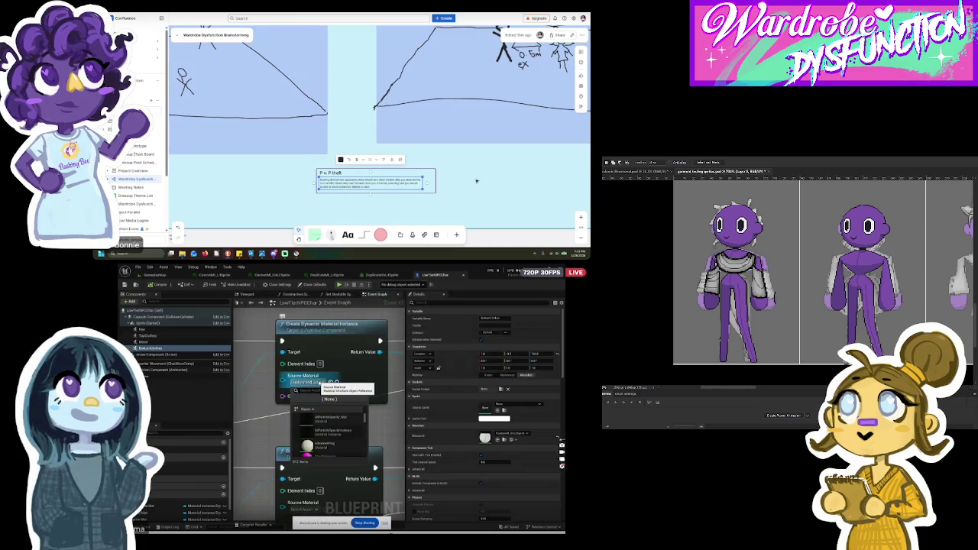
{"action": "left_click", "coordinate": [271, 430]}
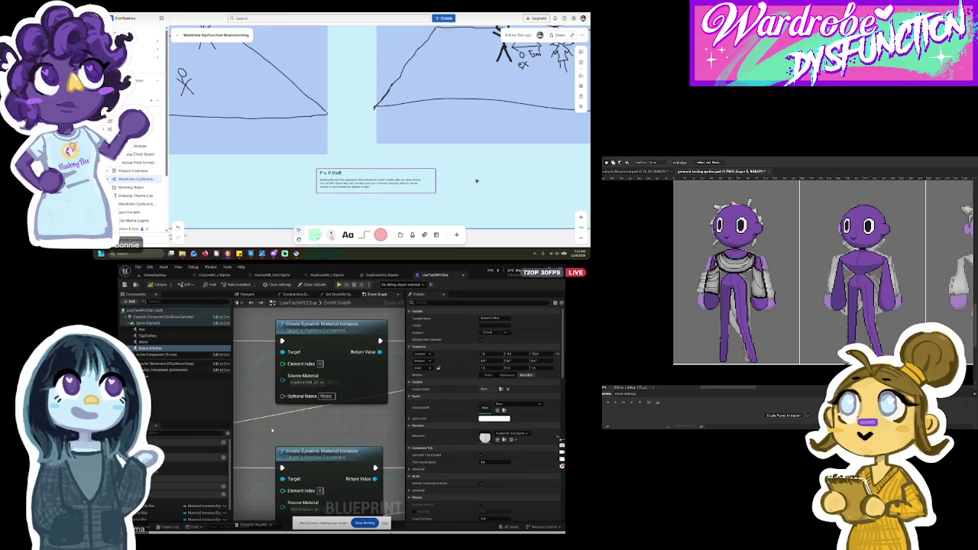
{"action": "scroll", "coordinate": [321, 413], "scroll_direction": "down", "scroll_amount": 3}
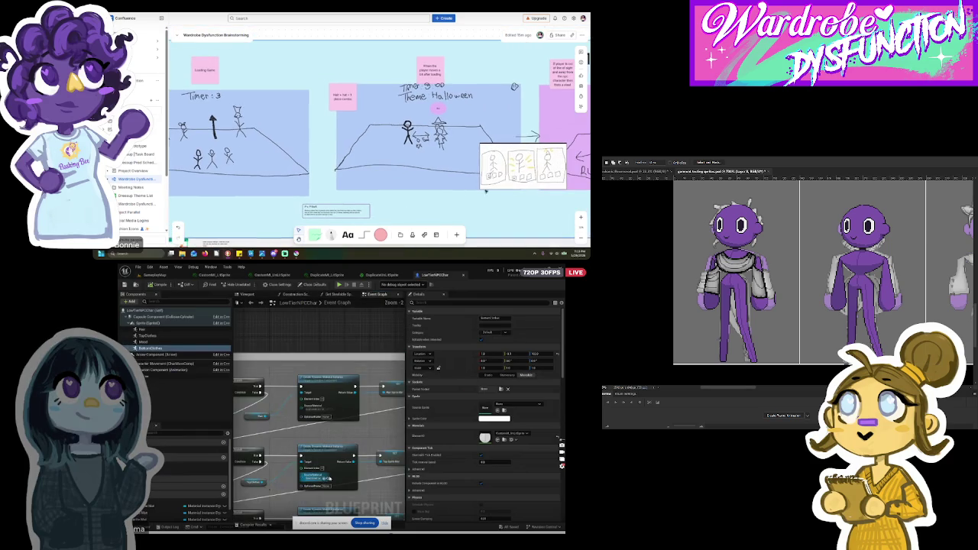
{"action": "scroll", "coordinate": [327, 479], "scroll_direction": "up", "scroll_amount": 4}
{"action": "left_click", "coordinate": [301, 479]}
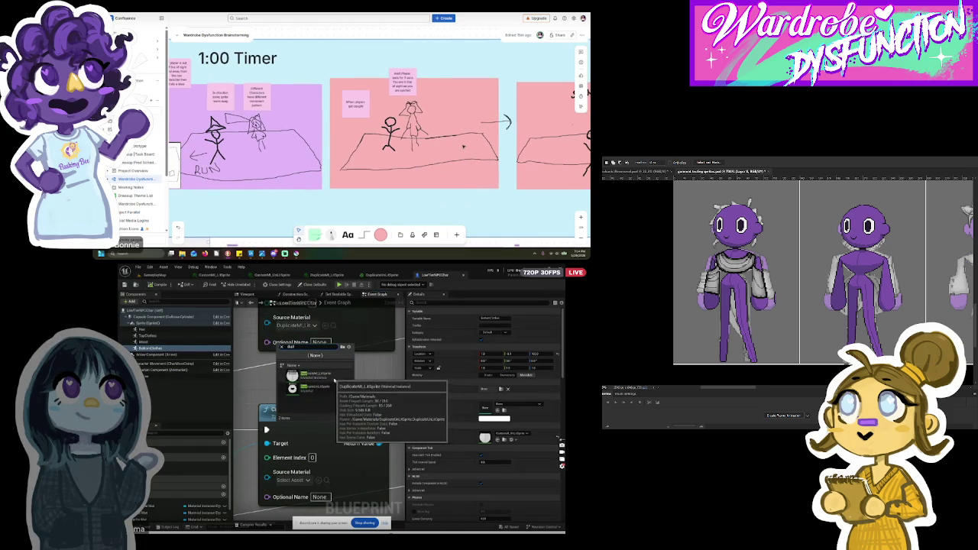
{"action": "left_click", "coordinate": [334, 382]}
Step: Assign a source material to the lower node, compile the Blueprint and return to GameplayMap
{"action": "scroll", "coordinate": [311, 396], "scroll_direction": "down", "scroll_amount": 2}
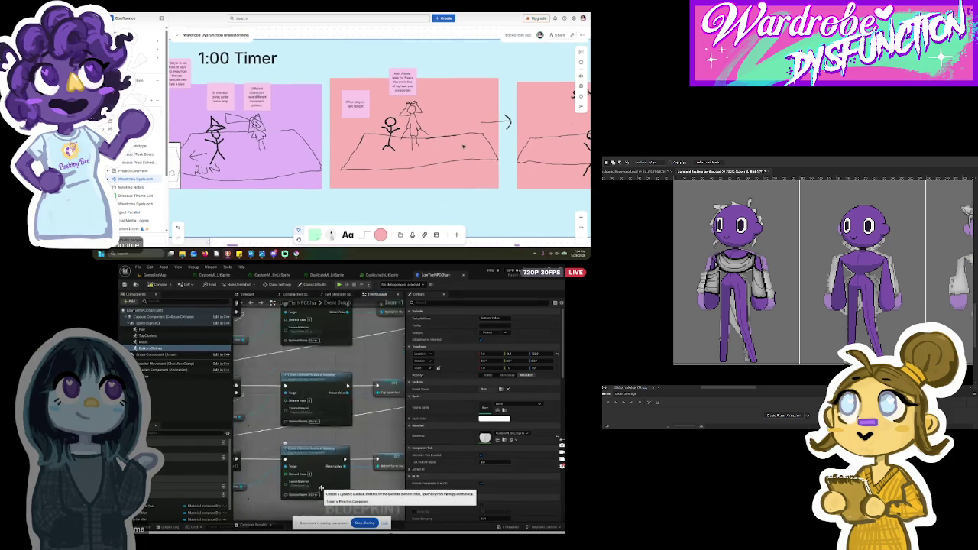
{"action": "left_click", "coordinate": [303, 486]}
{"action": "type", "text": "a"}
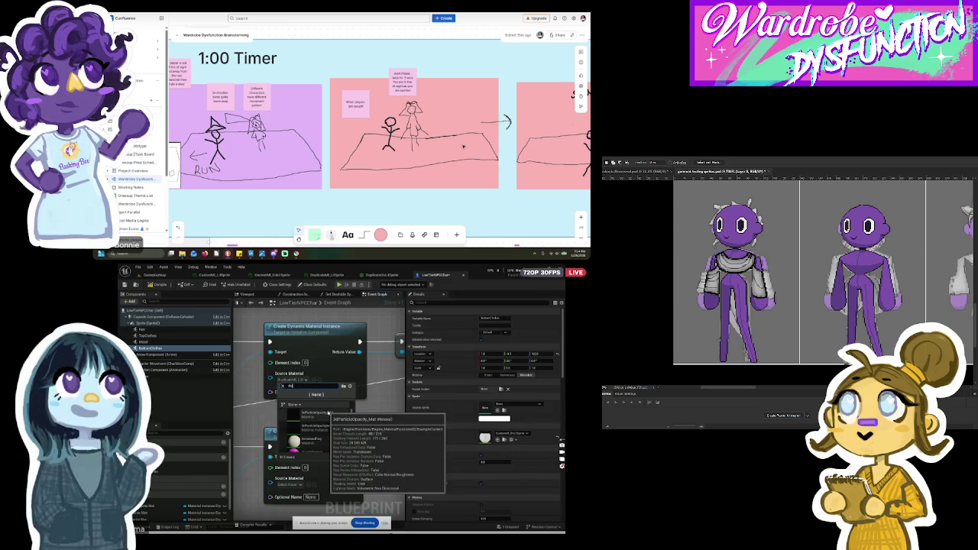
{"action": "left_click", "coordinate": [325, 415]}
{"action": "left_click", "coordinate": [157, 285]}
{"action": "left_click", "coordinate": [171, 274]}
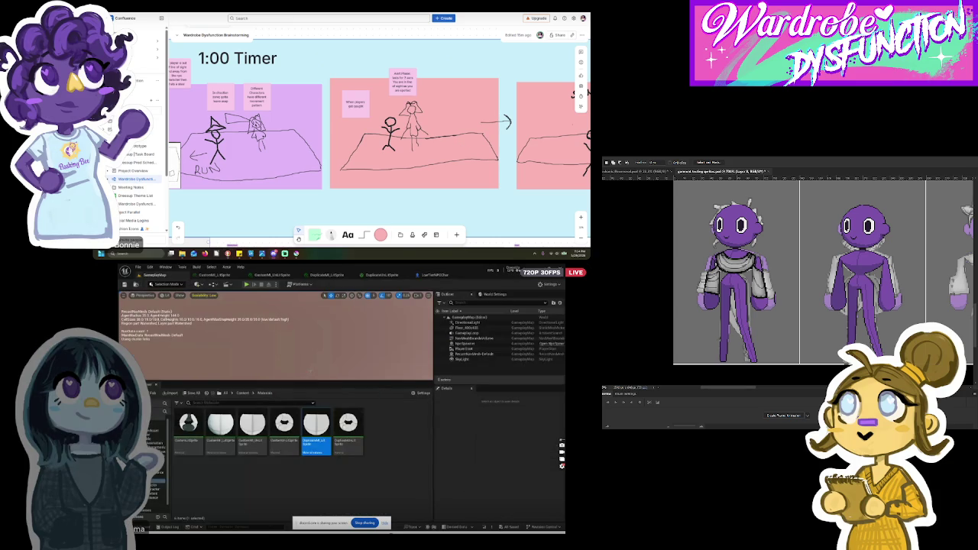
Step: Enlarge the level viewport, run and stop a playtest, then open the DuplicateUnLitSprite graph
{"action": "left_click_drag", "start_coordinate": [311, 380], "coordinate": [306, 506]}
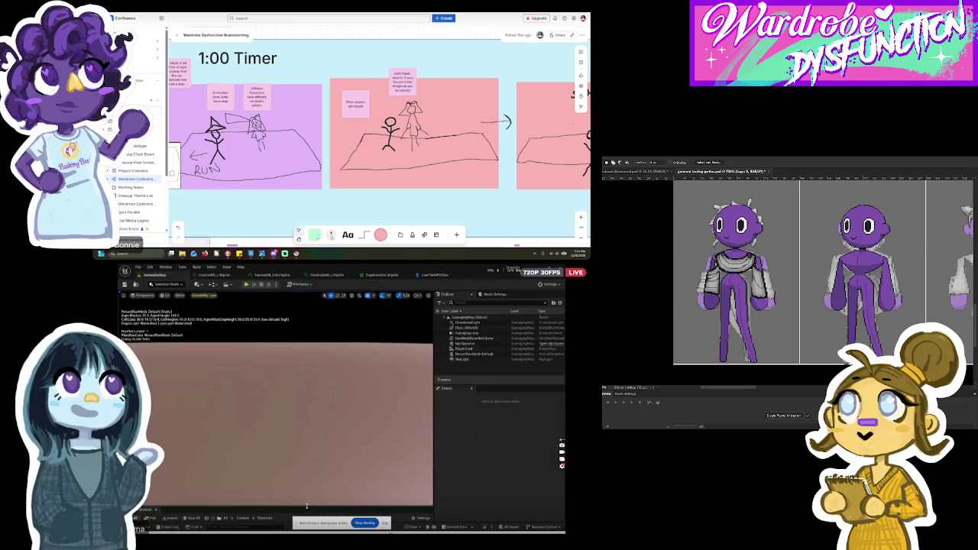
{"action": "left_click", "coordinate": [247, 284]}
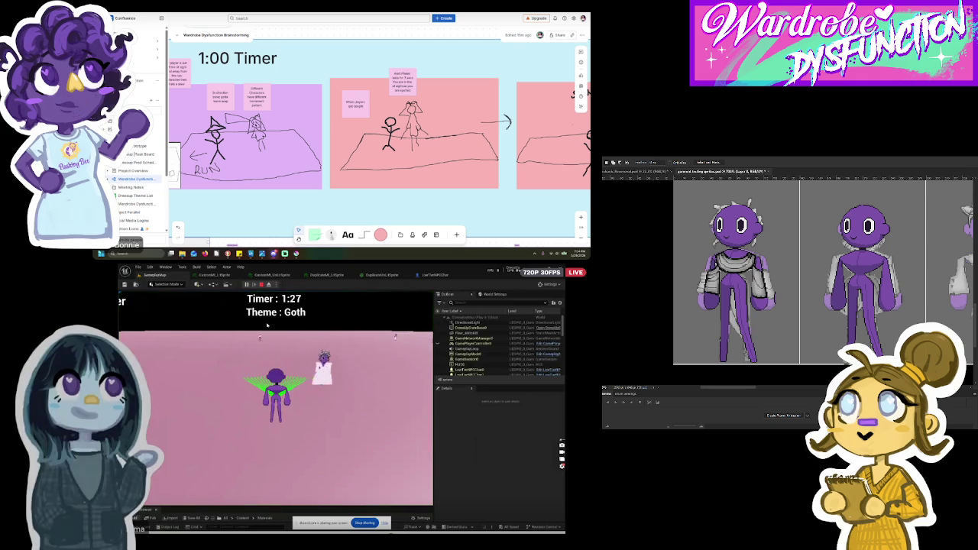
{"action": "left_click", "coordinate": [261, 285]}
{"action": "left_click", "coordinate": [384, 275]}
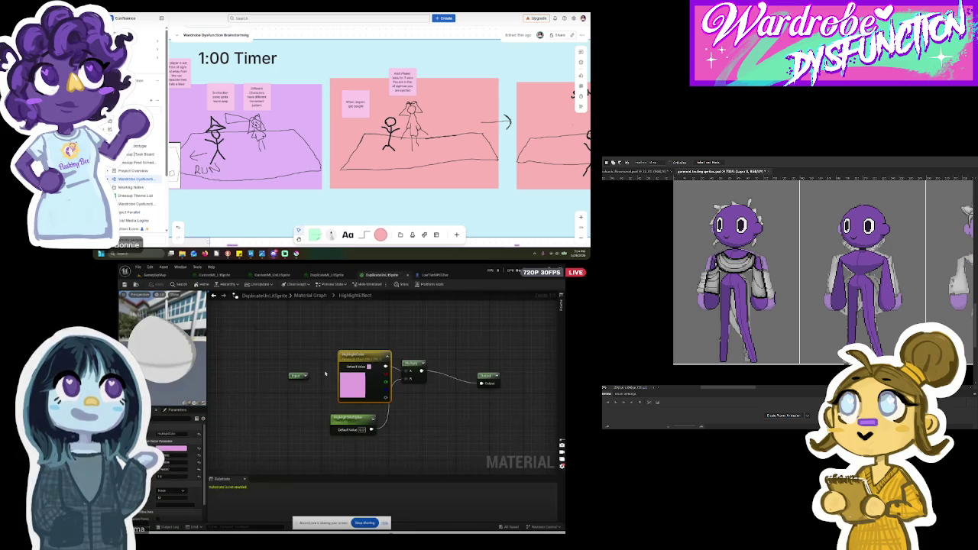
Step: Review the LowTierNPCChar Blueprint's Set Scalar Parameter Value nodes
{"action": "left_click", "coordinate": [434, 275]}
{"action": "scroll", "coordinate": [351, 348], "scroll_direction": "down", "scroll_amount": 8}
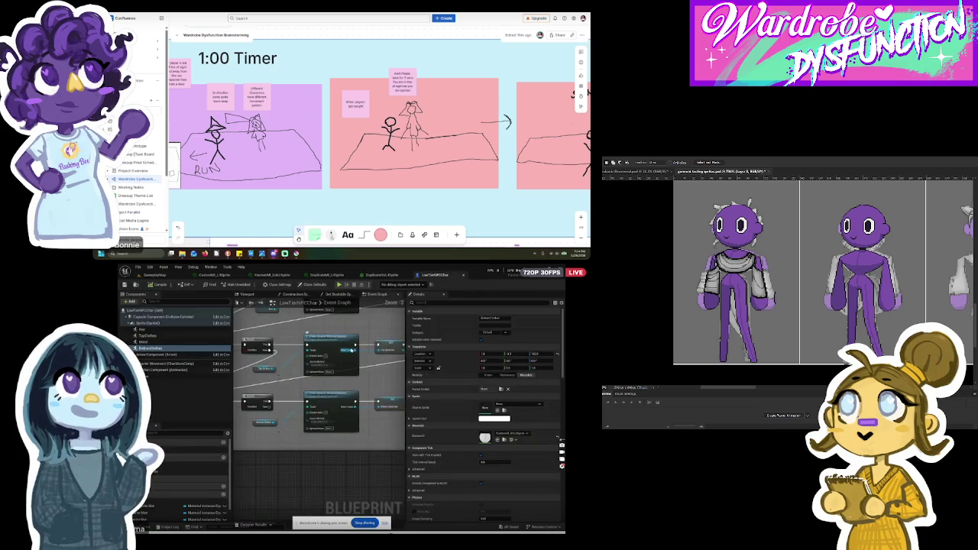
{"action": "scroll", "coordinate": [384, 344], "scroll_direction": "up", "scroll_amount": 7}
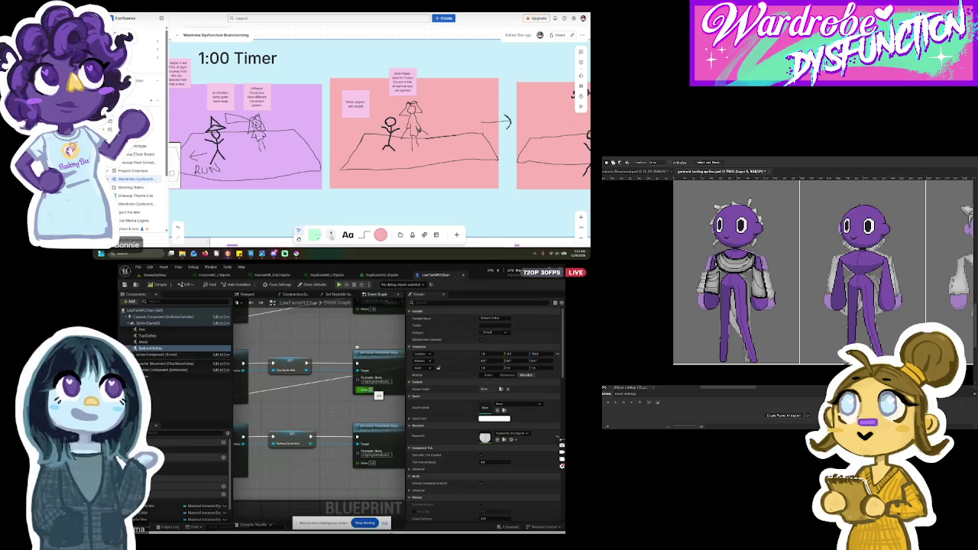
{"action": "scroll", "coordinate": [402, 150], "scroll_direction": "down", "scroll_amount": 5}
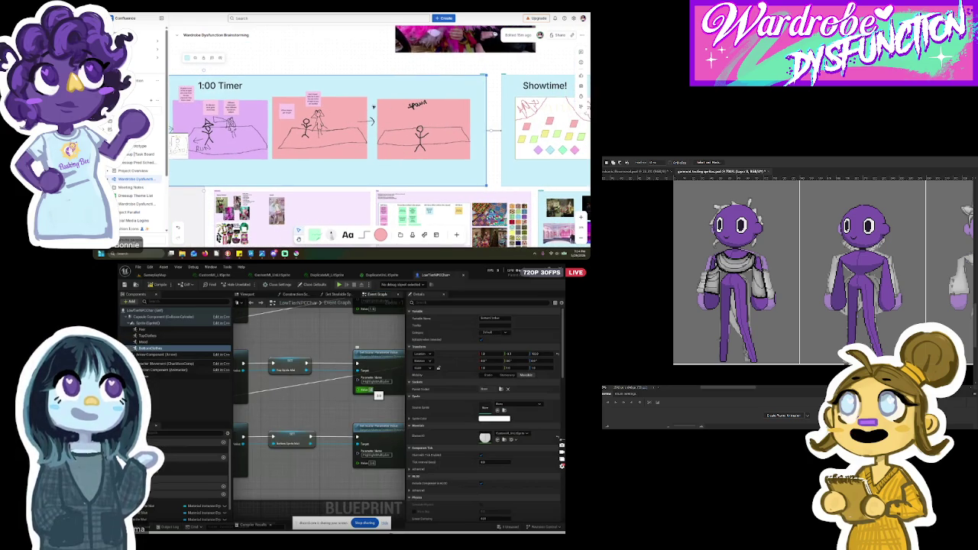
{"action": "scroll", "coordinate": [376, 106], "scroll_direction": "up", "scroll_amount": 4}
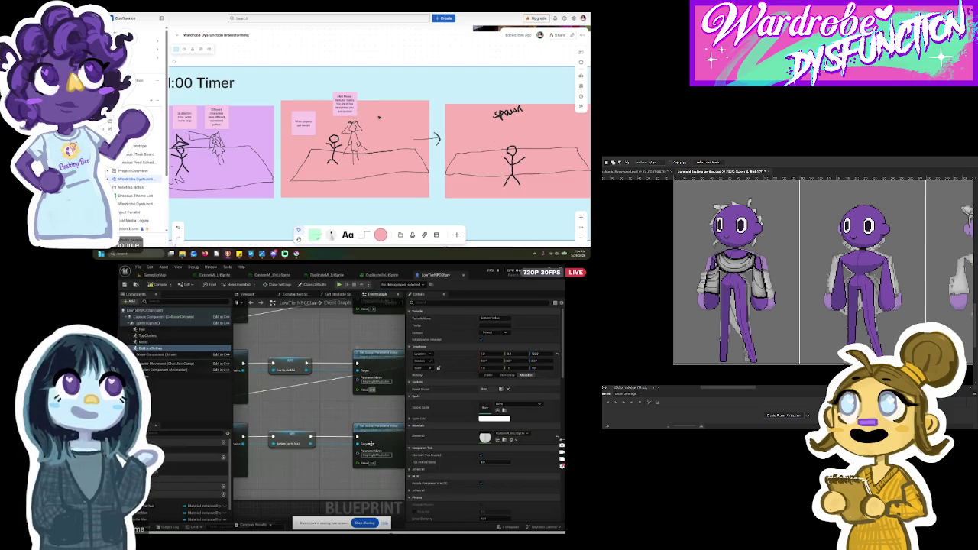
Step: Shift the storyboard frame left and nudge the small rectangle near the spawn sketch up-left
{"action": "left_click_drag", "start_coordinate": [502, 149], "coordinate": [435, 147]}
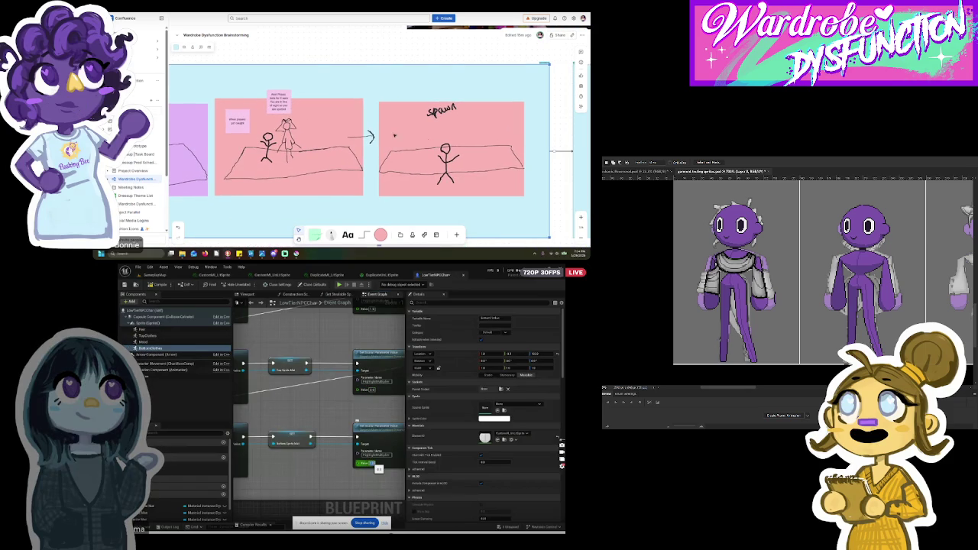
{"action": "left_click", "coordinate": [422, 128]}
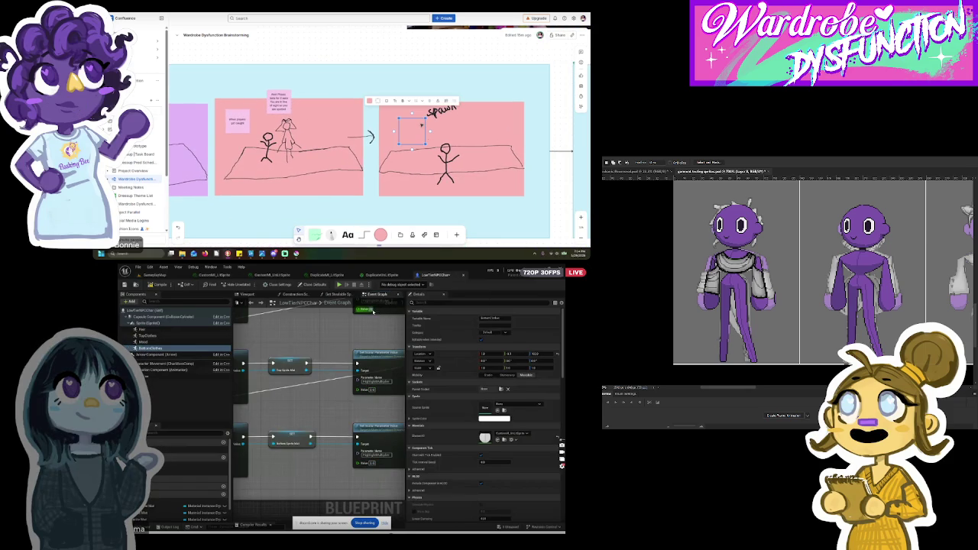
{"action": "left_click_drag", "start_coordinate": [422, 126], "coordinate": [405, 120]}
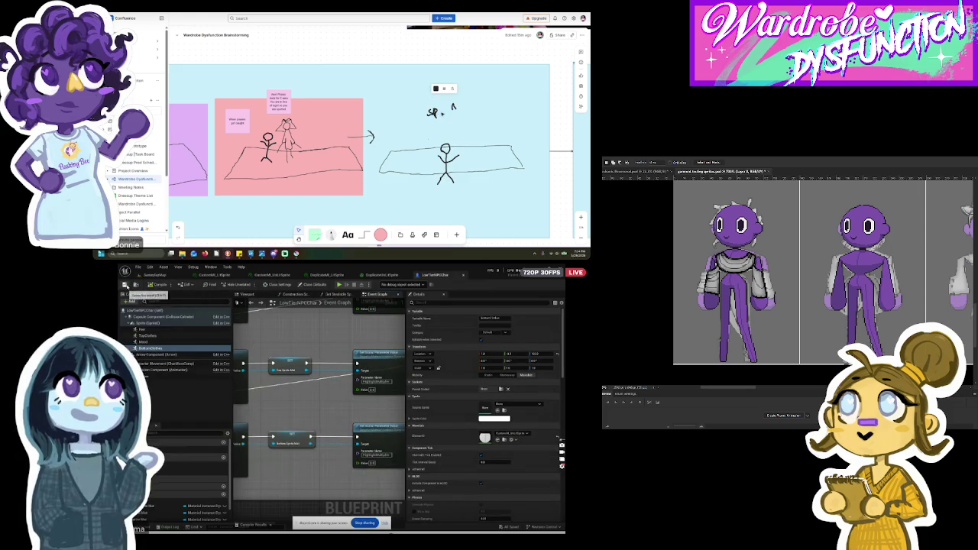
{"action": "left_click", "coordinate": [146, 276]}
Step: Playtest the GameplayMap level again and play the airhorn sound from the Discord soundboard
{"action": "left_click", "coordinate": [247, 285]}
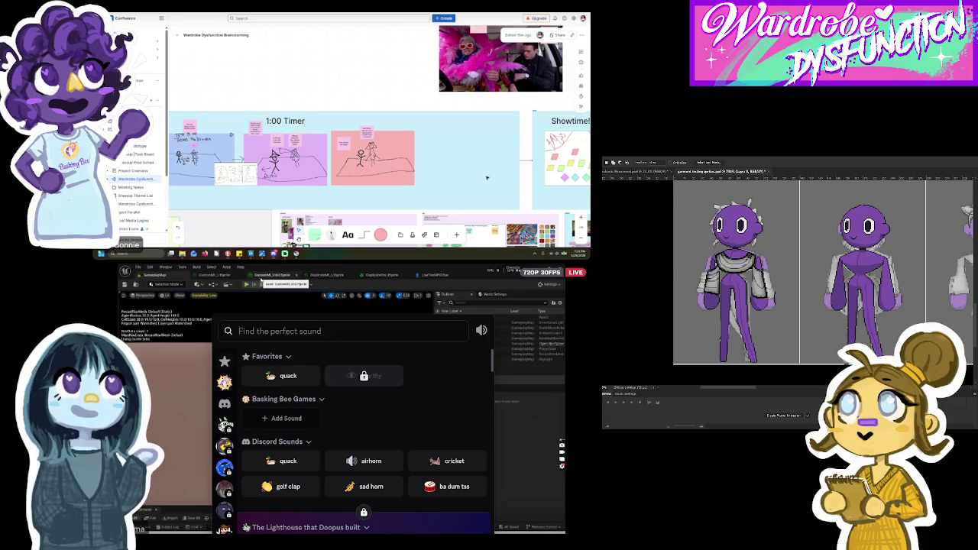
{"action": "left_click", "coordinate": [366, 462]}
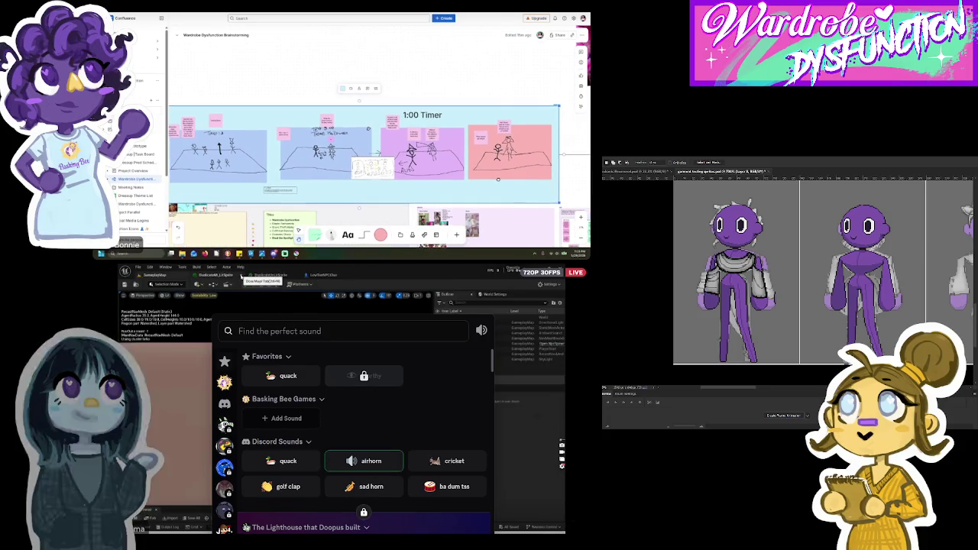
Step: Dismiss the Discord soundboard and close the DuplicateMI_LitSpline asset editor
{"action": "left_click", "coordinate": [232, 276]}
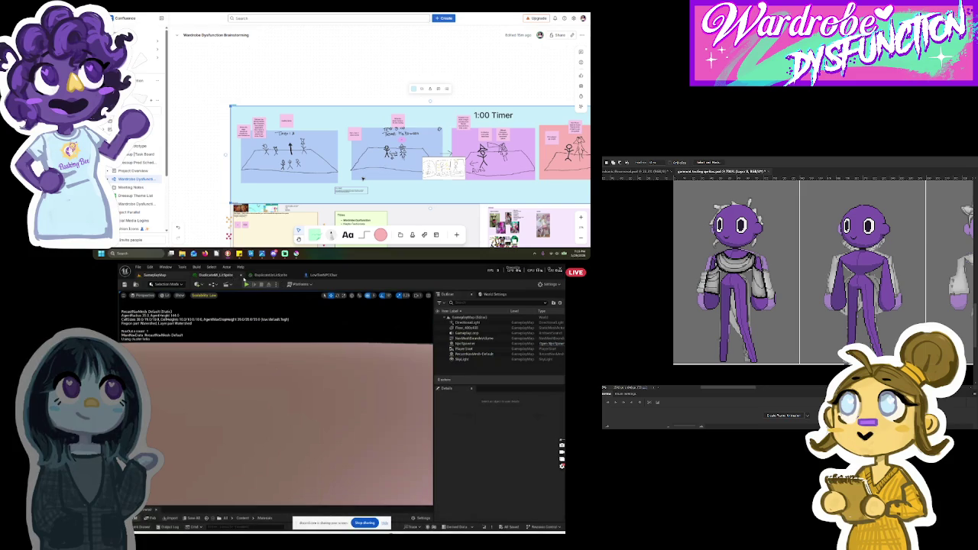
{"action": "left_click", "coordinate": [242, 277]}
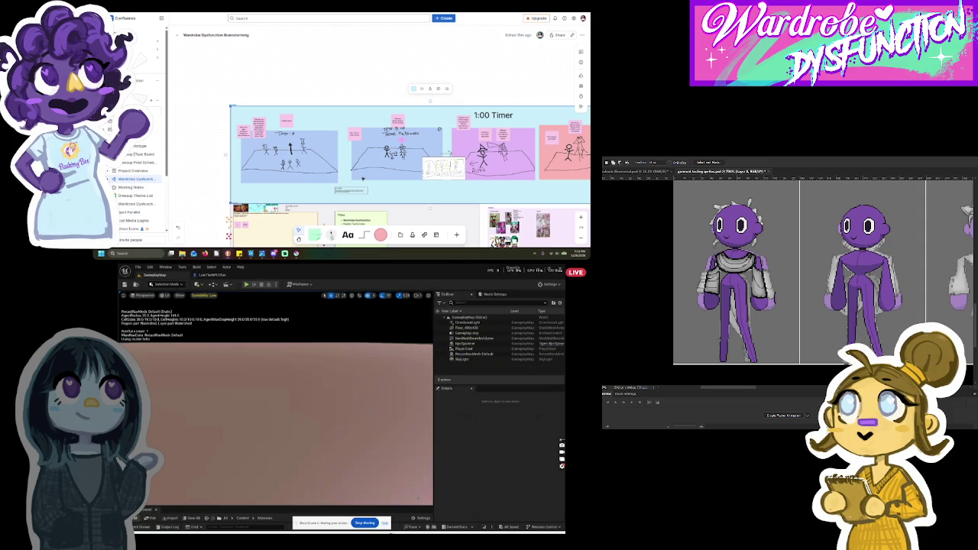
Step: Pan and zoom around the whiteboard to bring the Showtime frame into view
{"action": "scroll", "coordinate": [380, 169], "scroll_direction": "down", "scroll_amount": 3}
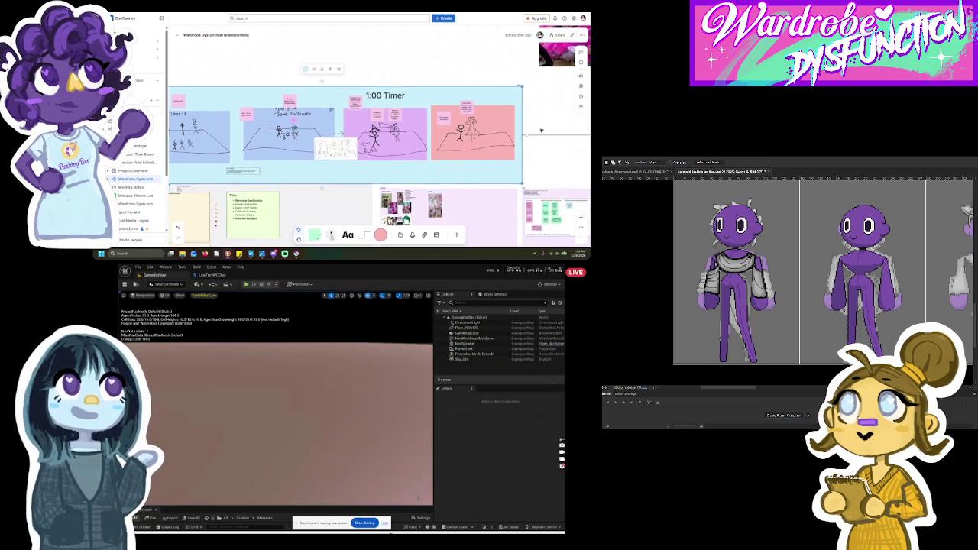
{"action": "mouse_move", "coordinate": [449, 127]}
{"action": "left_mouse_down"}
{"action": "mouse_move", "coordinate": [404, 117]}
{"action": "mouse_move", "coordinate": [568, 144]}
{"action": "left_mouse_up"}
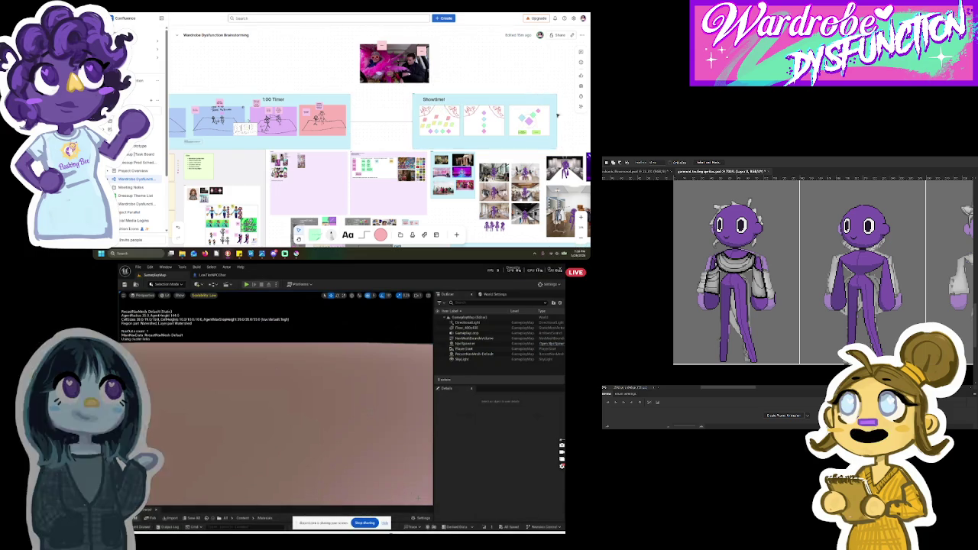
{"action": "left_click_drag", "start_coordinate": [553, 105], "coordinate": [495, 105]}
{"action": "scroll", "coordinate": [387, 149], "scroll_direction": "up", "scroll_amount": 5}
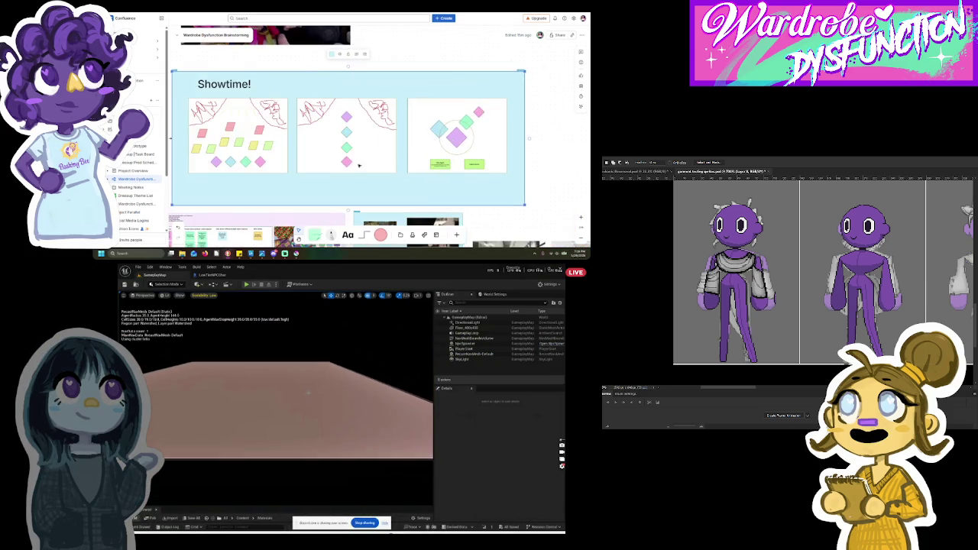
{"action": "left_click_drag", "start_coordinate": [387, 149], "coordinate": [394, 149]}
{"action": "scroll", "coordinate": [275, 125], "scroll_direction": "left", "scroll_amount": 2}
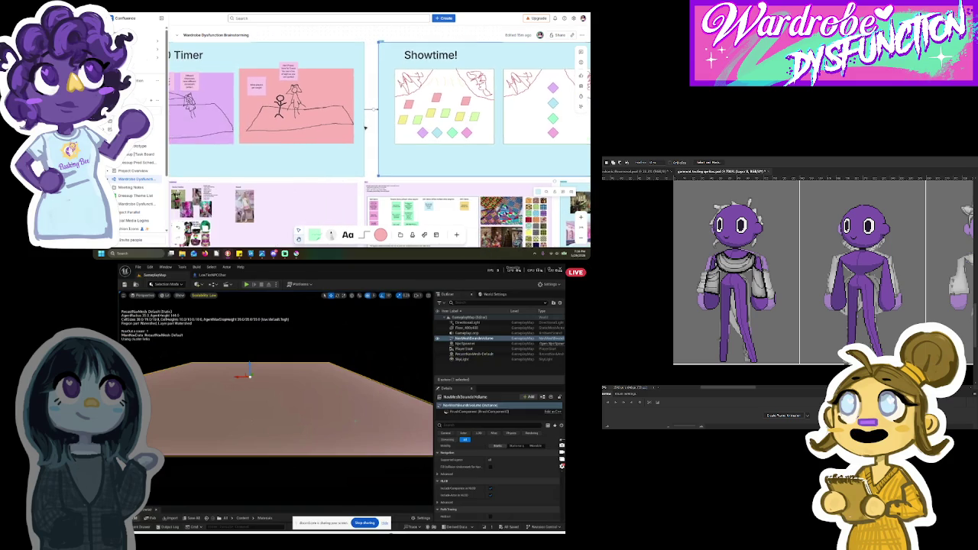
{"action": "scroll", "coordinate": [275, 125], "scroll_direction": "down", "scroll_amount": 5}
{"action": "scroll", "coordinate": [379, 137], "scroll_direction": "left", "scroll_amount": 1}
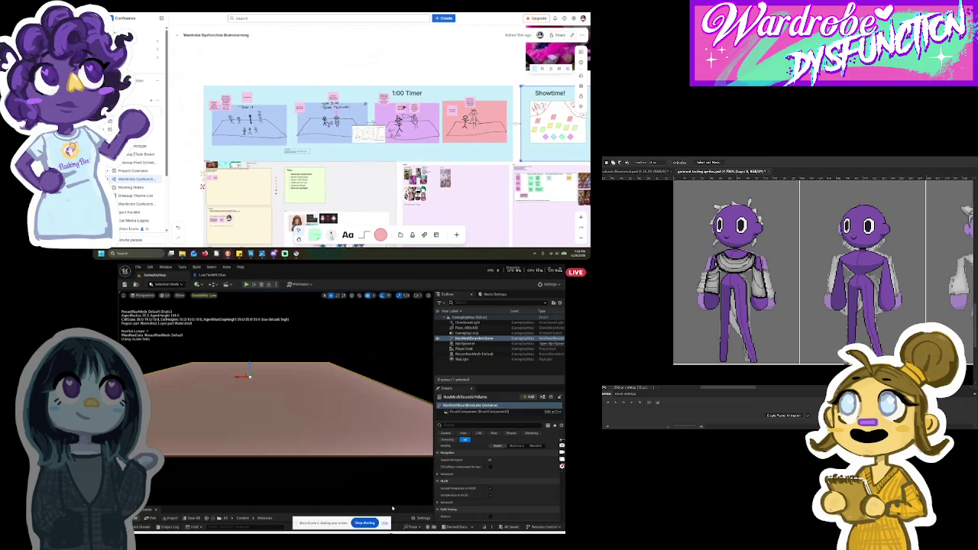
Step: Open the Content Drawer at the project root and search for 'material'
{"action": "left_click", "coordinate": [137, 526]}
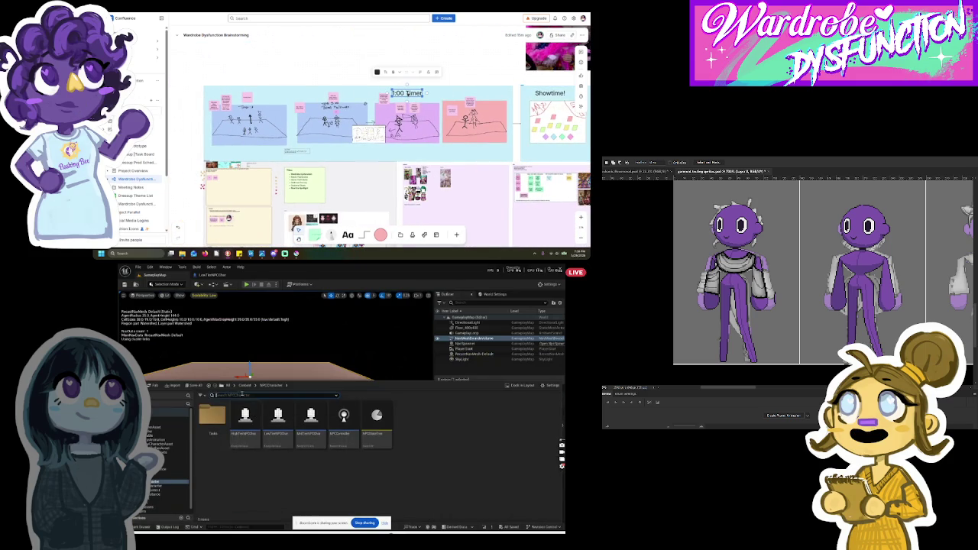
{"action": "mouse_move", "coordinate": [240, 407]}
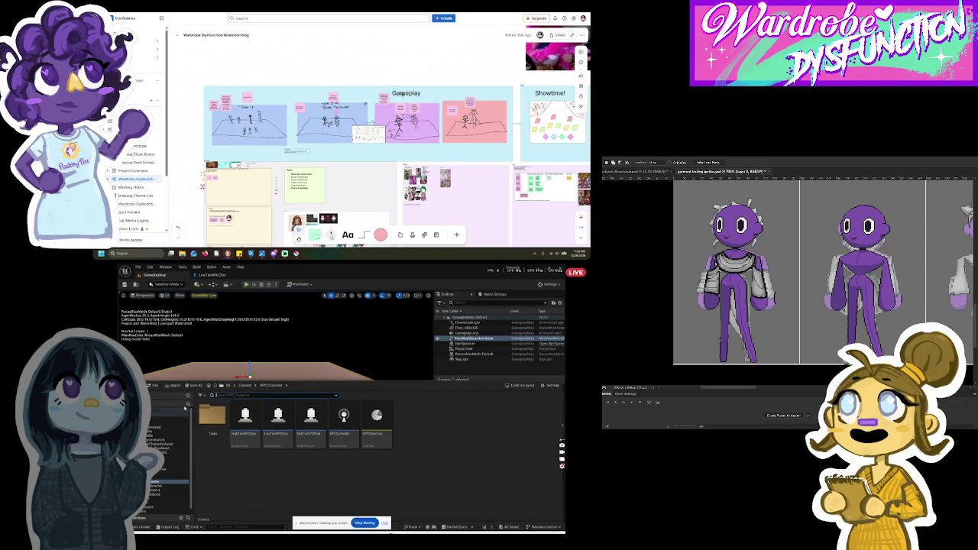
{"action": "left_click", "coordinate": [184, 409]}
{"action": "left_click", "coordinate": [244, 394]}
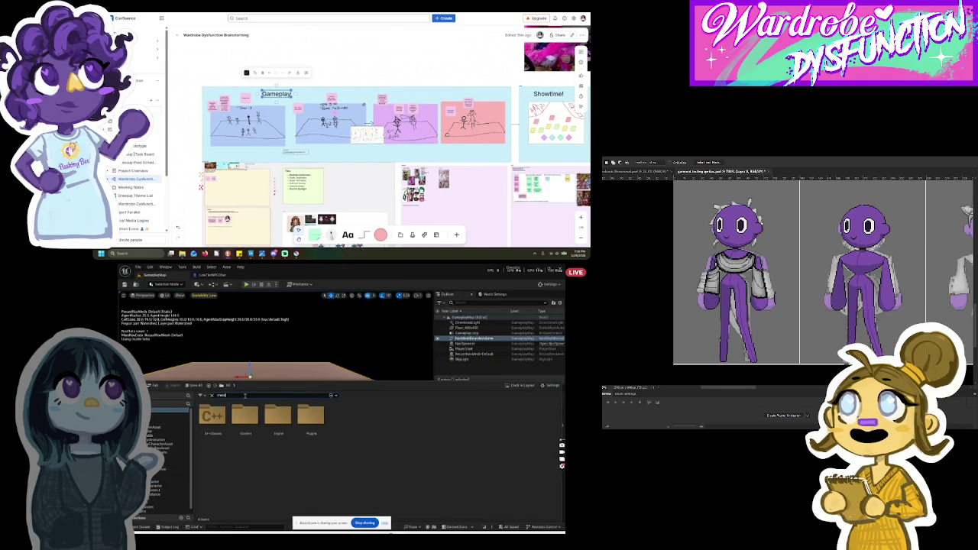
{"action": "type", "text": "material"}
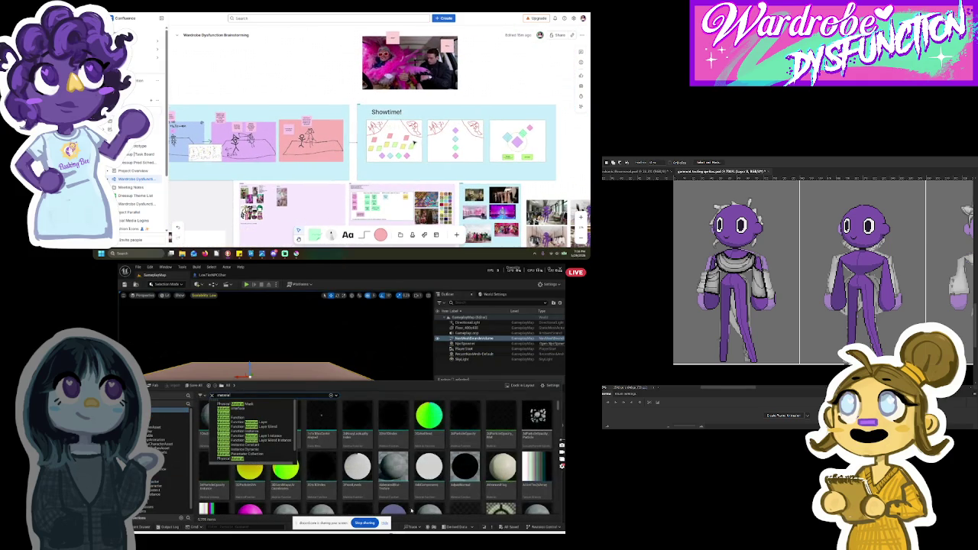
Step: Scroll through the material results, then change the search to 'Floor'
{"action": "scroll", "coordinate": [414, 485], "scroll_direction": "down", "scroll_amount": 2}
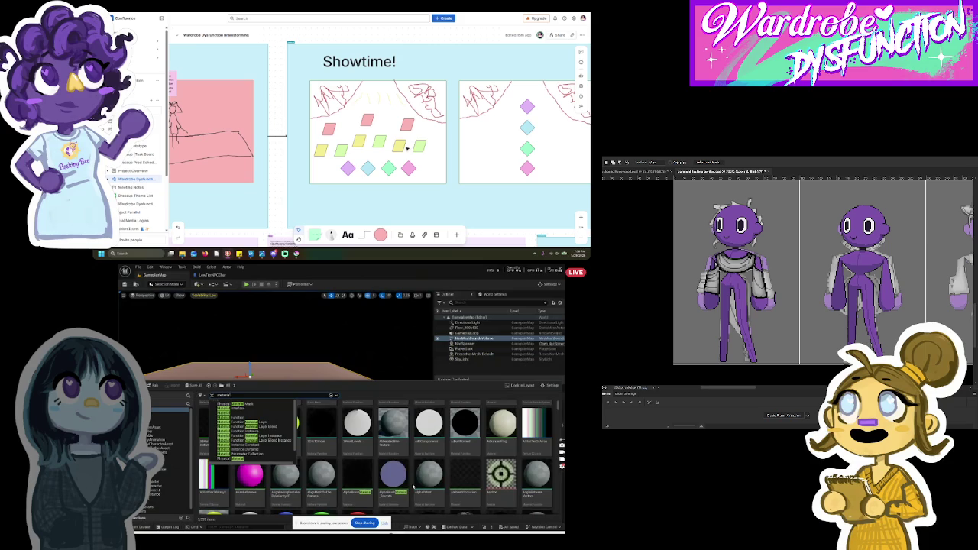
{"action": "scroll", "coordinate": [413, 486], "scroll_direction": "down", "scroll_amount": 2}
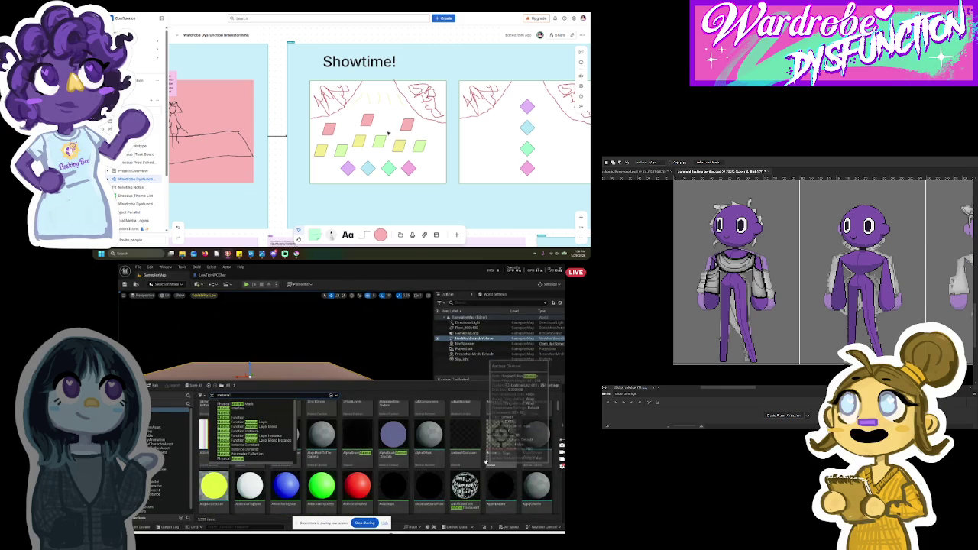
{"action": "scroll", "coordinate": [485, 462], "scroll_direction": "up", "scroll_amount": 5}
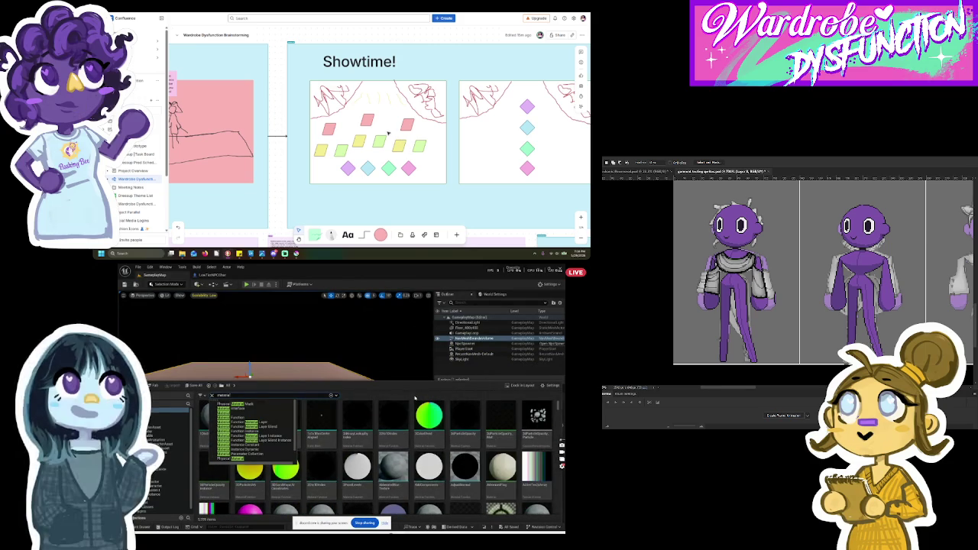
{"action": "scroll", "coordinate": [364, 453], "scroll_direction": "down", "scroll_amount": 5}
{"action": "scroll", "coordinate": [364, 454], "scroll_direction": "down", "scroll_amount": 5}
{"action": "scroll", "coordinate": [364, 454], "scroll_direction": "down", "scroll_amount": 3}
{"action": "scroll", "coordinate": [365, 453], "scroll_direction": "down", "scroll_amount": 3}
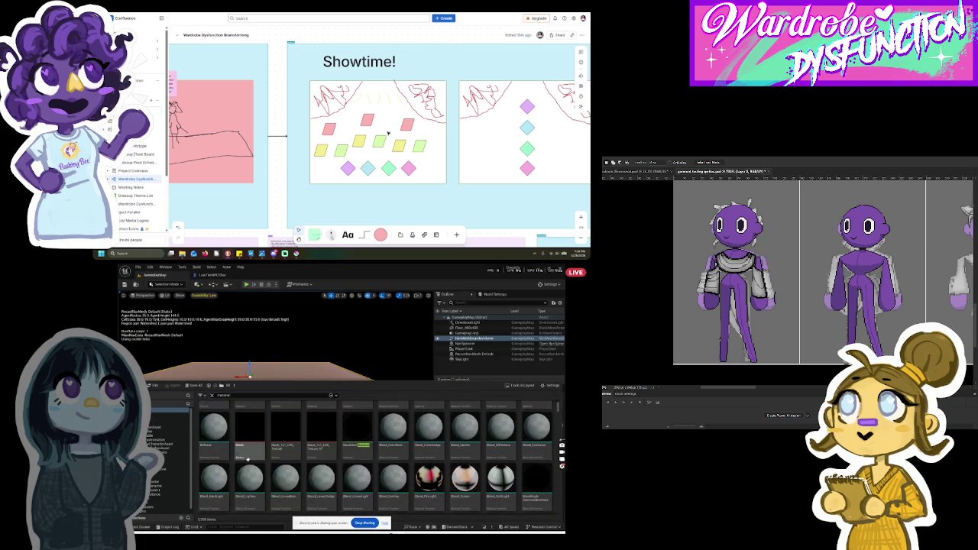
{"action": "left_click_drag", "start_coordinate": [250, 394], "coordinate": [183, 392]}
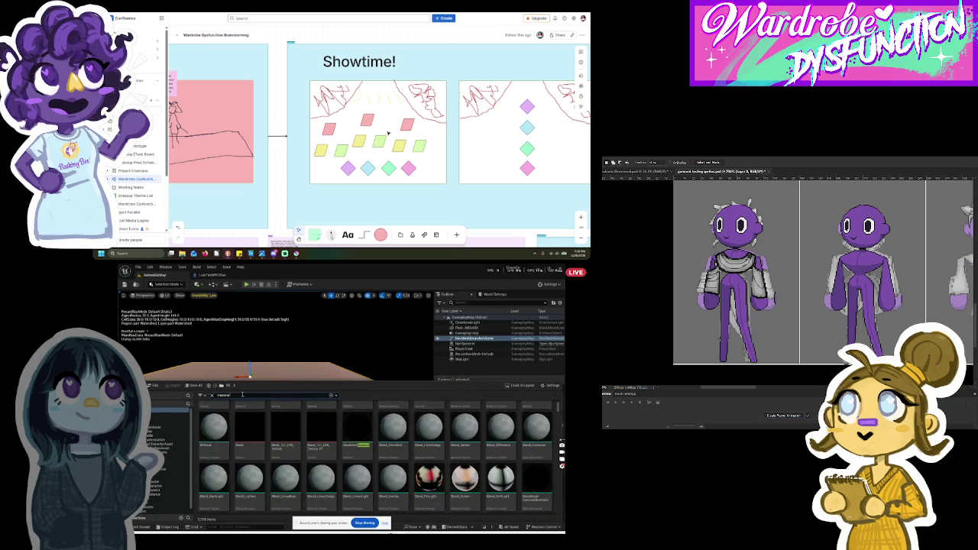
{"action": "type", "text": "floor"}
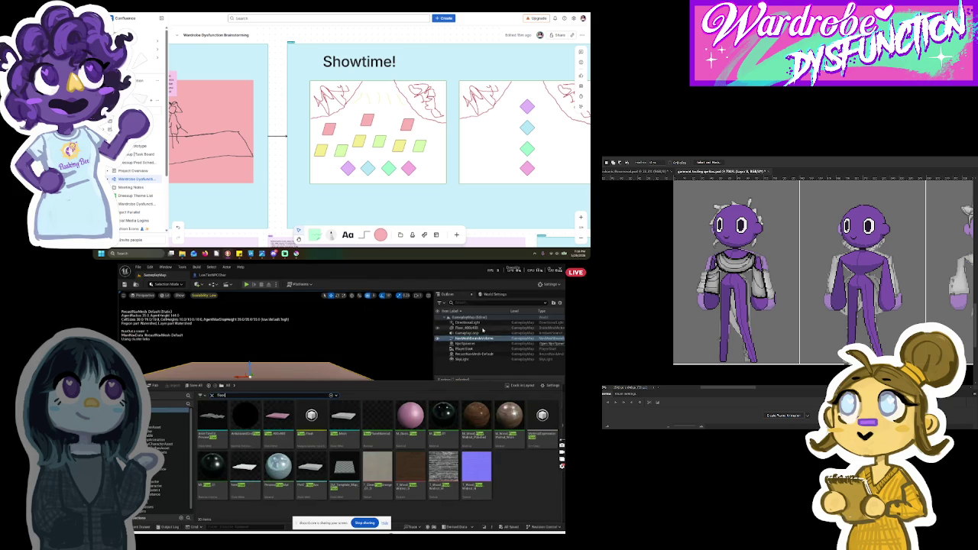
Step: Select the floor actor and open its M_Basic_Floor material via an 'M_Ba' search
{"action": "left_click", "coordinate": [482, 328]}
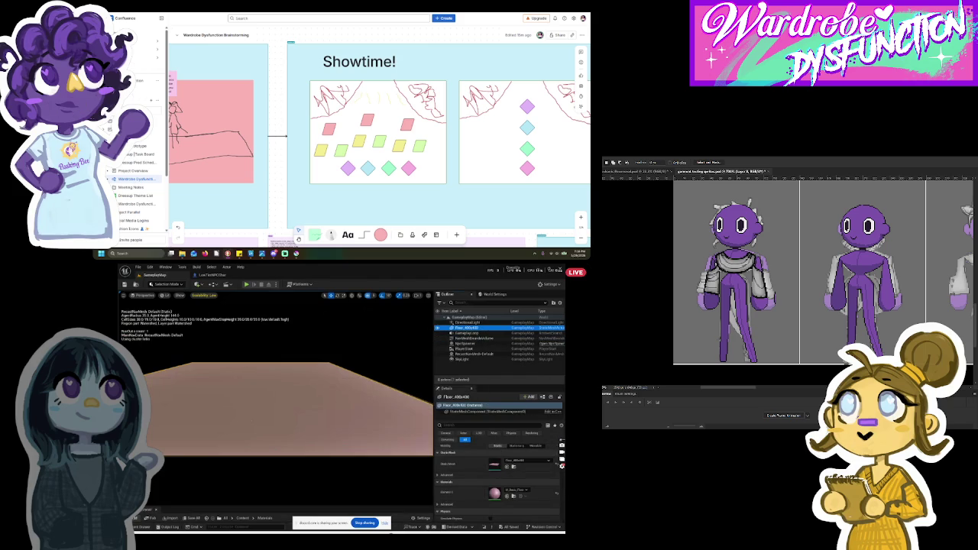
{"action": "key", "text": "ctrl+space"}
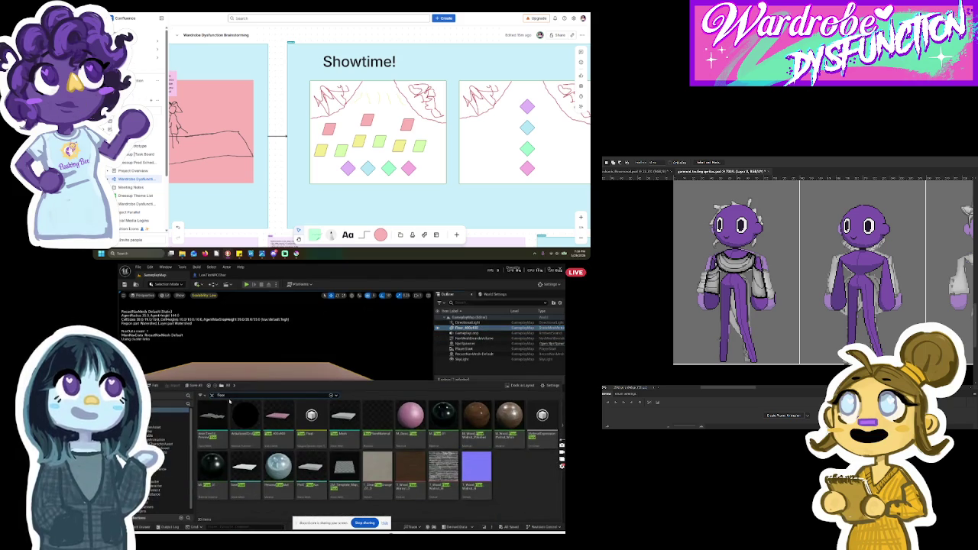
{"action": "left_click", "coordinate": [211, 395]}
{"action": "type", "text": "M"}
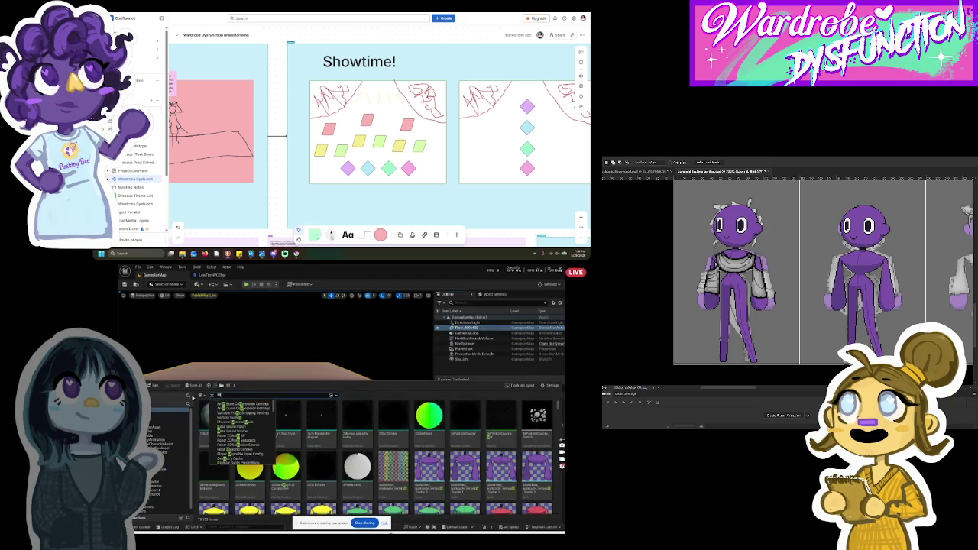
{"action": "type", "text": "_Ba"}
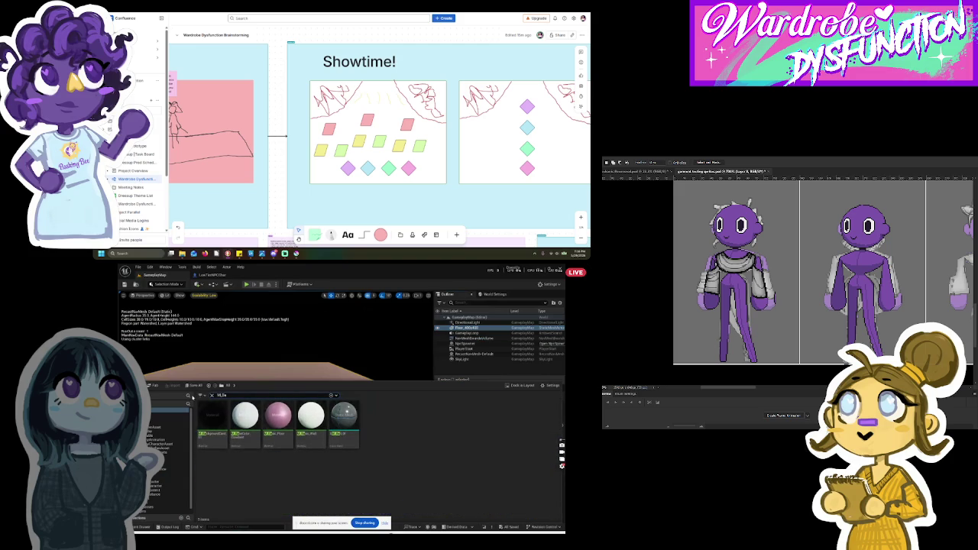
{"action": "double_click", "coordinate": [278, 420]}
Step: Inspect the floor material's base colour node, close the editor and return to GameplayMap
{"action": "scroll", "coordinate": [379, 416], "scroll_direction": "down", "scroll_amount": 4}
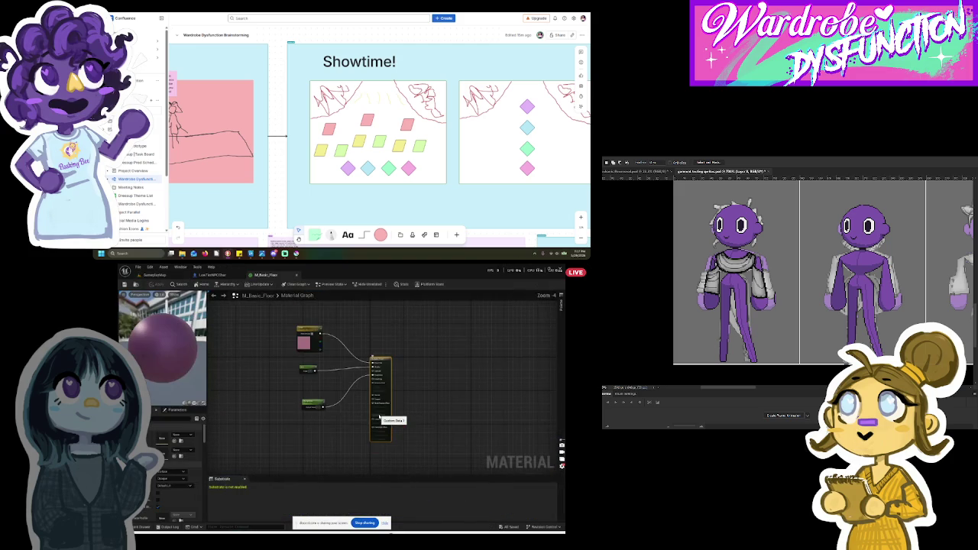
{"action": "double_click", "coordinate": [303, 342]}
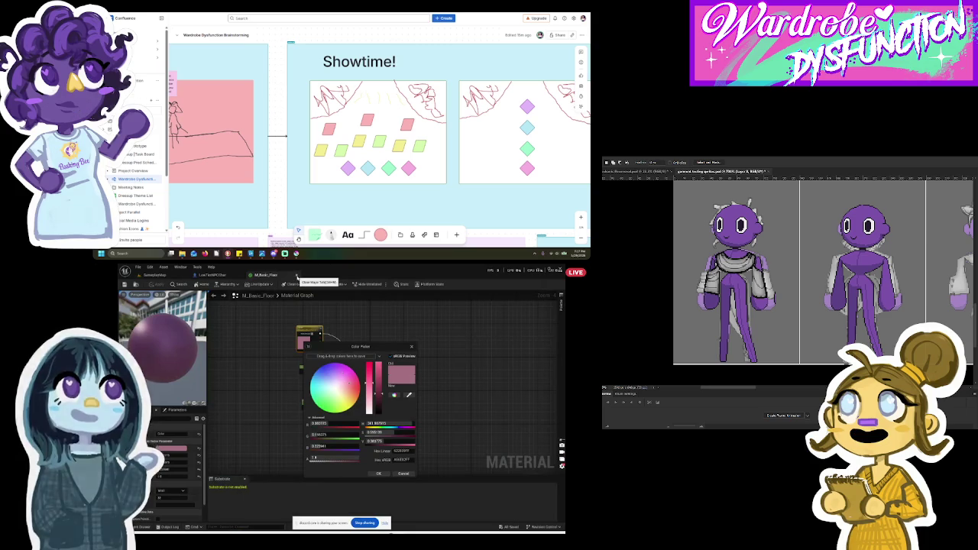
{"action": "left_click", "coordinate": [297, 276]}
{"action": "left_click", "coordinate": [155, 275]}
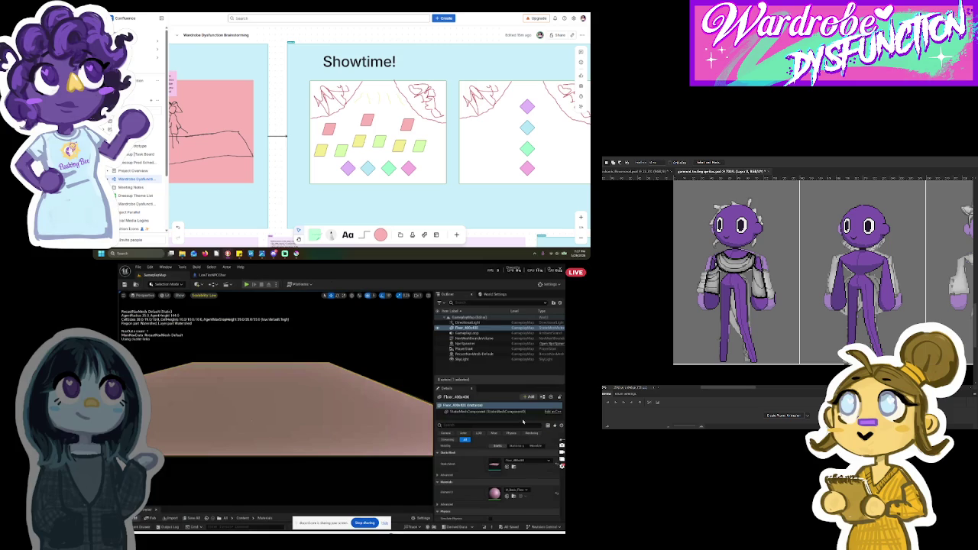
Step: Apply the grid-patterned material to the floor's Element 0 slot and run a quick playtest
{"action": "left_click", "coordinate": [510, 491]}
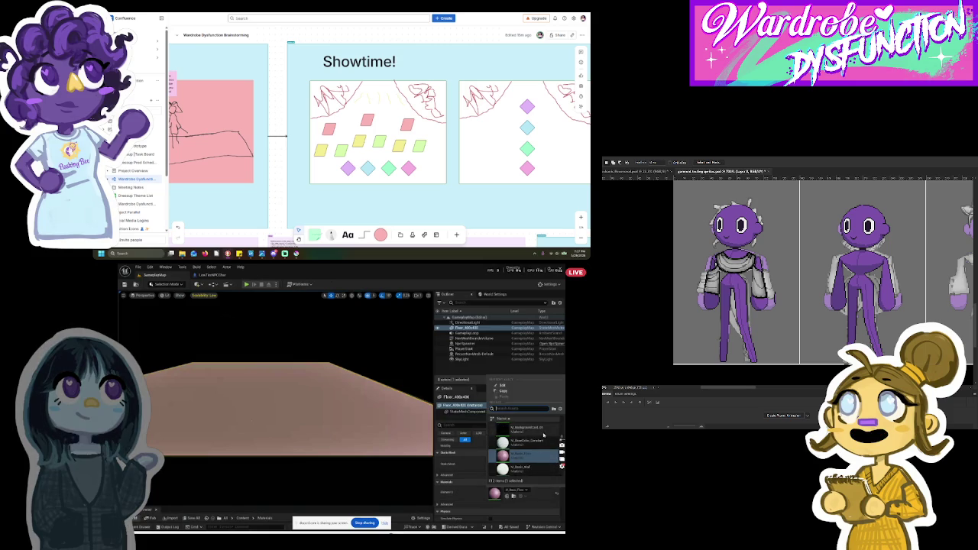
{"action": "scroll", "coordinate": [539, 459], "scroll_direction": "up", "scroll_amount": 2}
{"action": "scroll", "coordinate": [540, 459], "scroll_direction": "down", "scroll_amount": 10}
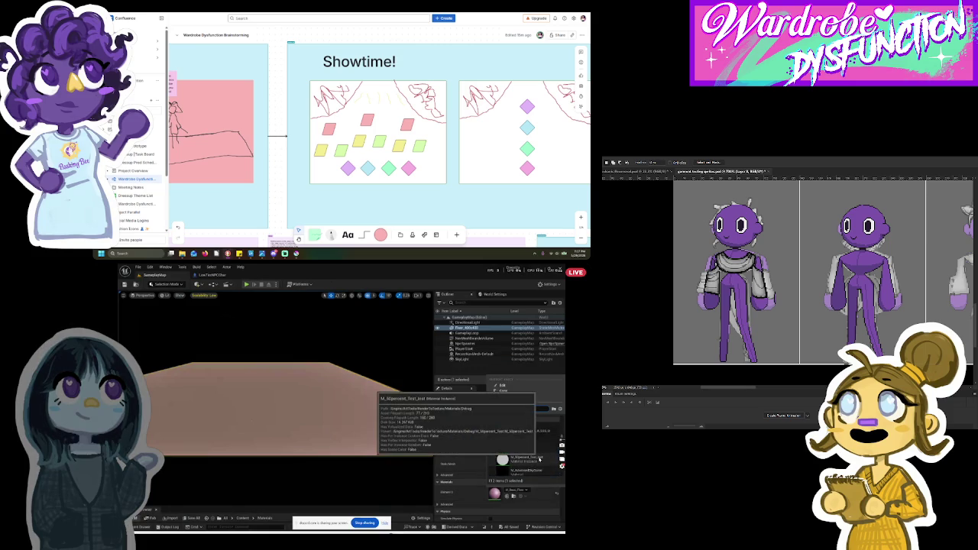
{"action": "scroll", "coordinate": [539, 459], "scroll_direction": "up", "scroll_amount": 10}
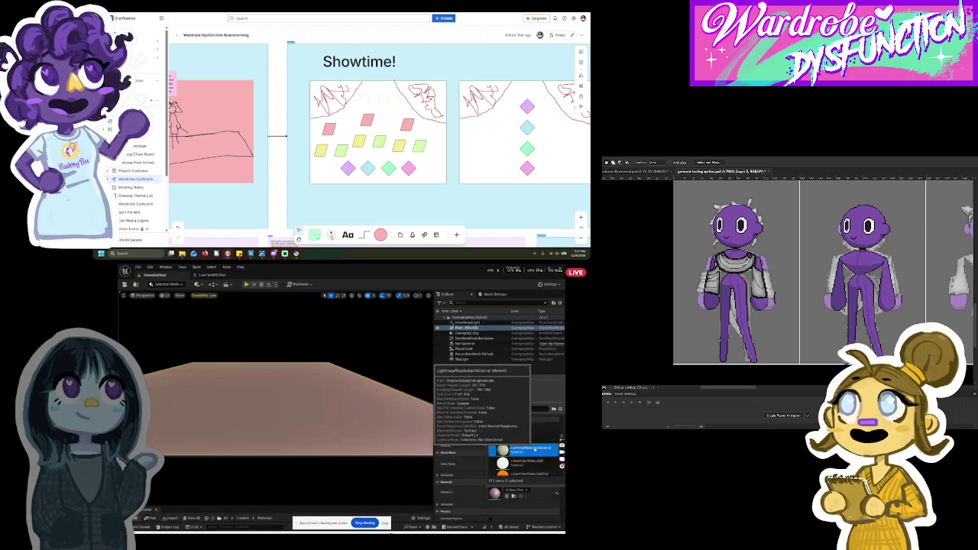
{"action": "left_click", "coordinate": [527, 453]}
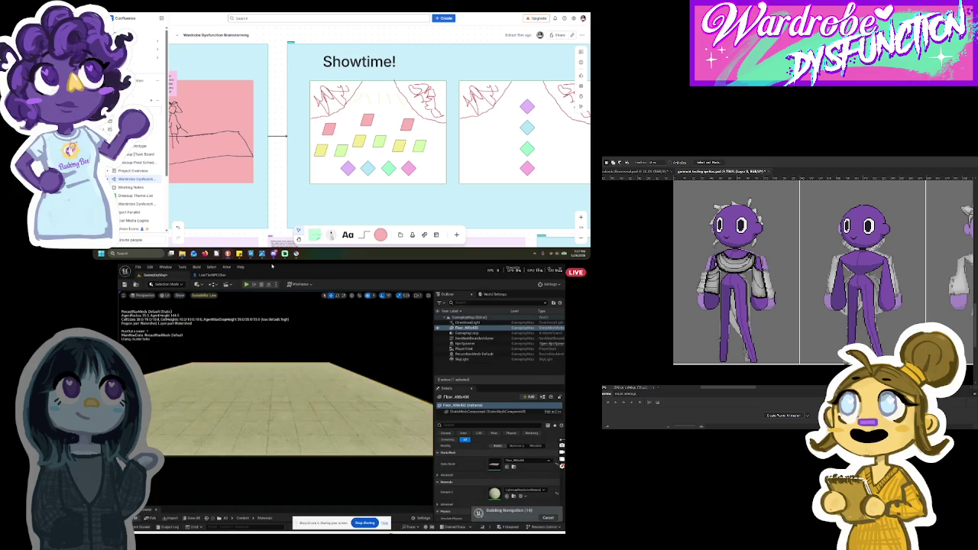
{"action": "key", "text": "alt+p"}
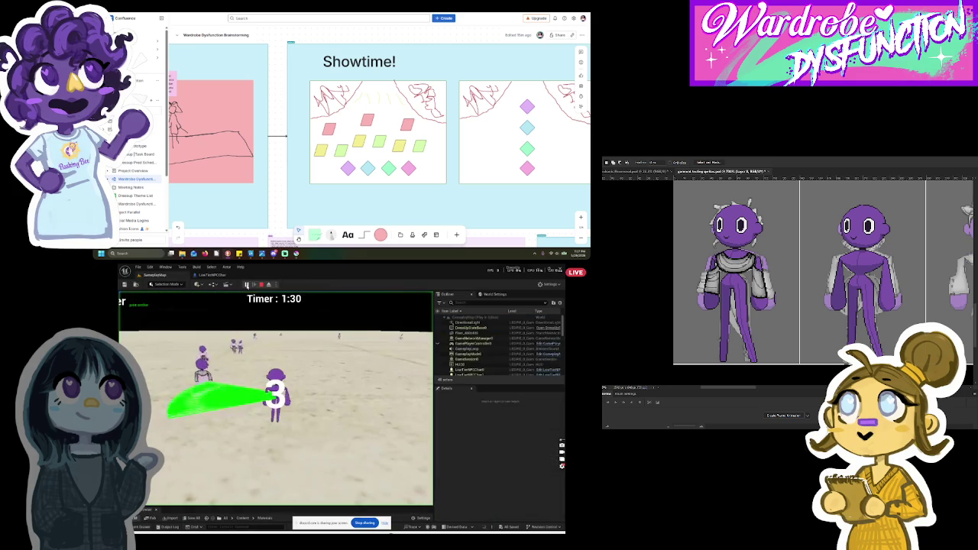
{"action": "key", "text": "Escape"}
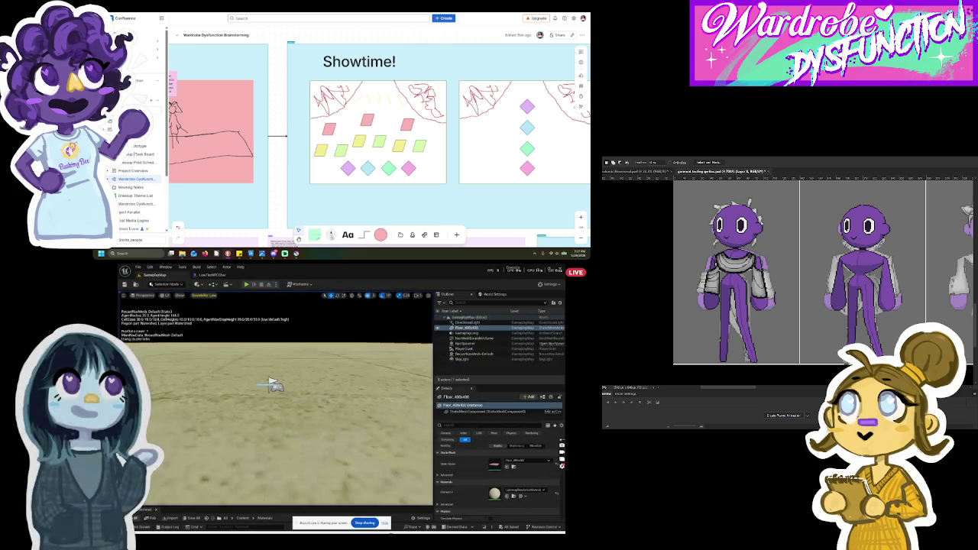
Step: Swap the floor's Element 0 material to the grass material
{"action": "left_click", "coordinate": [527, 490]}
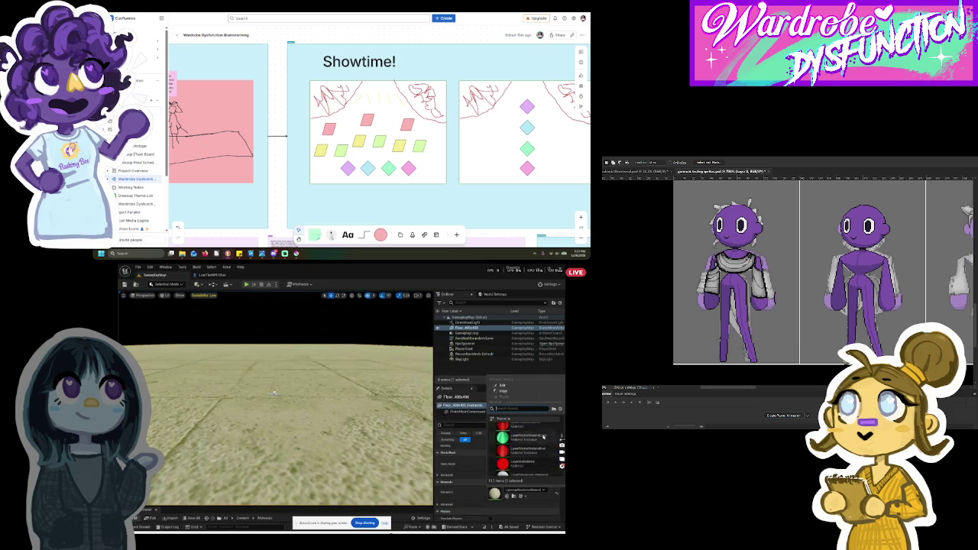
{"action": "scroll", "coordinate": [544, 433], "scroll_direction": "up", "scroll_amount": 3}
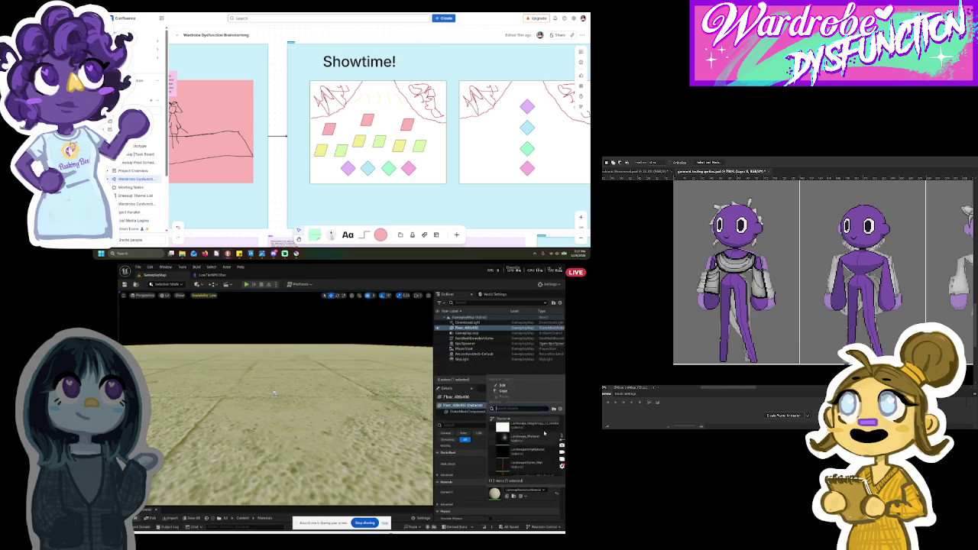
{"action": "scroll", "coordinate": [544, 433], "scroll_direction": "up", "scroll_amount": 2}
{"action": "scroll", "coordinate": [544, 433], "scroll_direction": "up", "scroll_amount": 2}
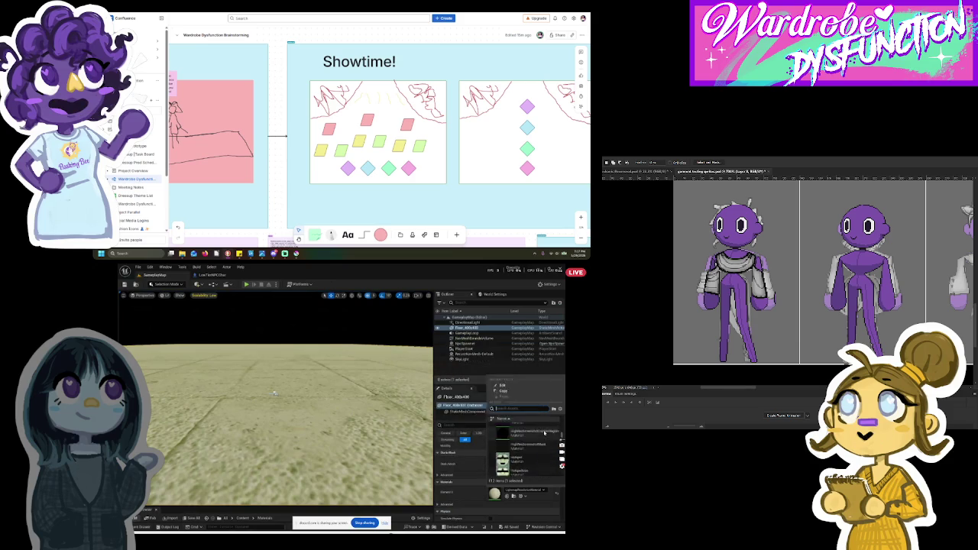
{"action": "scroll", "coordinate": [544, 433], "scroll_direction": "up", "scroll_amount": 2}
{"action": "scroll", "coordinate": [544, 433], "scroll_direction": "up", "scroll_amount": 2}
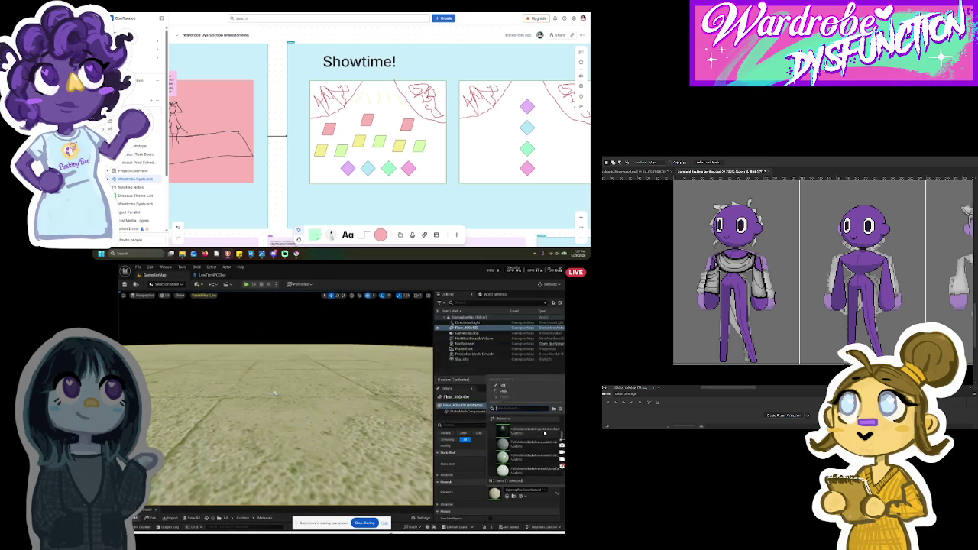
{"action": "left_click", "coordinate": [544, 433]}
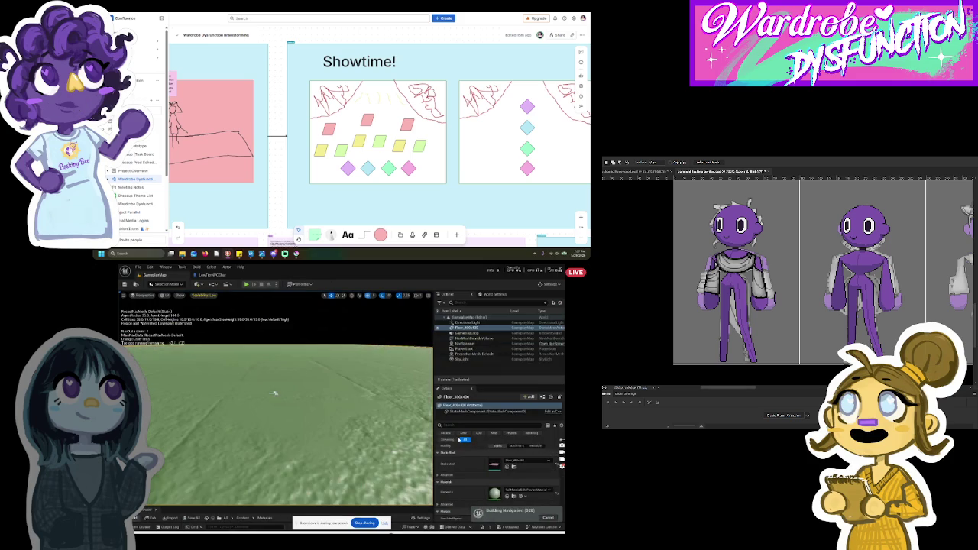
Step: Give the floor a different plain green material and start a playtest
{"action": "left_click", "coordinate": [528, 490]}
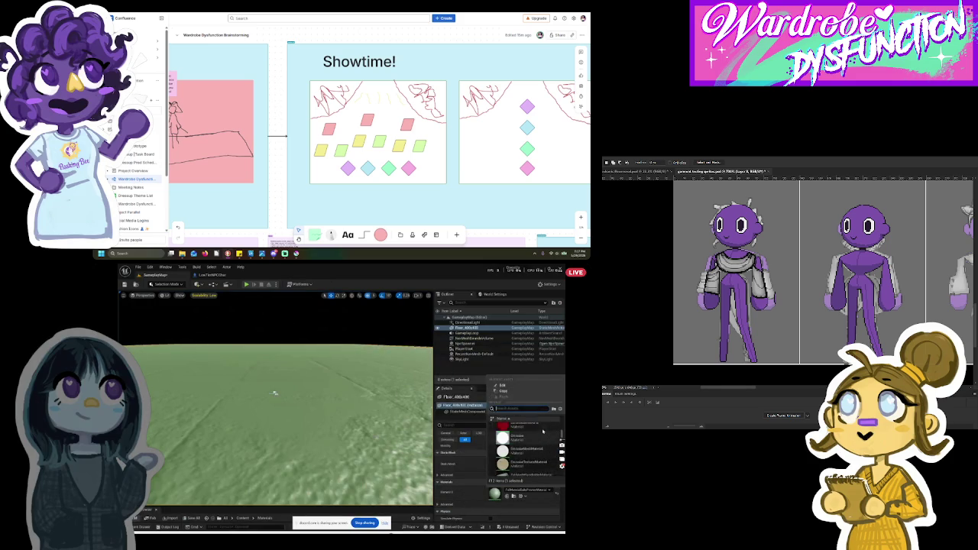
{"action": "scroll", "coordinate": [543, 431], "scroll_direction": "up", "scroll_amount": 5}
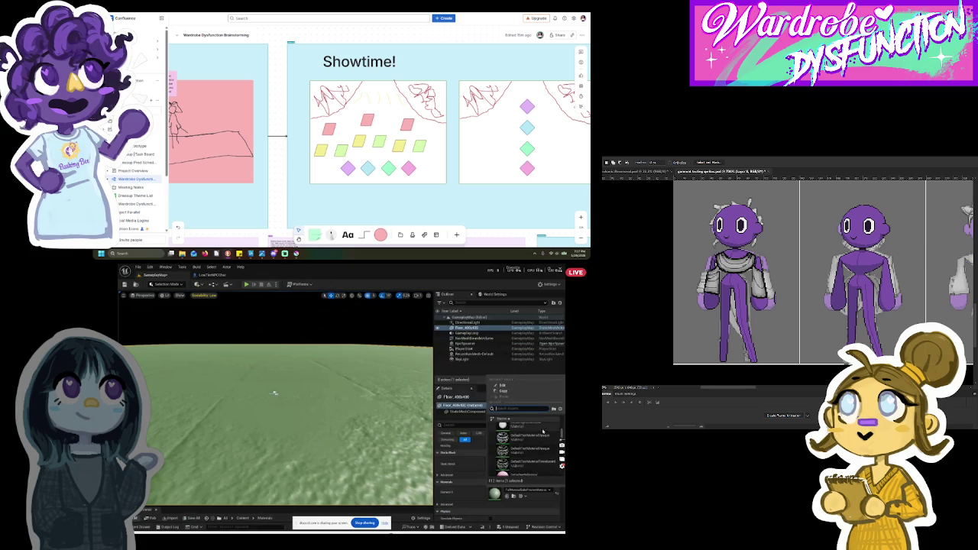
{"action": "scroll", "coordinate": [541, 436], "scroll_direction": "up", "scroll_amount": 3}
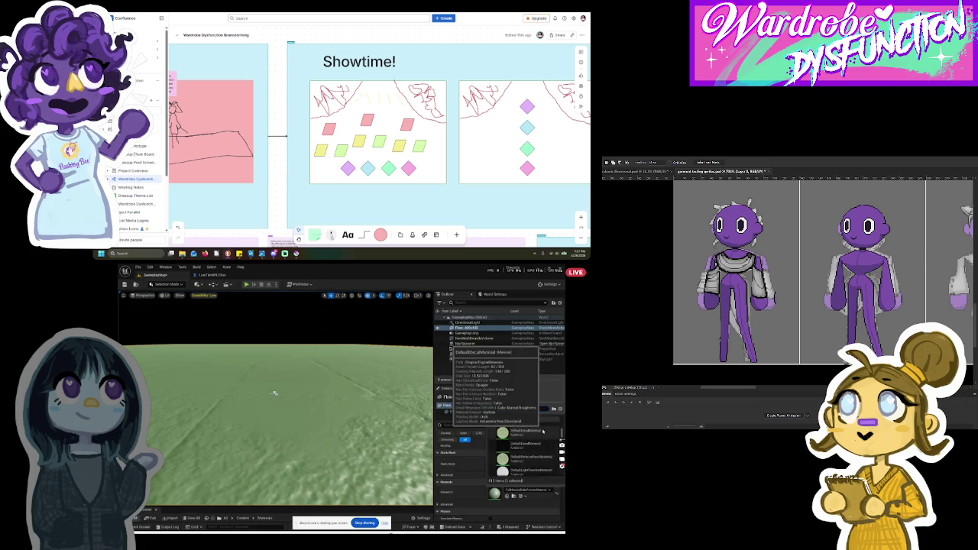
{"action": "left_click", "coordinate": [539, 441]}
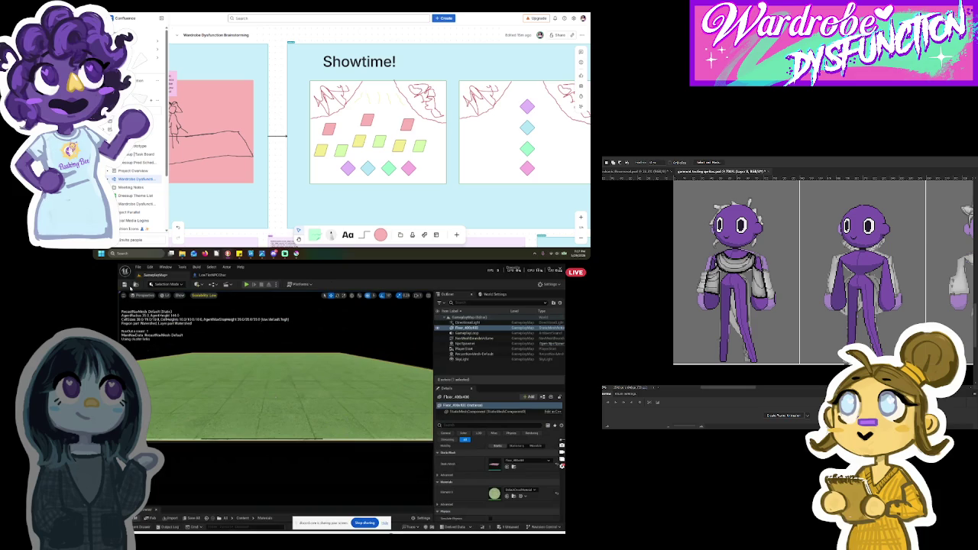
{"action": "left_click", "coordinate": [246, 284]}
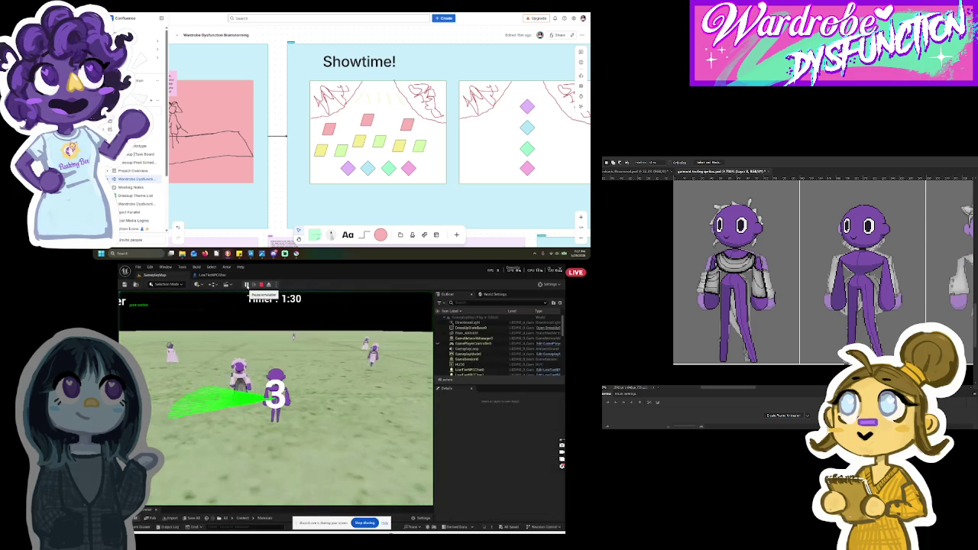
Step: Stop the playtest and set the floor's Element 0 material to orange
{"action": "left_click", "coordinate": [262, 284]}
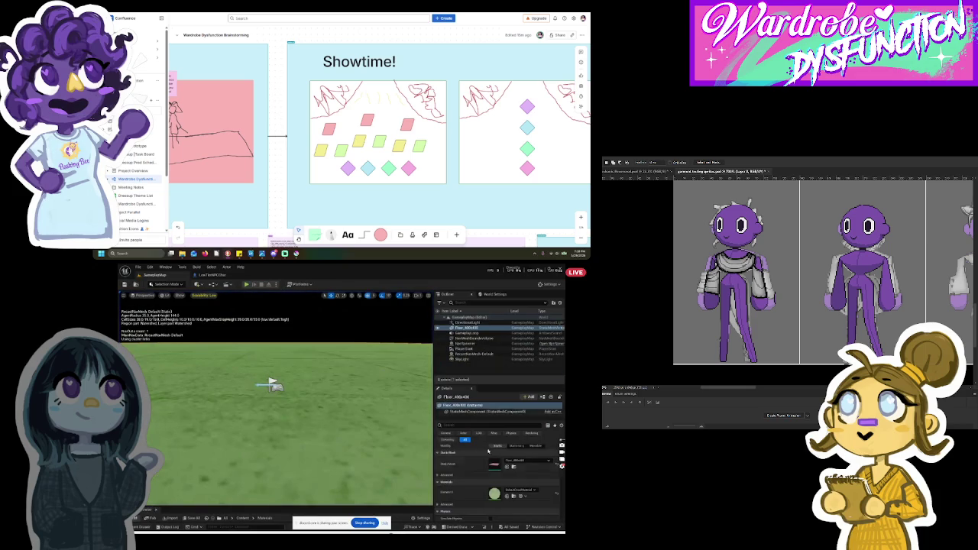
{"action": "left_click", "coordinate": [519, 489]}
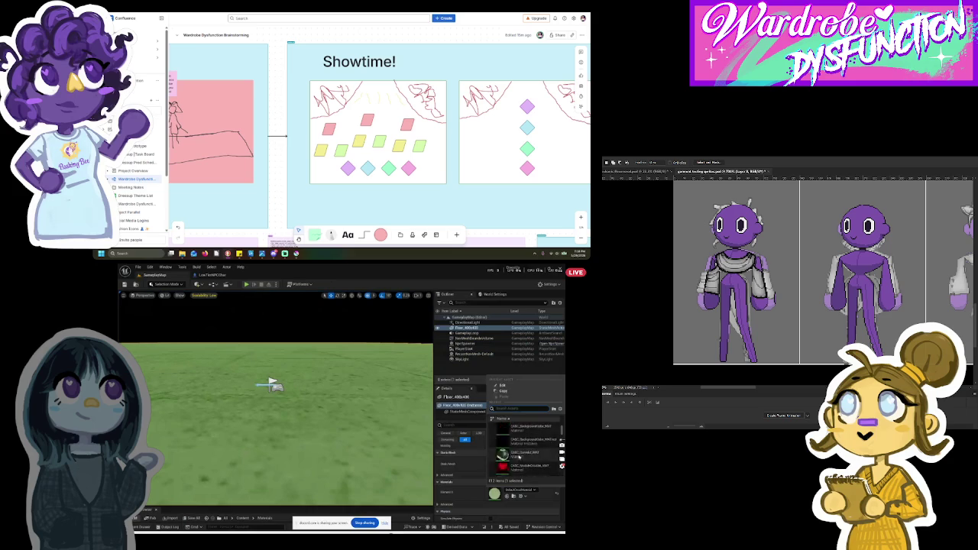
{"action": "scroll", "coordinate": [518, 458], "scroll_direction": "down", "scroll_amount": 10}
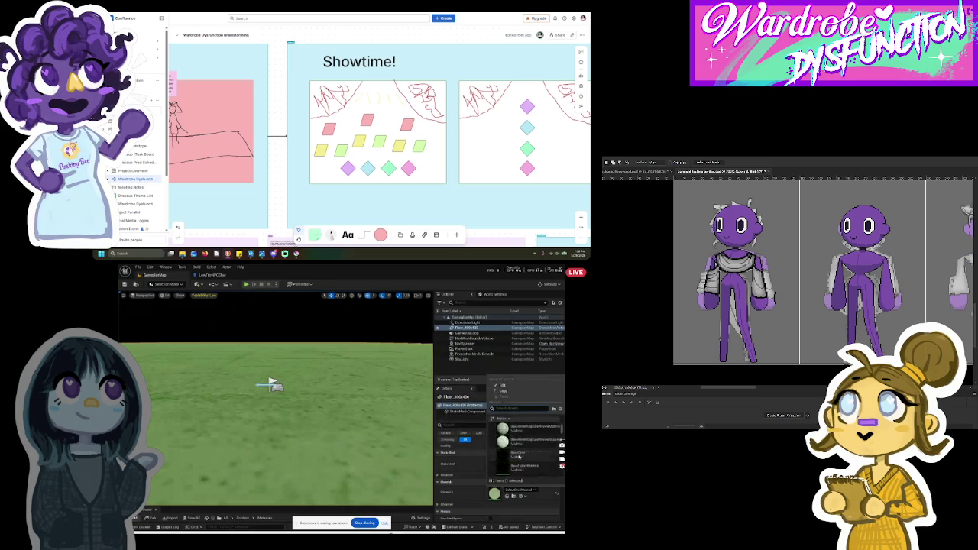
{"action": "left_click", "coordinate": [524, 446]}
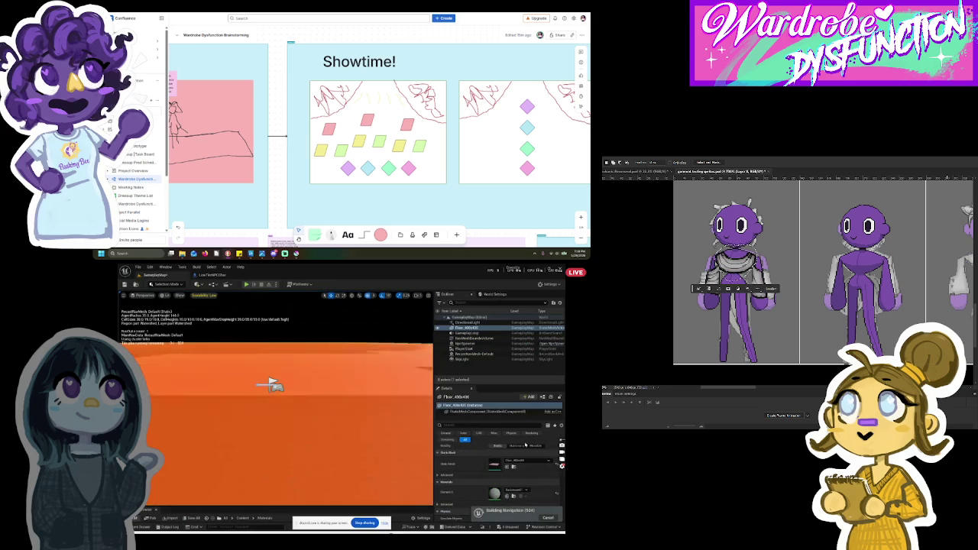
Step: Playtest the orange-floored level twice, then stop and open the LowTechNPCChar Blueprint
{"action": "left_click", "coordinate": [246, 284]}
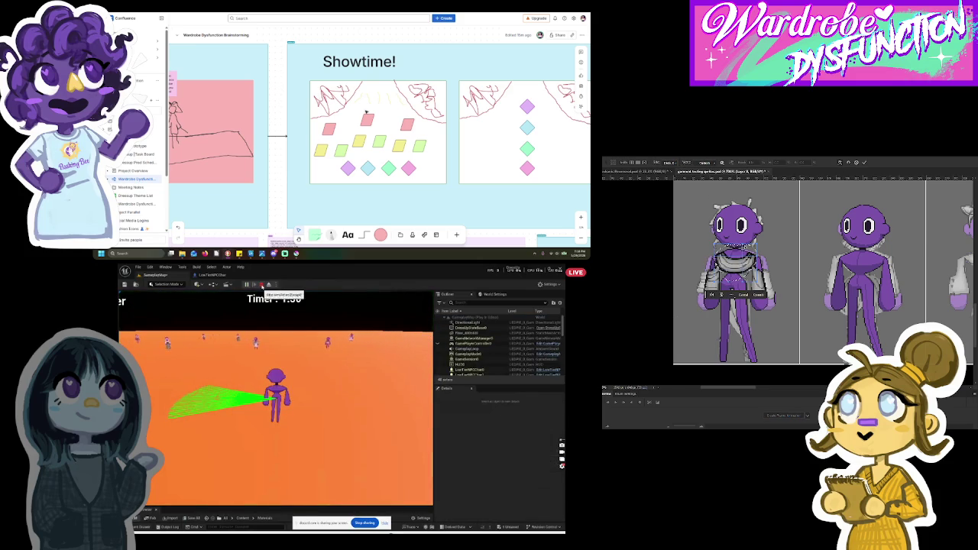
{"action": "left_click", "coordinate": [262, 285]}
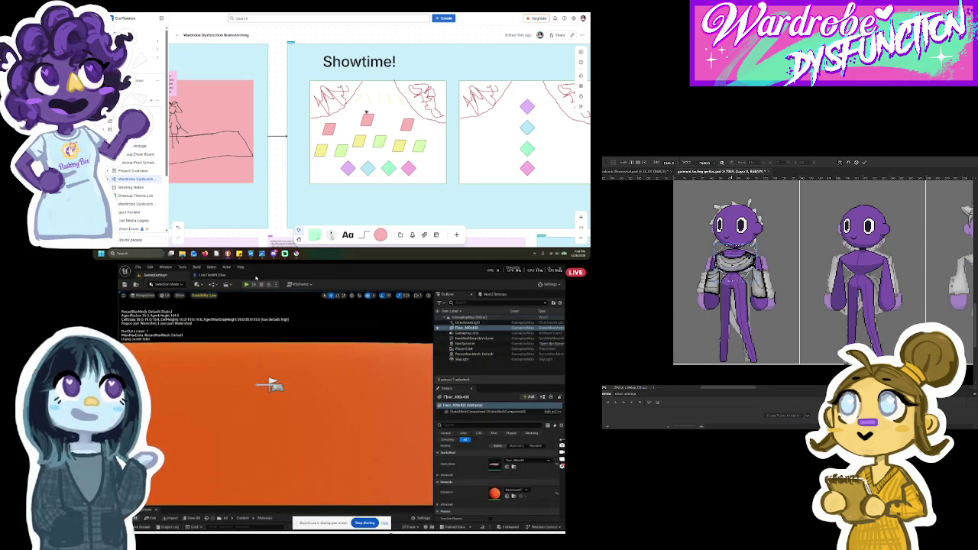
{"action": "left_click", "coordinate": [246, 284]}
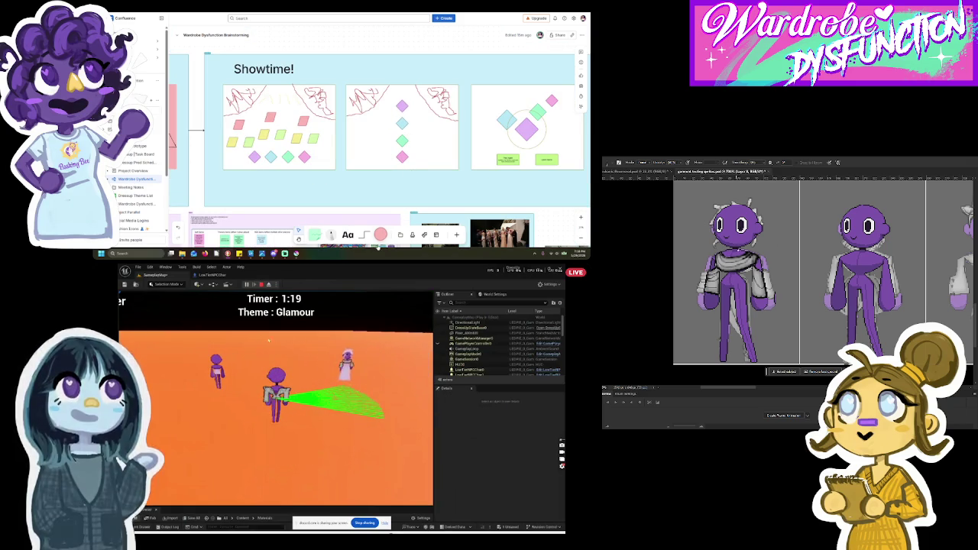
{"action": "left_click", "coordinate": [261, 284]}
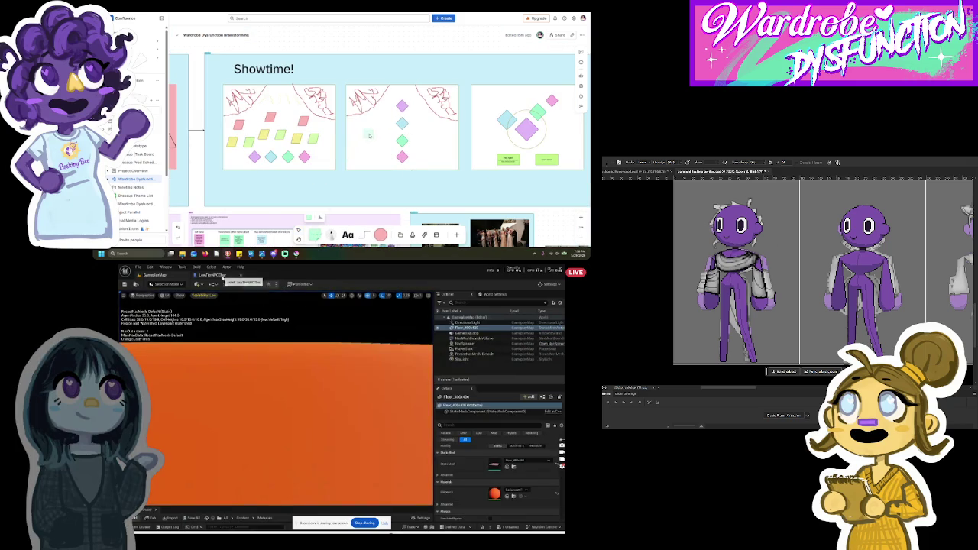
{"action": "left_click", "coordinate": [218, 275]}
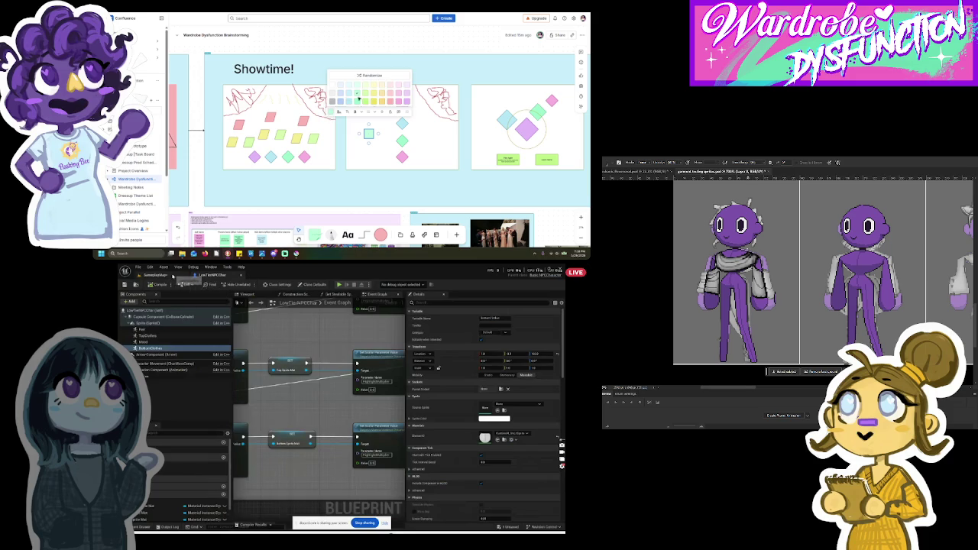
Step: Make the cyan square a larger yellow note reading 'nstairs, give players time to'
{"action": "left_click", "coordinate": [175, 275]}
{"action": "left_click", "coordinate": [381, 100]}
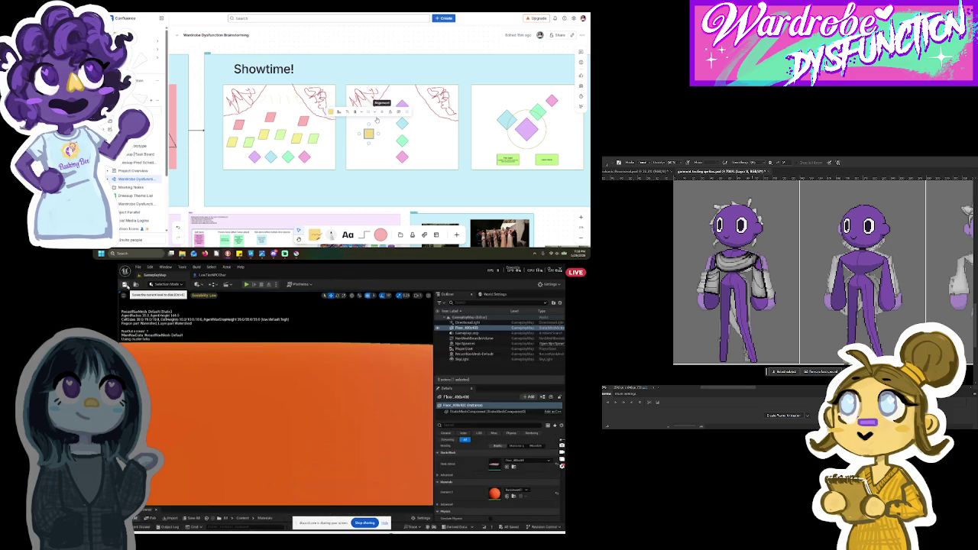
{"action": "scroll", "coordinate": [371, 131], "scroll_direction": "up", "scroll_amount": 2}
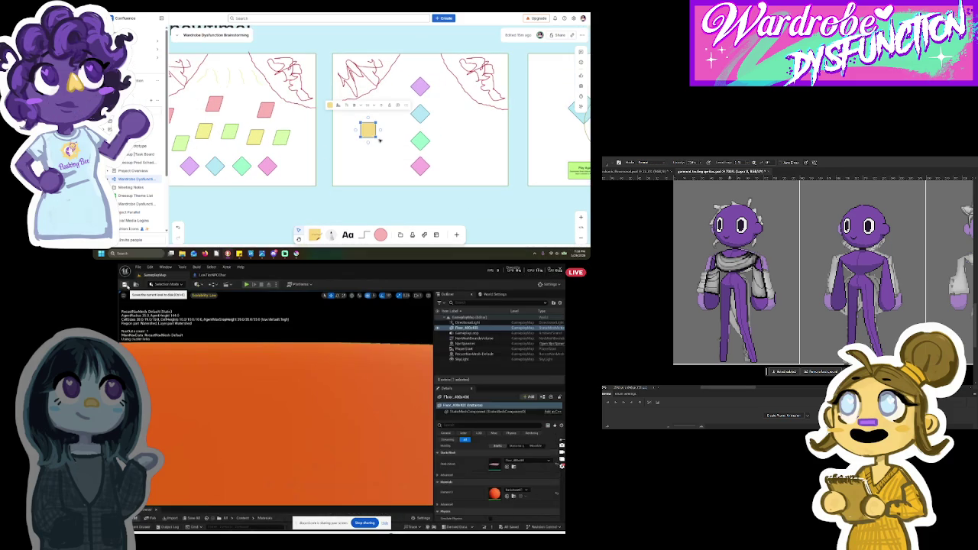
{"action": "left_click_drag", "start_coordinate": [379, 141], "coordinate": [393, 154]}
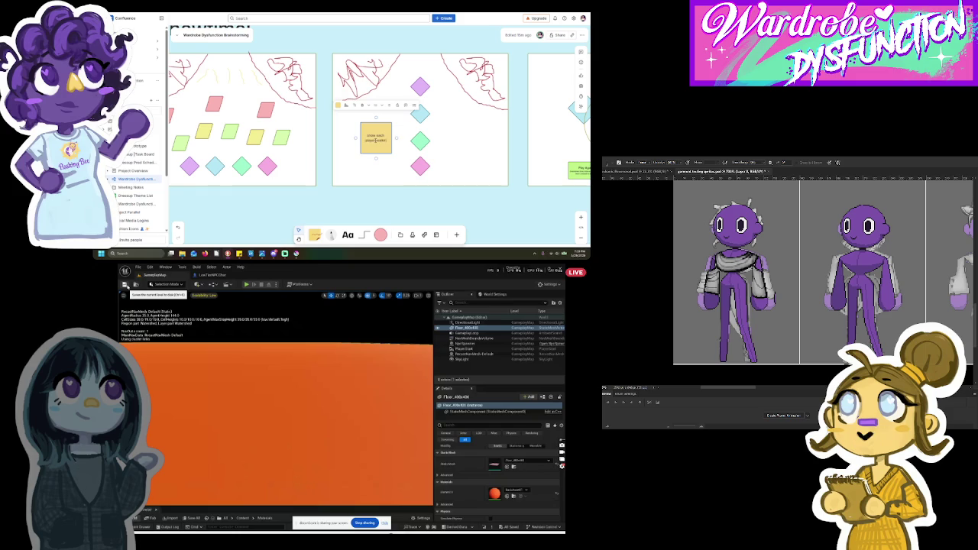
{"action": "type", "text": "nstairs,"}
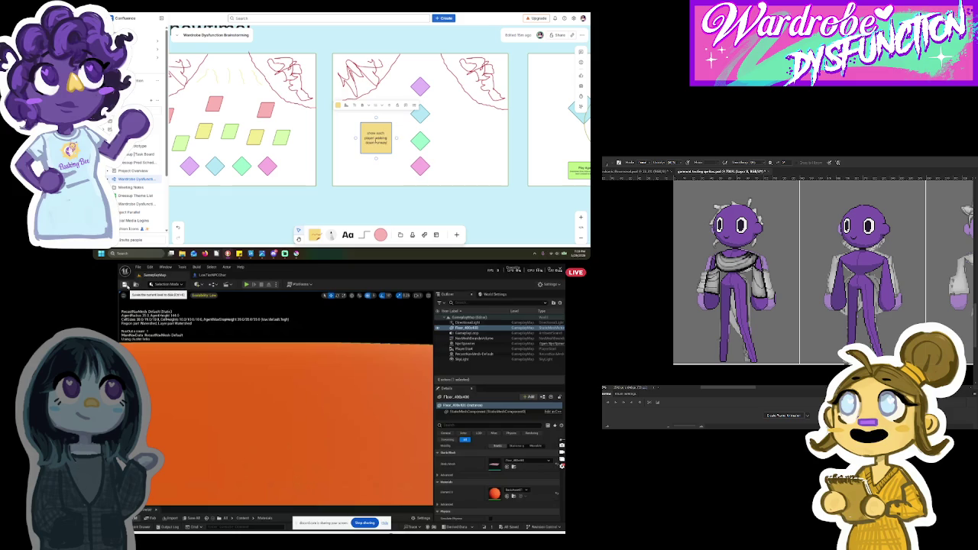
{"action": "type", "text": " give player"}
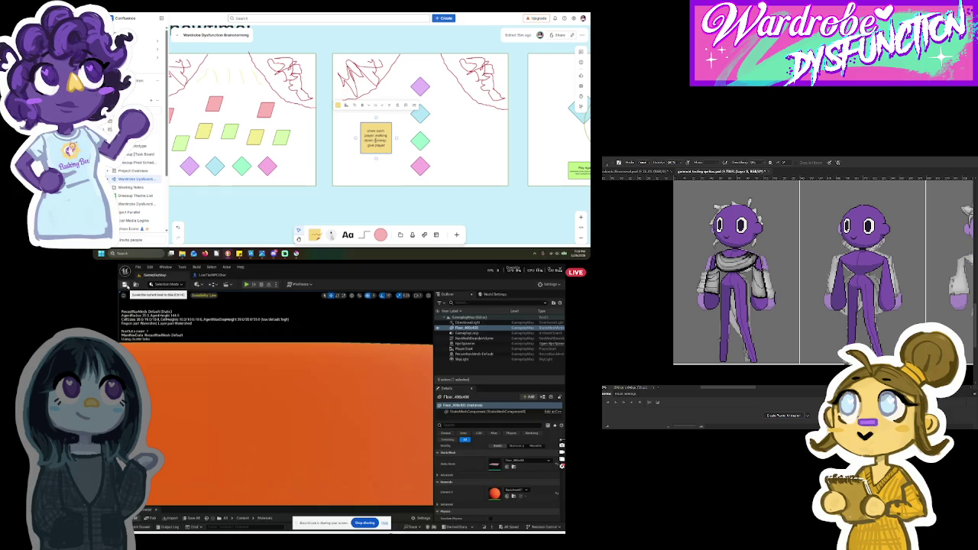
{"action": "type", "text": "s time"}
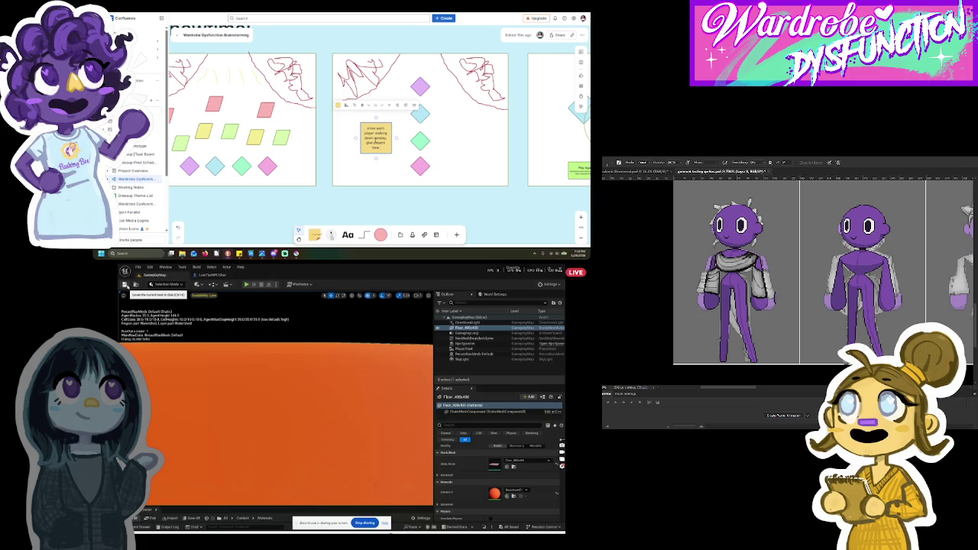
{"action": "type", "text": " to view"}
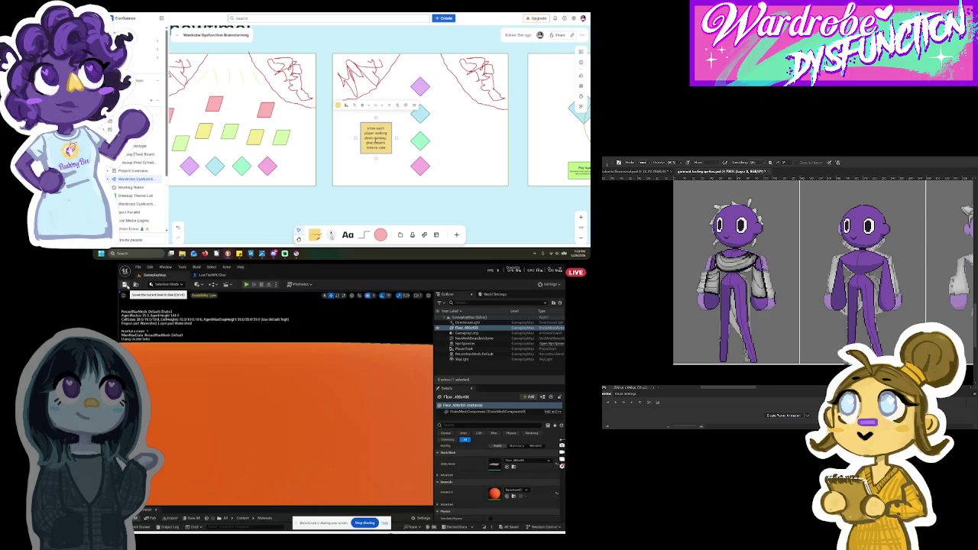
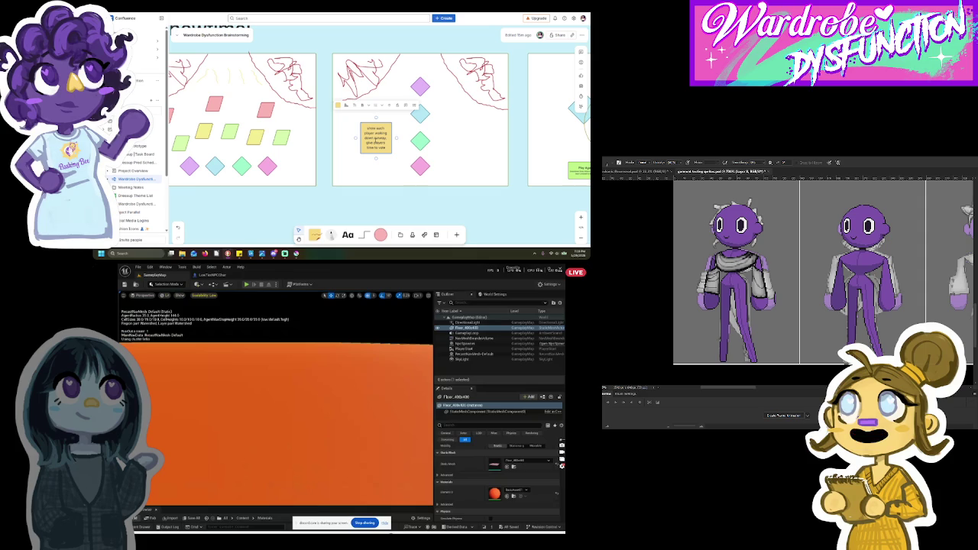
Step: Check the NPC C++ code, briefly open the LowTierNPCChar Blueprint, then open the Content Drawer
{"action": "left_click", "coordinate": [411, 506]}
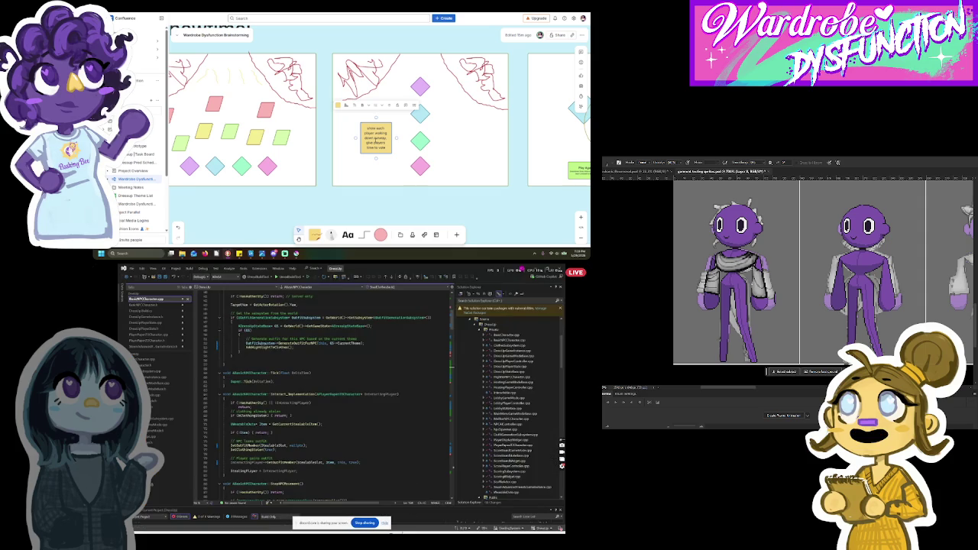
{"action": "key", "text": "b"}
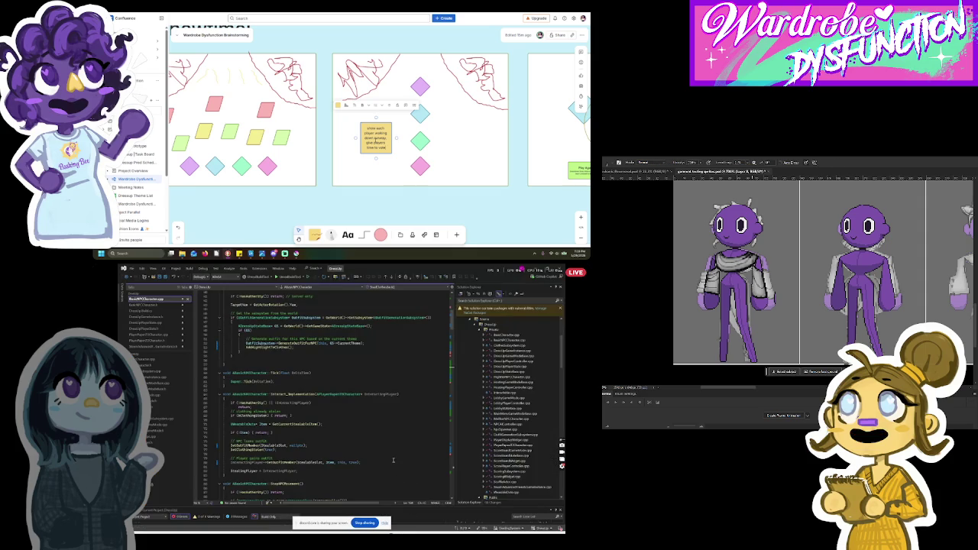
{"action": "scroll", "coordinate": [393, 459], "scroll_direction": "down", "scroll_amount": 4}
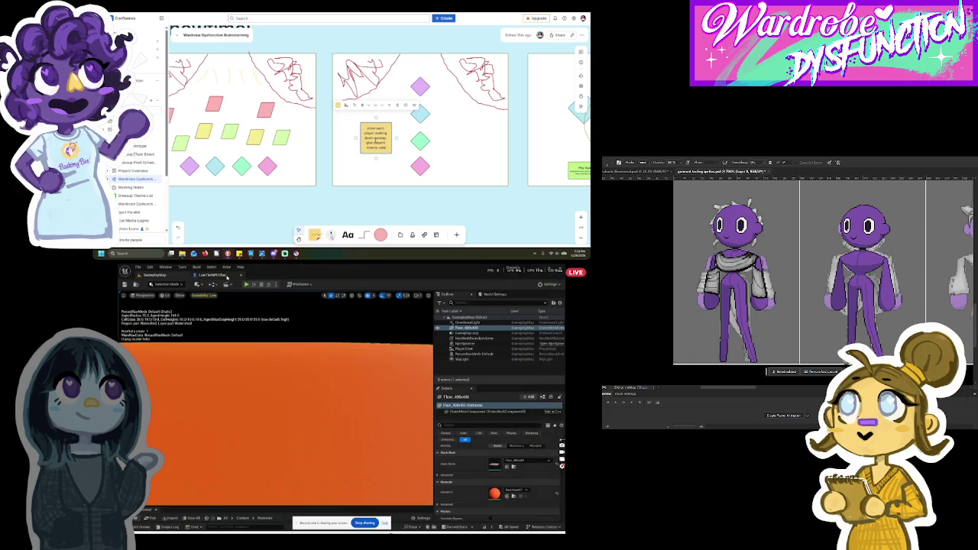
{"action": "left_click", "coordinate": [226, 276]}
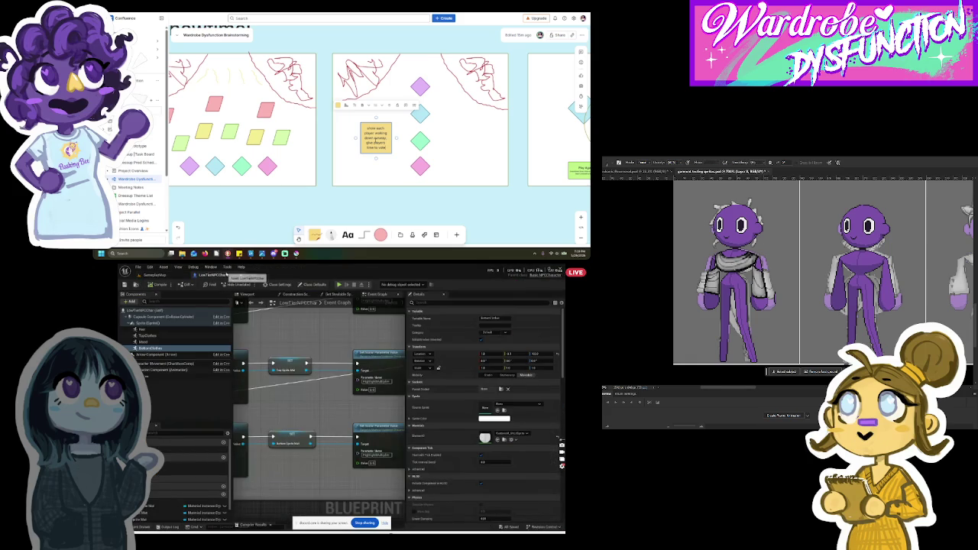
{"action": "left_click", "coordinate": [241, 276]}
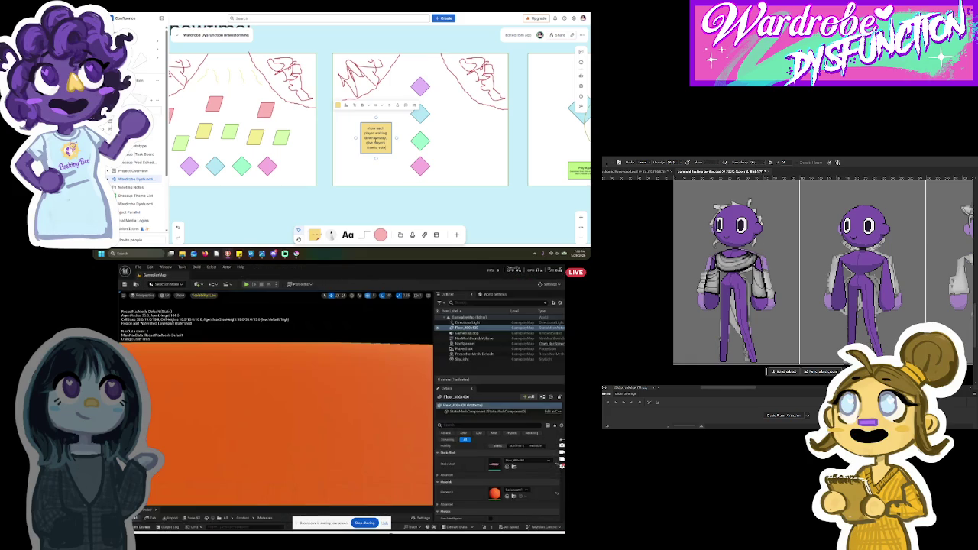
{"action": "left_click", "coordinate": [141, 526]}
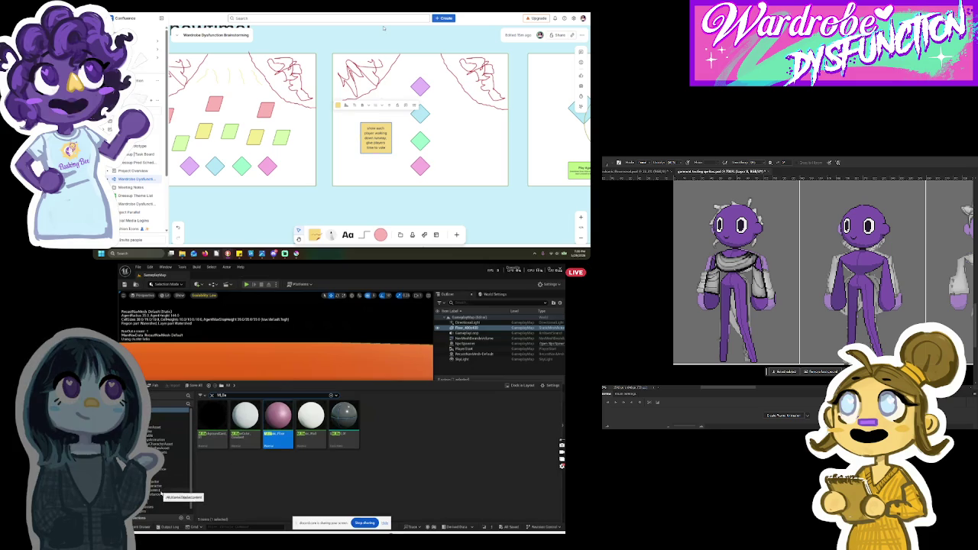
Step: Browse the NPCCharacter assets, opening the NPC Blueprint and the NPCStateTree asset
{"action": "left_click", "coordinate": [168, 482]}
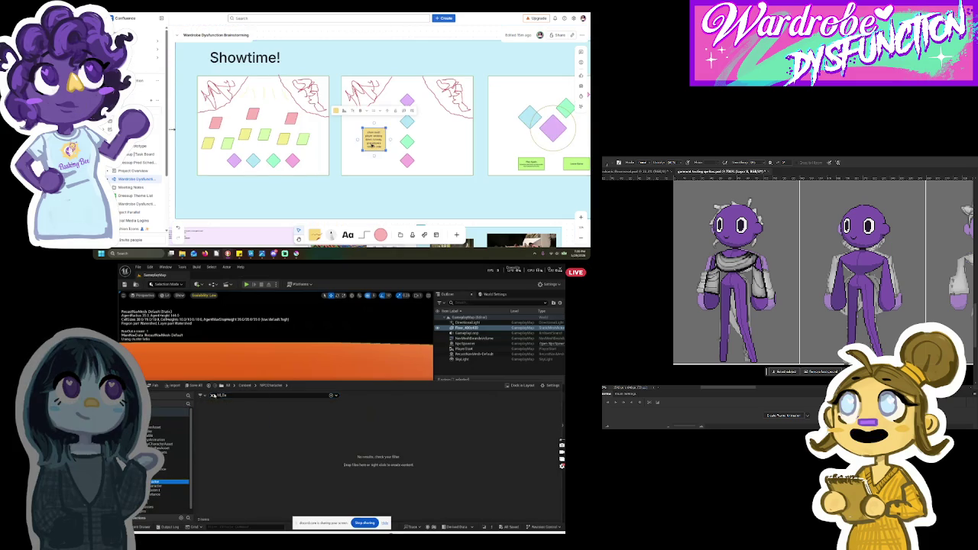
{"action": "left_click", "coordinate": [212, 395]}
{"action": "double_click", "coordinate": [278, 424]}
{"action": "left_click", "coordinate": [241, 276]}
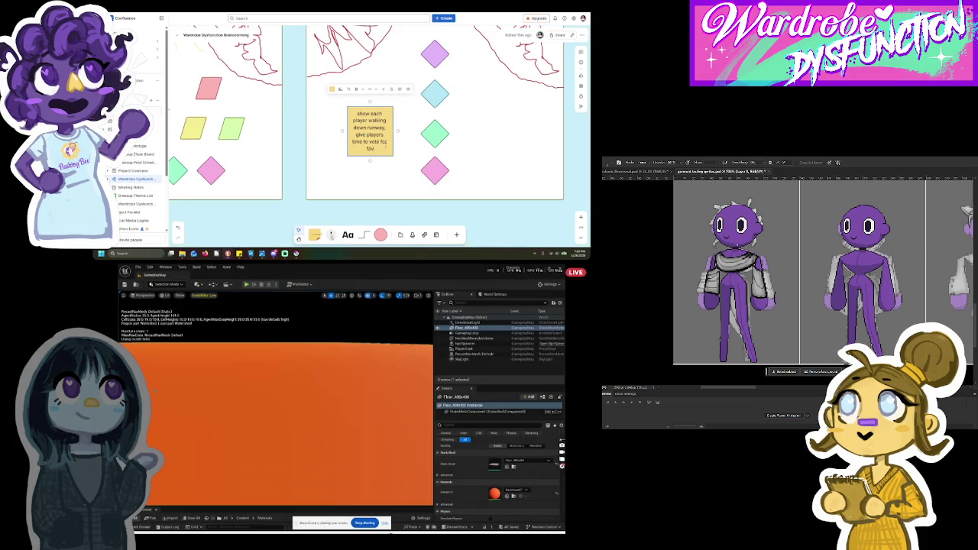
{"action": "left_click", "coordinate": [142, 527]}
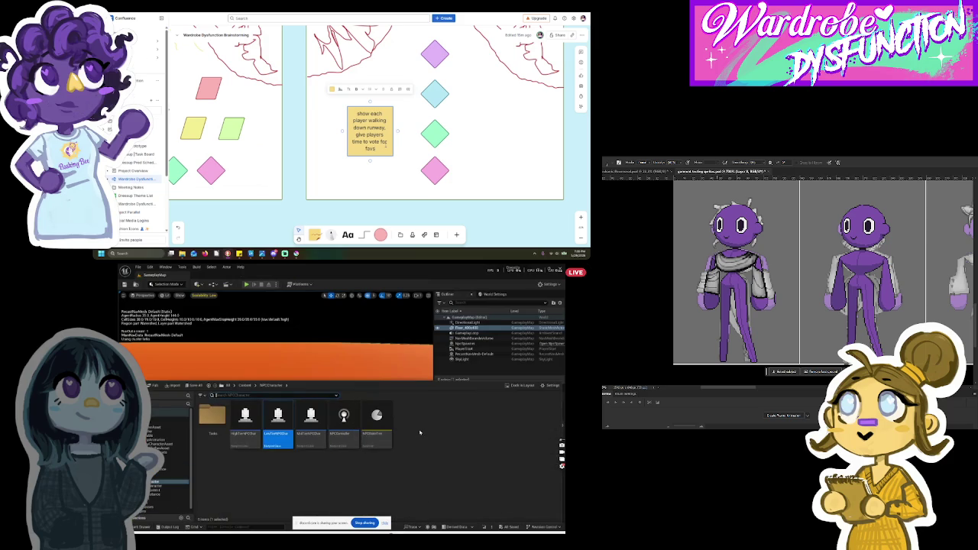
{"action": "double_click", "coordinate": [377, 419]}
{"action": "left_click", "coordinate": [150, 275]}
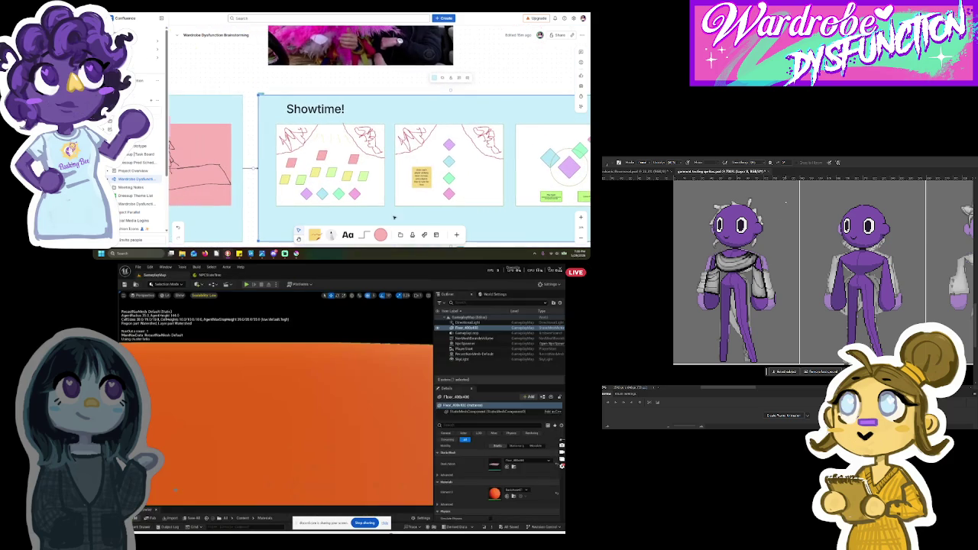
Step: Open LookAroundState from Tasks, then CheckLookAroundState from the SeekChecks folder
{"action": "left_click", "coordinate": [142, 527]}
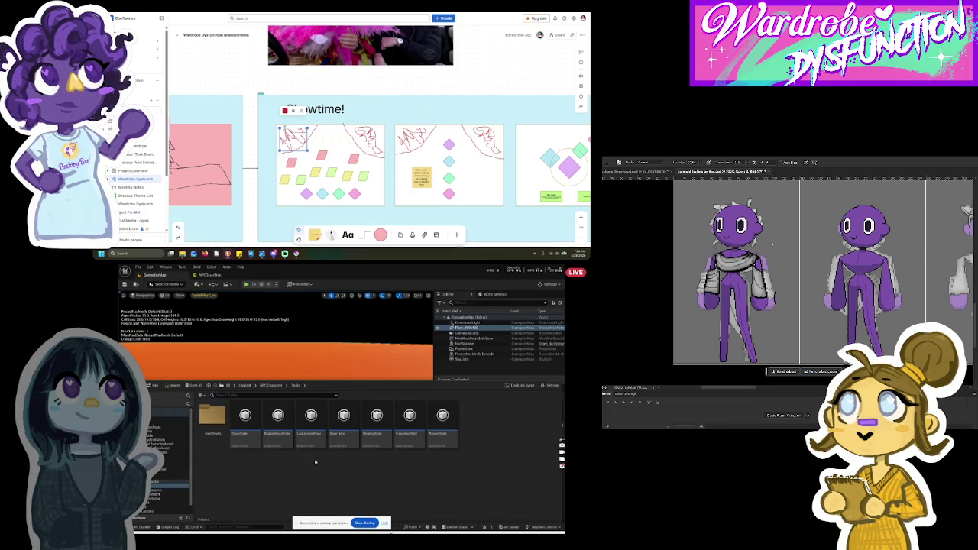
{"action": "left_click", "coordinate": [256, 444]}
{"action": "left_click", "coordinate": [287, 438]}
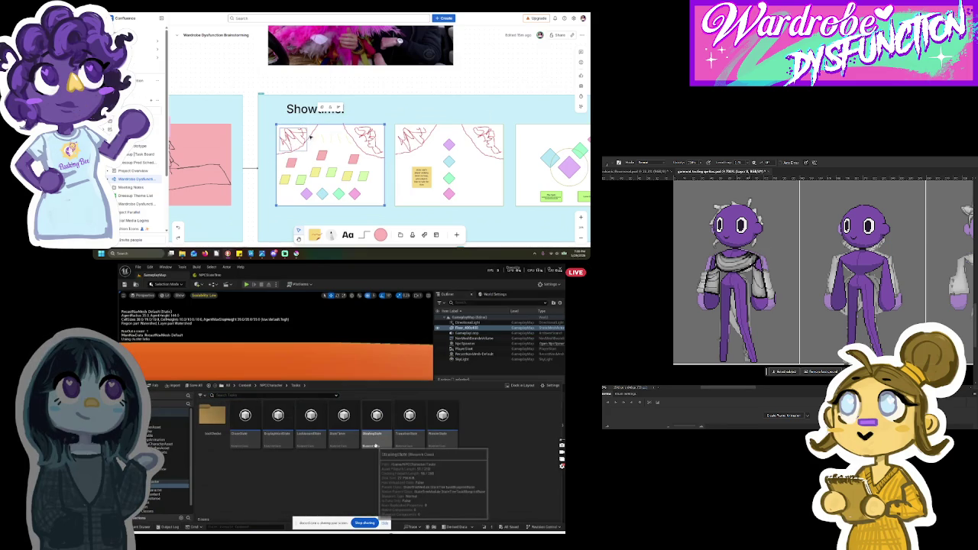
{"action": "double_click", "coordinate": [311, 418]}
{"action": "left_click", "coordinate": [182, 276]}
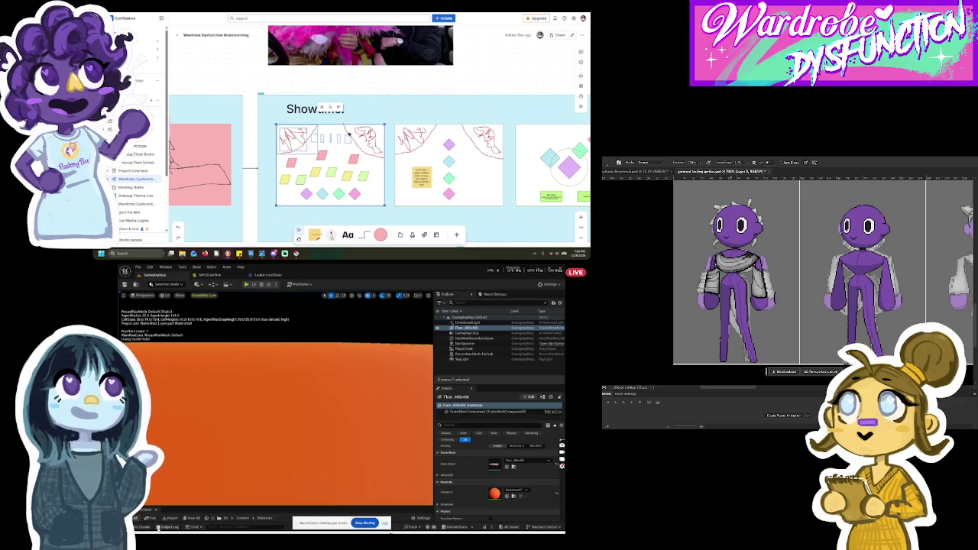
{"action": "left_click", "coordinate": [142, 527]}
{"action": "double_click", "coordinate": [218, 430]}
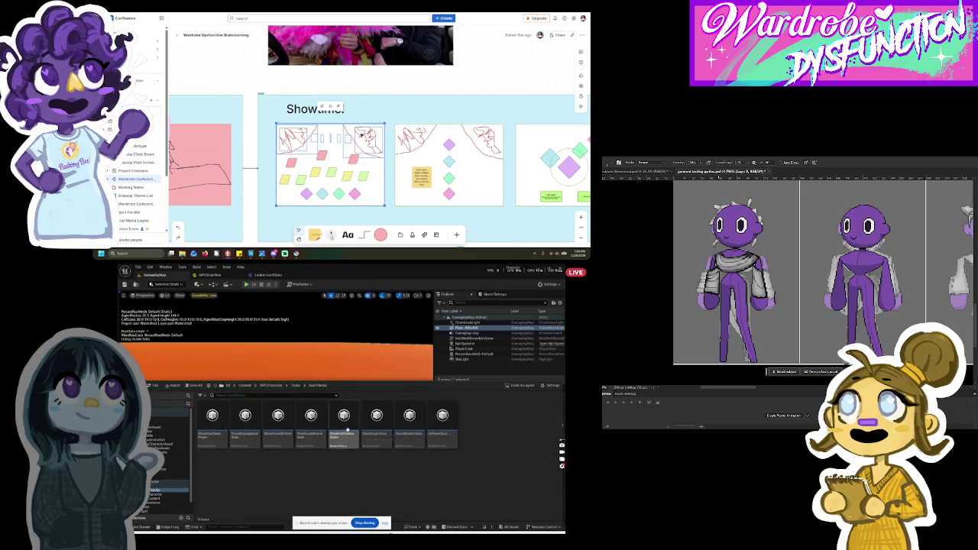
{"action": "double_click", "coordinate": [311, 421]}
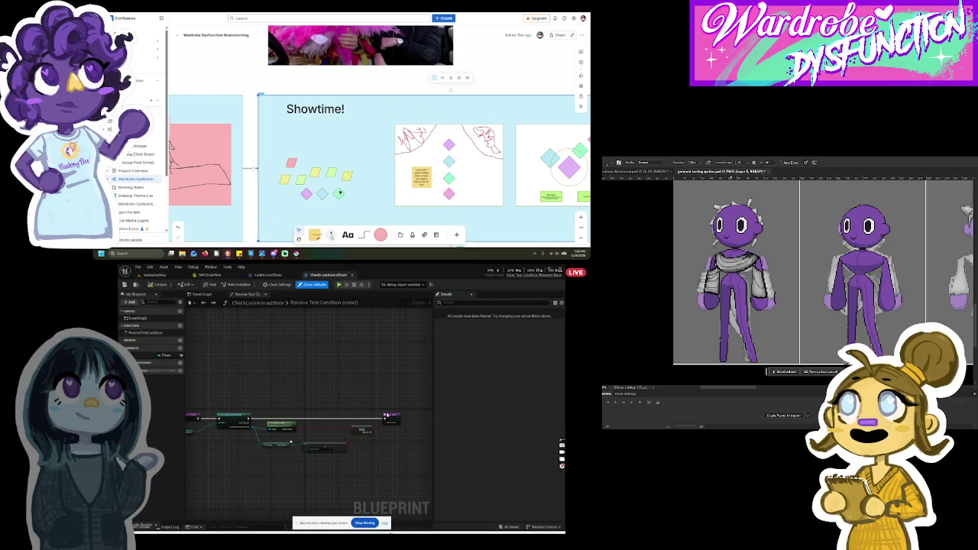
Step: Add a Print String node off the Receive Test Condition exec pin
{"action": "left_click", "coordinate": [347, 175]}
{"action": "left_click_drag", "start_coordinate": [250, 423], "coordinate": [330, 416]}
{"action": "type", "text": "print"}
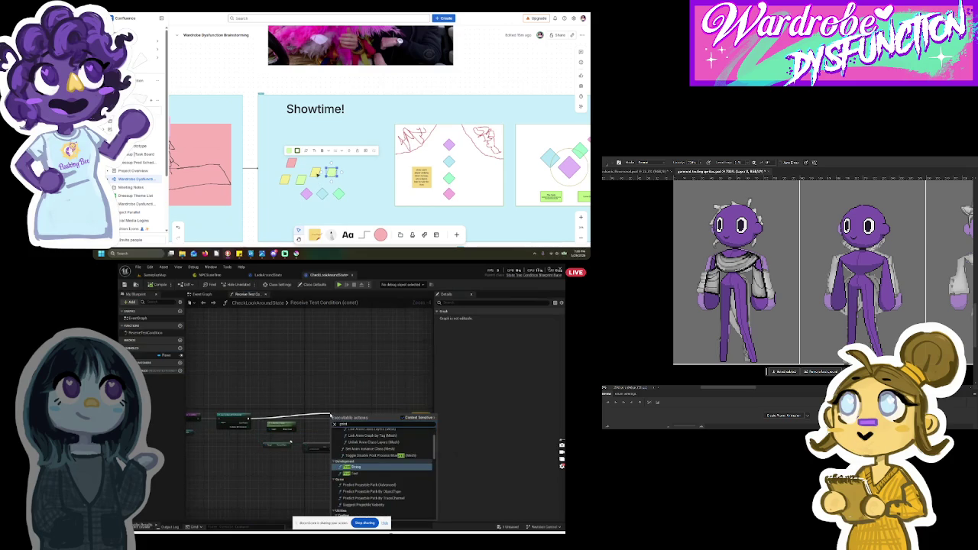
{"action": "left_click", "coordinate": [372, 466]}
{"action": "left_click", "coordinate": [292, 162], "text": "shift"}
{"action": "key", "text": "Delete"}
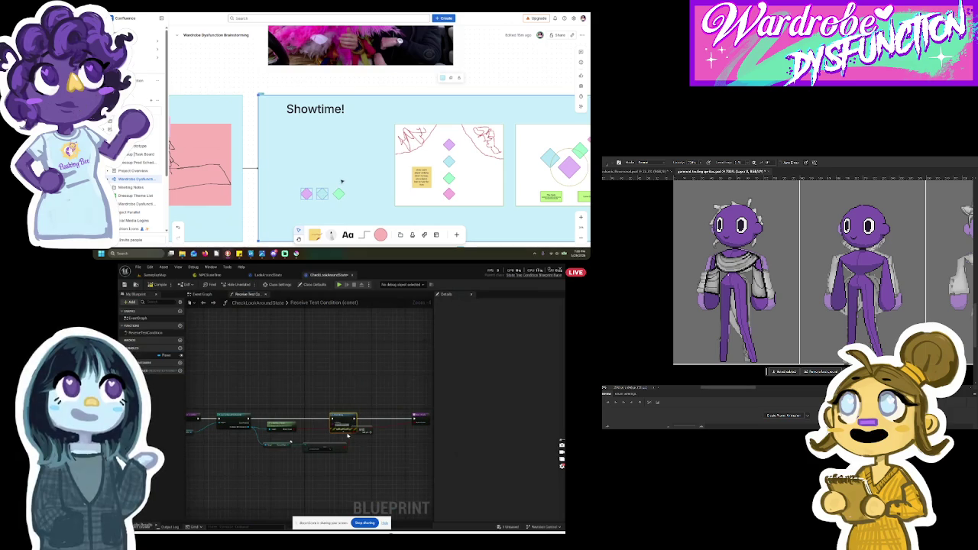
{"action": "key", "text": "Delete"}
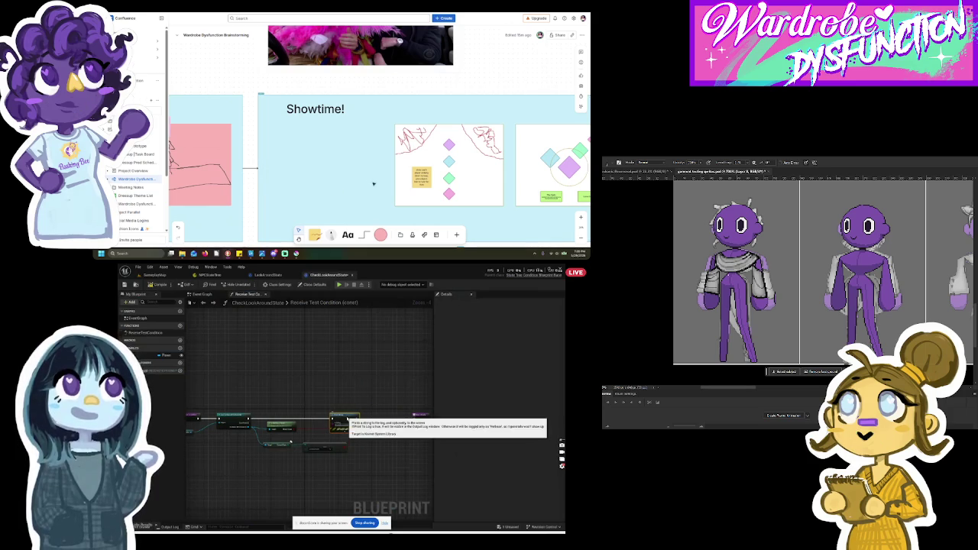
{"action": "scroll", "coordinate": [324, 182], "scroll_direction": "right", "scroll_amount": 3}
{"action": "mouse_move", "coordinate": [326, 212]}
{"action": "left_mouse_down"}
{"action": "mouse_move", "coordinate": [432, 122]}
{"action": "mouse_move", "coordinate": [558, 124]}
{"action": "left_mouse_up"}
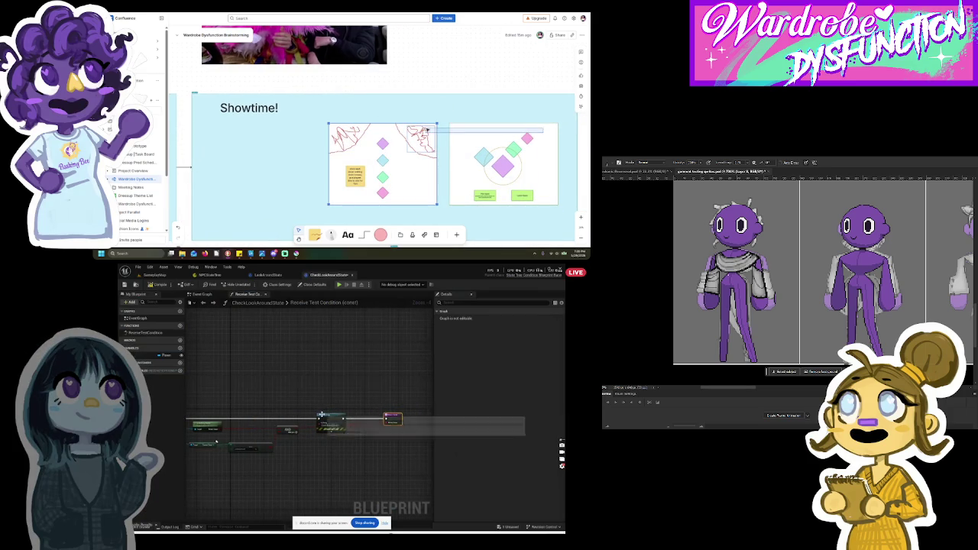
{"action": "left_click", "coordinate": [556, 126]}
{"action": "mouse_move", "coordinate": [566, 119]}
{"action": "left_mouse_down"}
{"action": "mouse_move", "coordinate": [332, 203]}
{"action": "mouse_move", "coordinate": [319, 220]}
{"action": "mouse_move", "coordinate": [306, 201]}
{"action": "mouse_move", "coordinate": [212, 200]}
{"action": "left_mouse_up"}
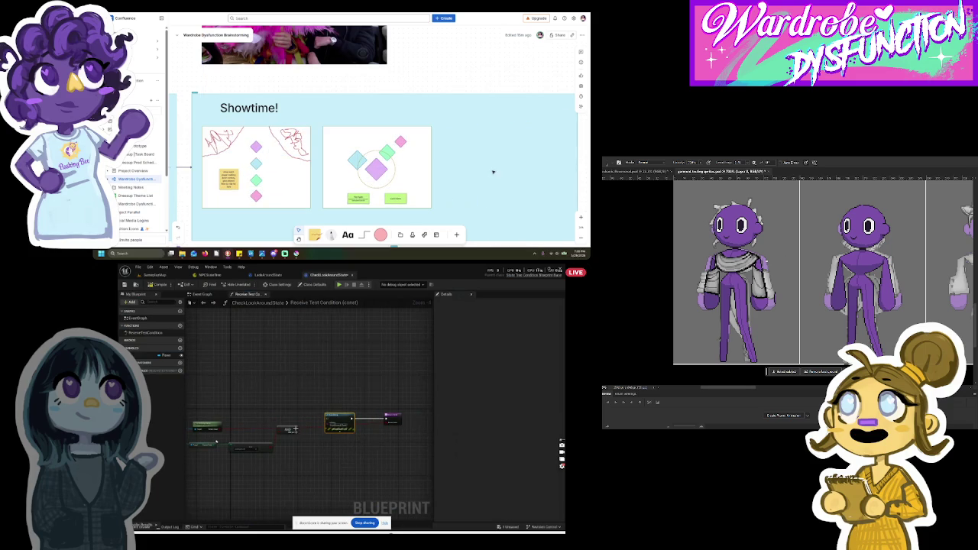
Step: Add a Branch node from the Boolean result and move the Print String node above it
{"action": "left_click_drag", "start_coordinate": [297, 429], "coordinate": [304, 421]}
{"action": "type", "text": "branch"}
{"action": "left_click_drag", "start_coordinate": [576, 158], "coordinate": [439, 147]}
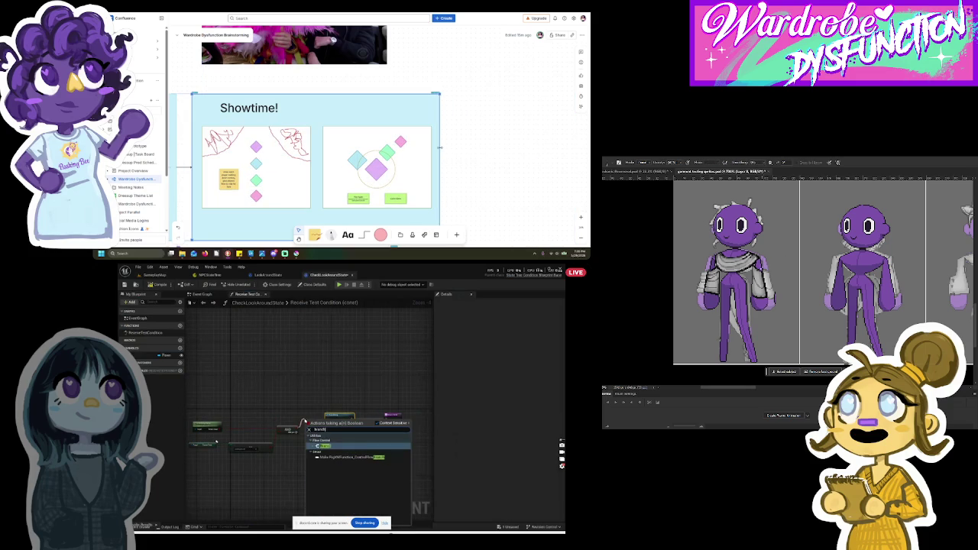
{"action": "key", "text": "Return"}
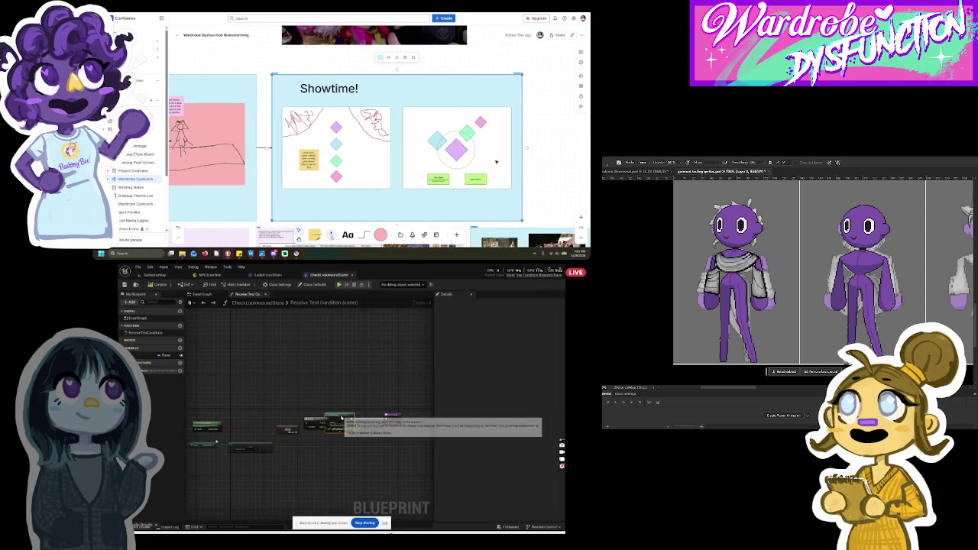
{"action": "scroll", "coordinate": [307, 166], "scroll_direction": "up", "scroll_amount": 5}
{"action": "left_click", "coordinate": [310, 166]}
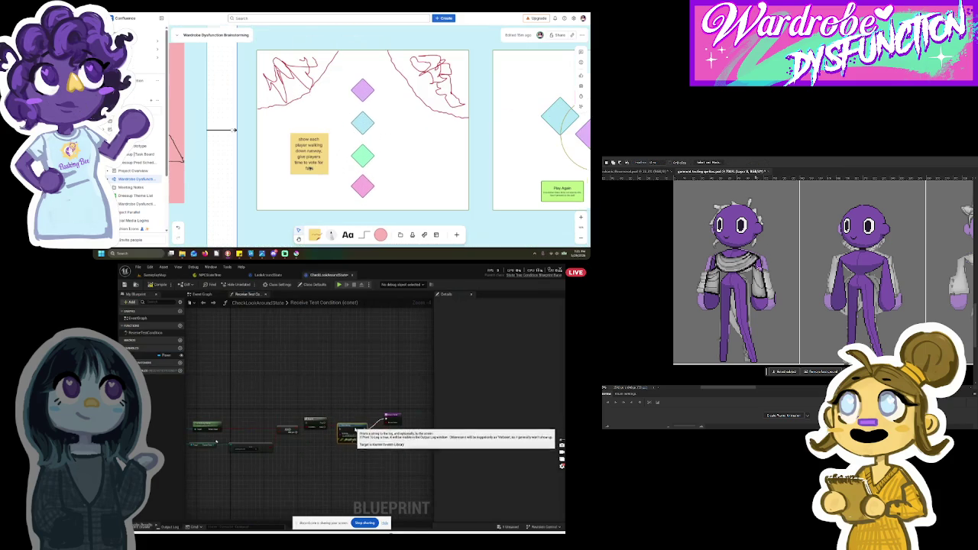
{"action": "left_click", "coordinate": [270, 116]}
{"action": "mouse_move", "coordinate": [348, 428]}
{"action": "left_mouse_down"}
{"action": "mouse_move", "coordinate": [346, 403]}
{"action": "mouse_move", "coordinate": [388, 426]}
{"action": "left_mouse_up"}
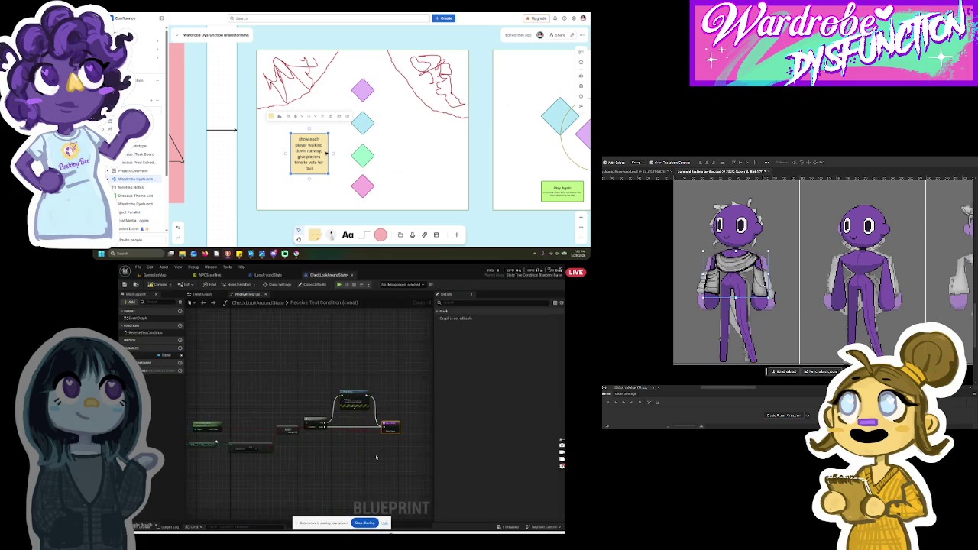
Step: Wire the chain to the Return node, then play-test the GameplayMap level
{"action": "scroll", "coordinate": [325, 153], "scroll_direction": "down", "scroll_amount": 3}
{"action": "scroll", "coordinate": [269, 428], "scroll_direction": "up", "scroll_amount": 2}
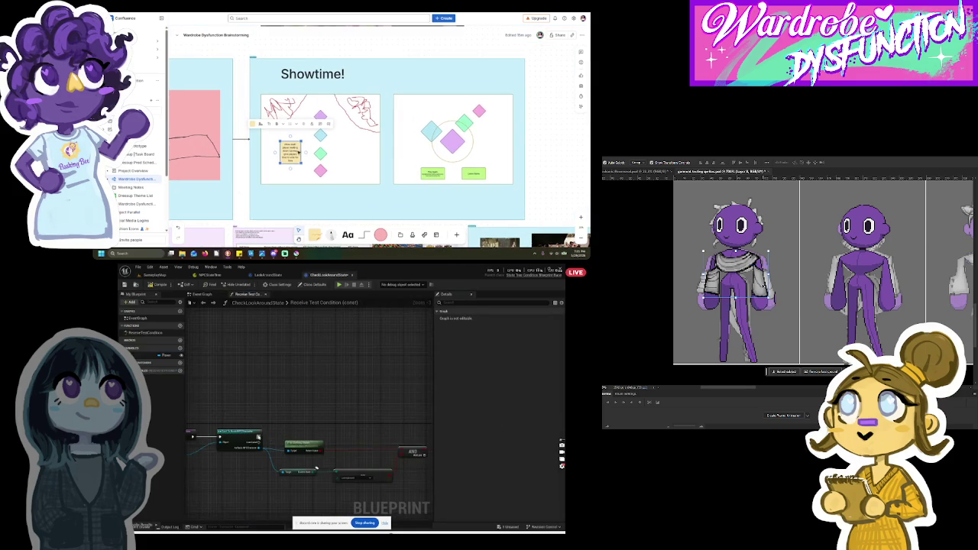
{"action": "left_click_drag", "start_coordinate": [418, 436], "coordinate": [406, 443]}
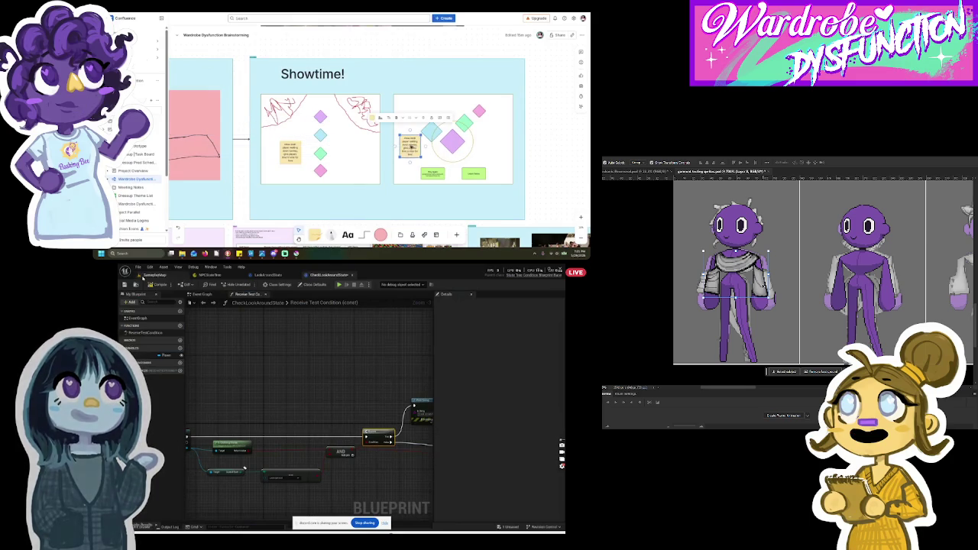
{"action": "left_click_drag", "start_coordinate": [320, 451], "coordinate": [241, 447]}
{"action": "left_click", "coordinate": [399, 446]}
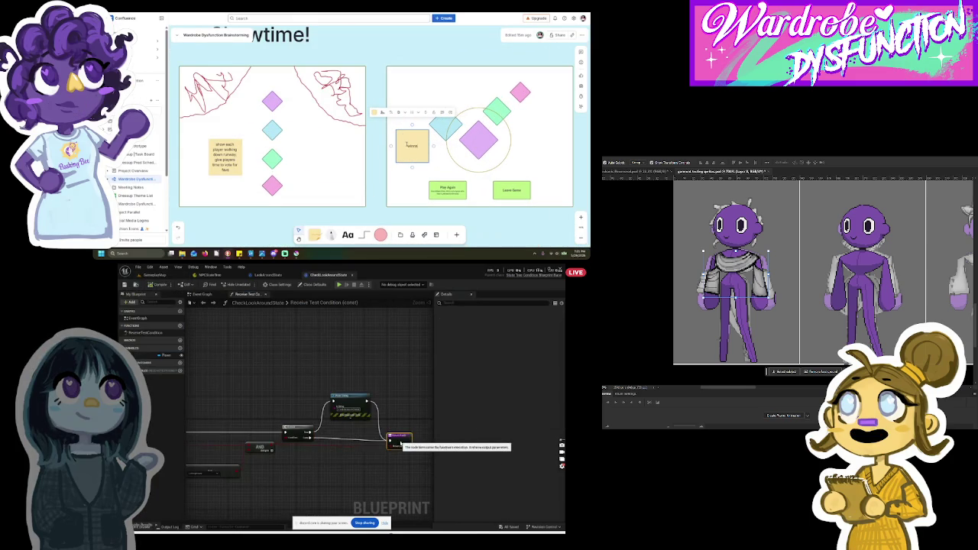
{"action": "scroll", "coordinate": [379, 473], "scroll_direction": "down", "scroll_amount": 5}
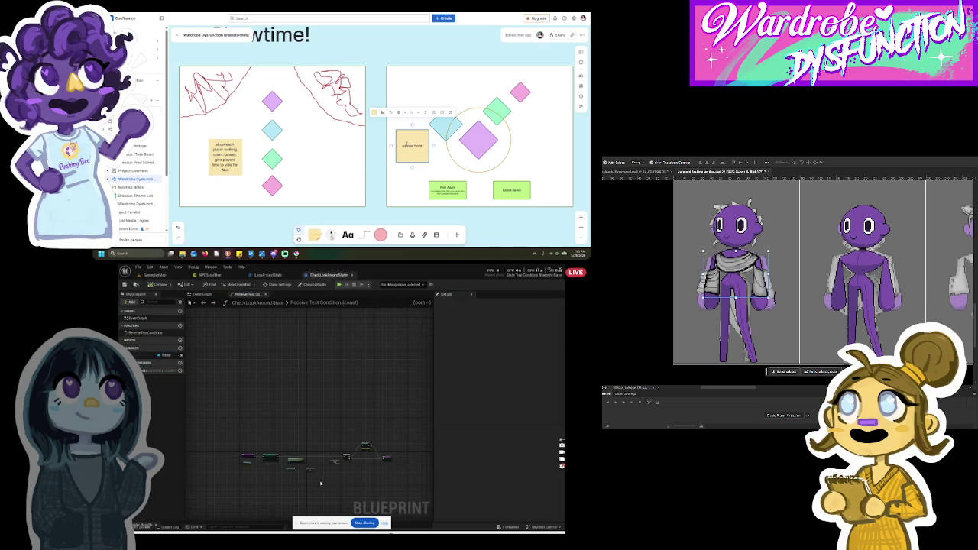
{"action": "scroll", "coordinate": [320, 483], "scroll_direction": "up", "scroll_amount": 2}
{"action": "scroll", "coordinate": [320, 482], "scroll_direction": "down", "scroll_amount": 2}
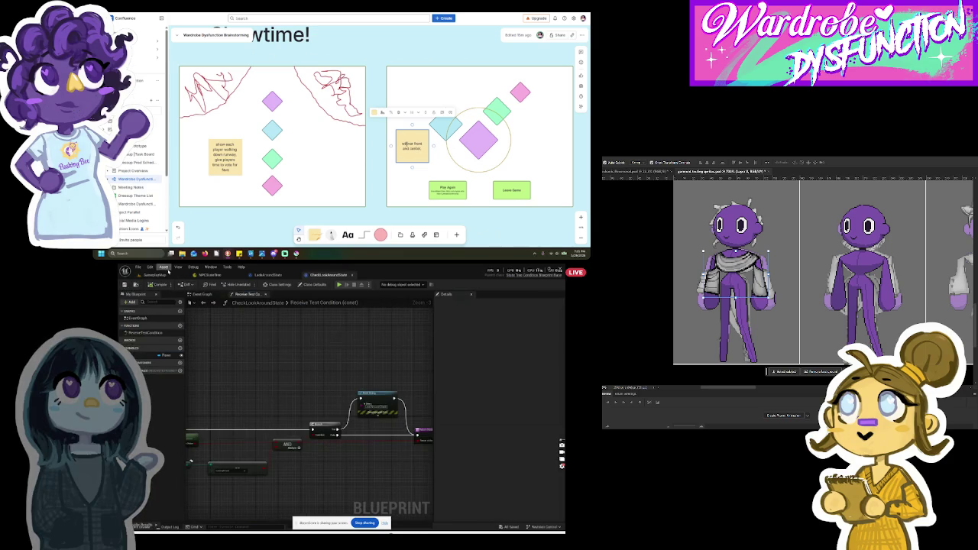
{"action": "left_click", "coordinate": [166, 274]}
{"action": "left_click", "coordinate": [245, 284]}
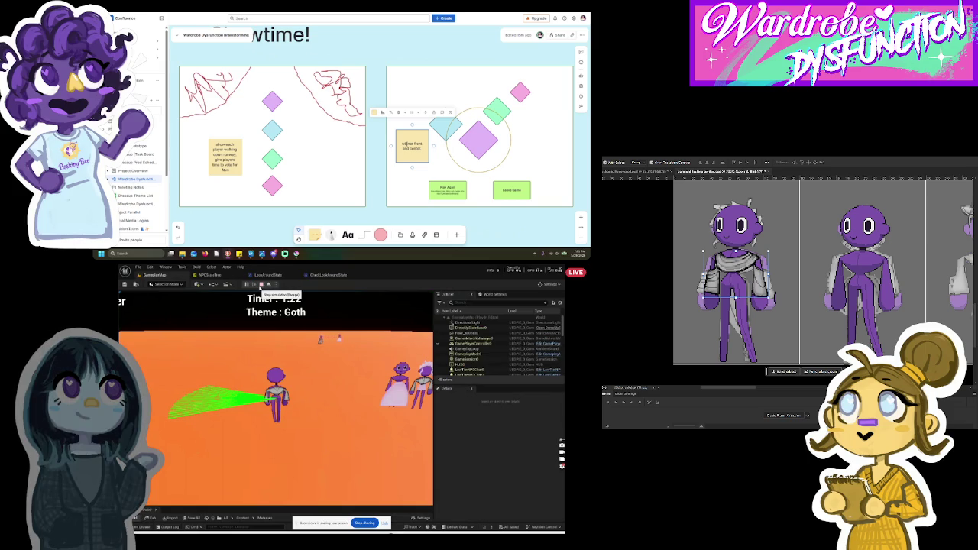
Step: Stop the play session and review the NPCStateTree, LookAroundState and CheckLookAroundState tabs
{"action": "left_click", "coordinate": [261, 287]}
{"action": "left_click", "coordinate": [214, 276]}
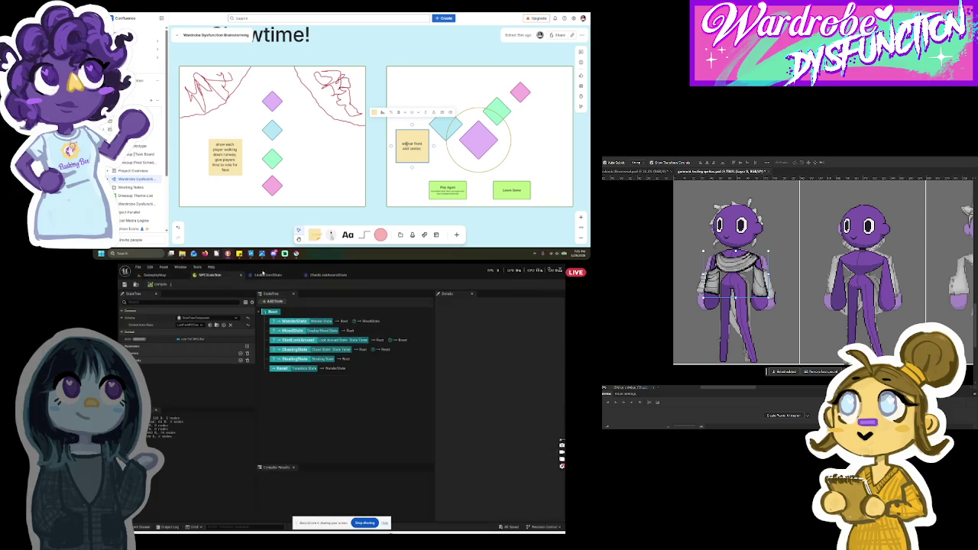
{"action": "left_click", "coordinate": [266, 275]}
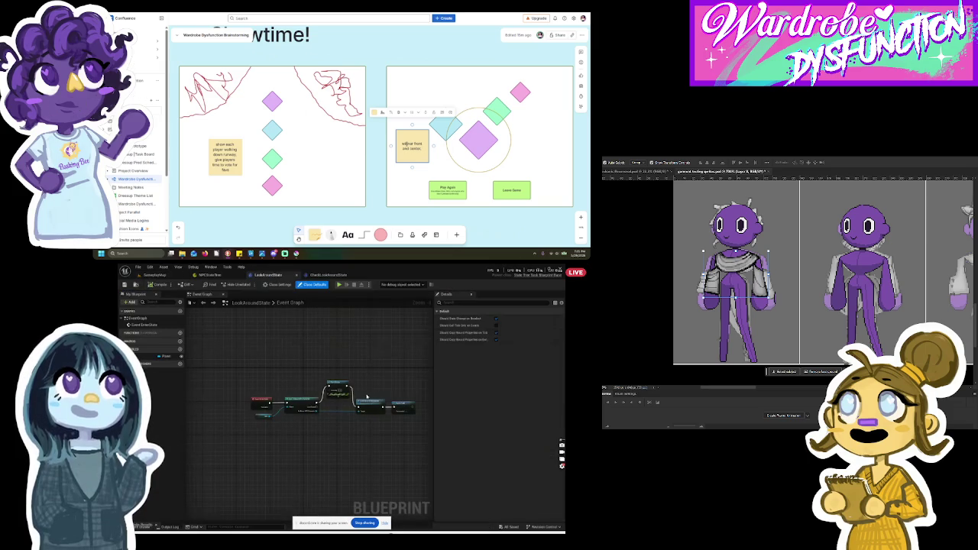
{"action": "left_click", "coordinate": [214, 276]}
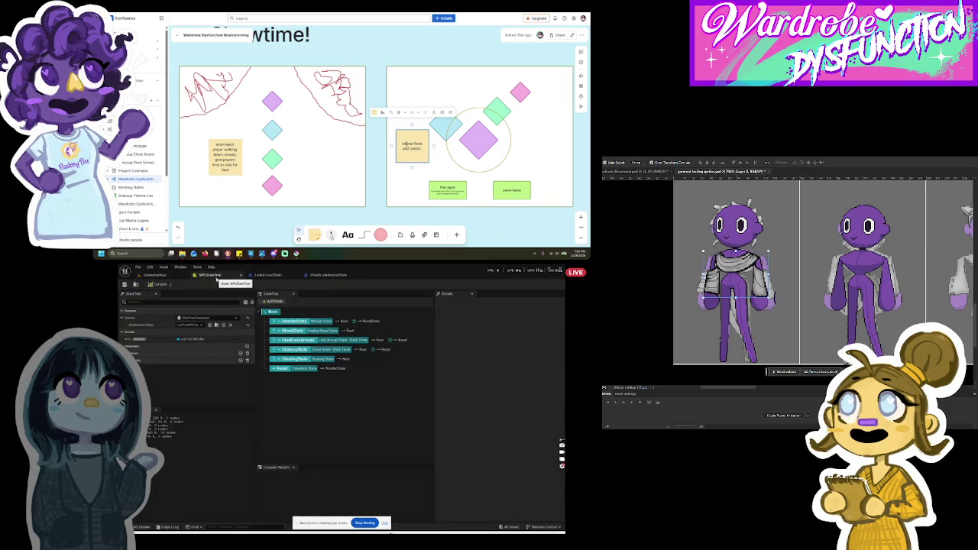
{"action": "left_click", "coordinate": [336, 275]}
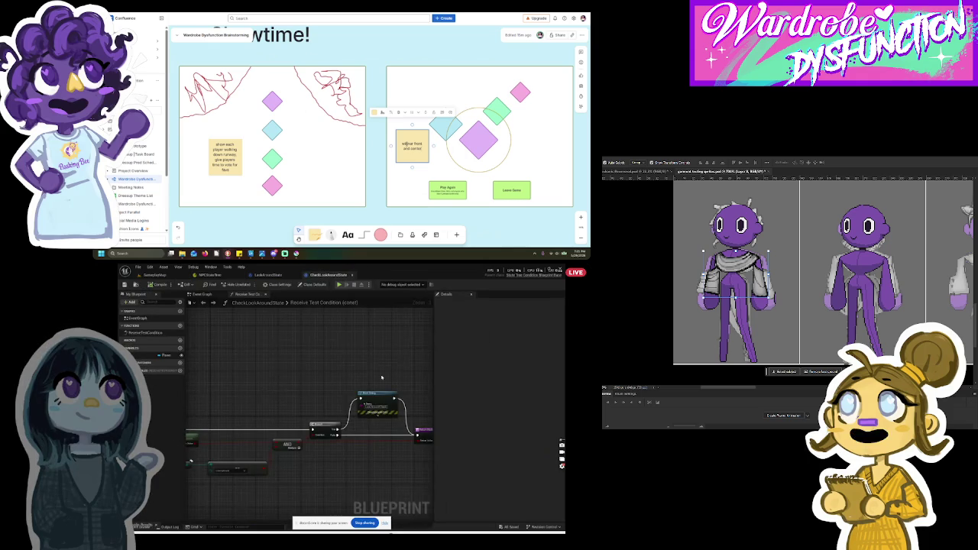
Step: Delete the debug Print String and Branch nodes from CheckLookAroundState and reconnect the wire
{"action": "scroll", "coordinate": [399, 120], "scroll_direction": "down", "scroll_amount": 3}
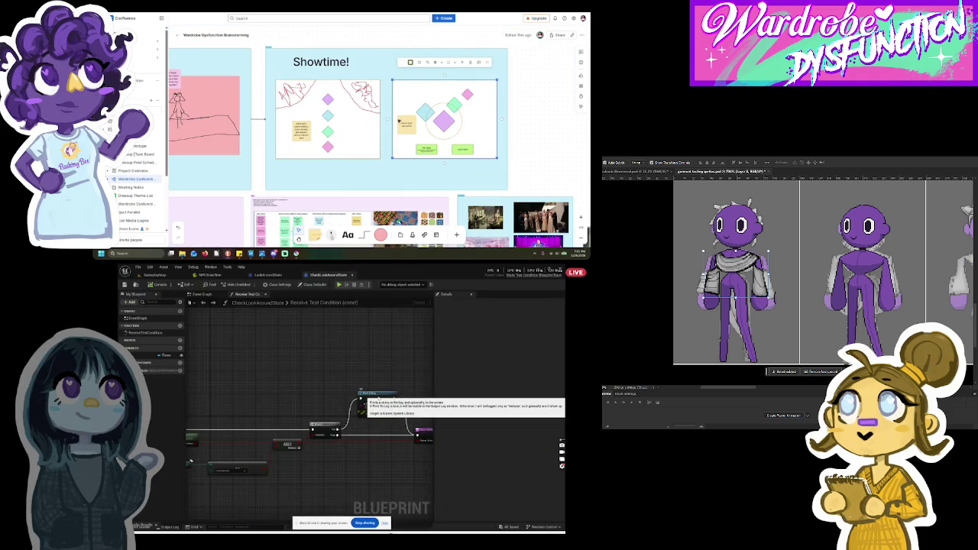
{"action": "left_click", "coordinate": [374, 110]}
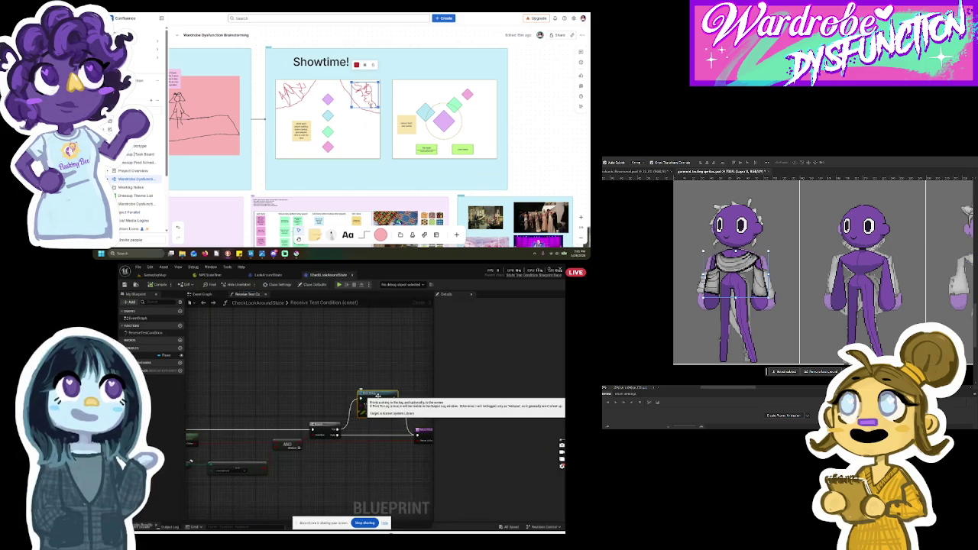
{"action": "right_click", "coordinate": [372, 403]}
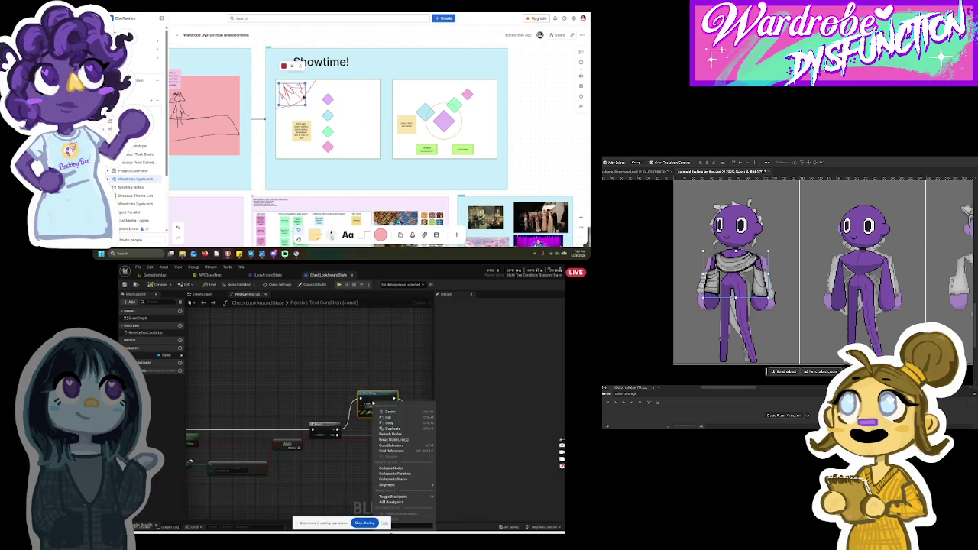
{"action": "left_click", "coordinate": [401, 412]}
{"action": "right_click", "coordinate": [328, 425]}
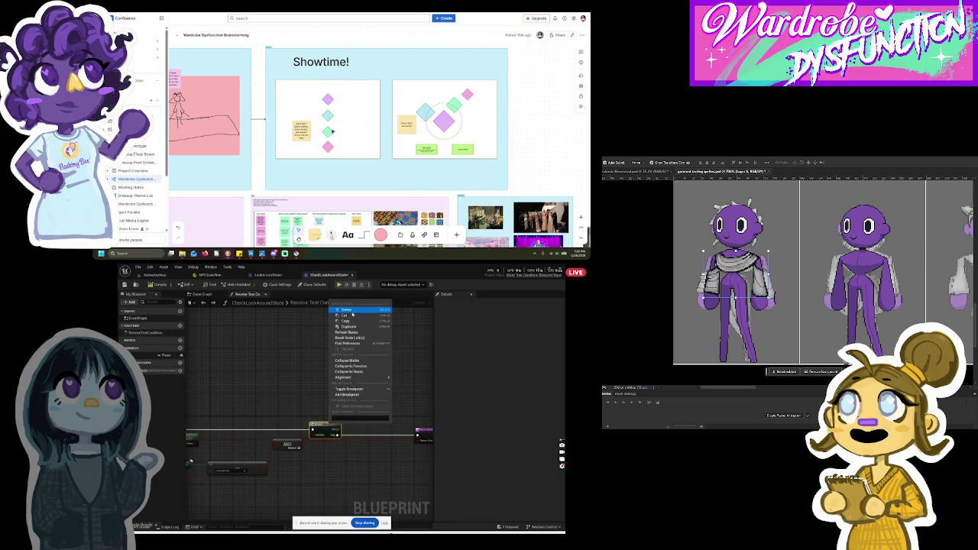
{"action": "left_click", "coordinate": [351, 311]}
{"action": "scroll", "coordinate": [333, 430], "scroll_direction": "down", "scroll_amount": 2}
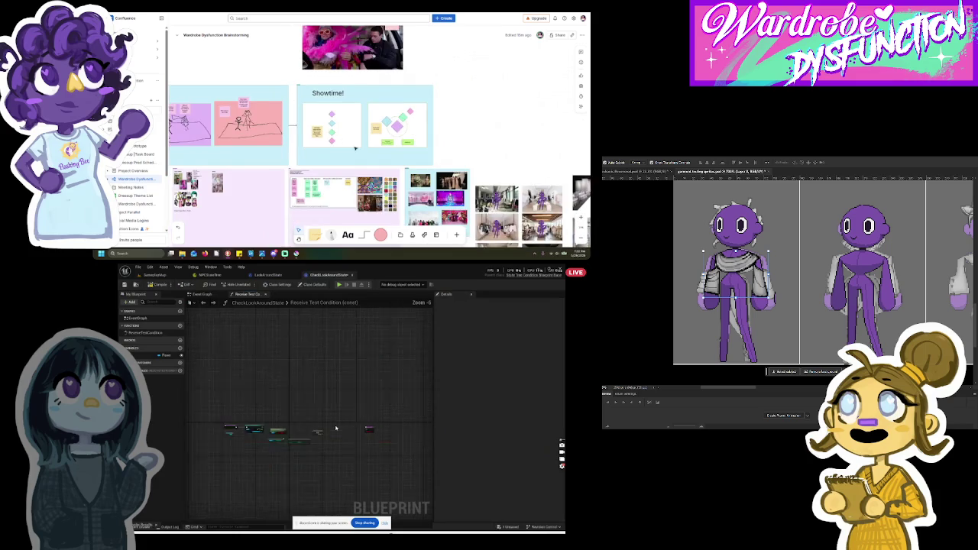
{"action": "mouse_move", "coordinate": [256, 420]}
{"action": "left_mouse_down"}
{"action": "mouse_move", "coordinate": [414, 424]}
{"action": "mouse_move", "coordinate": [366, 422]}
{"action": "left_mouse_up"}
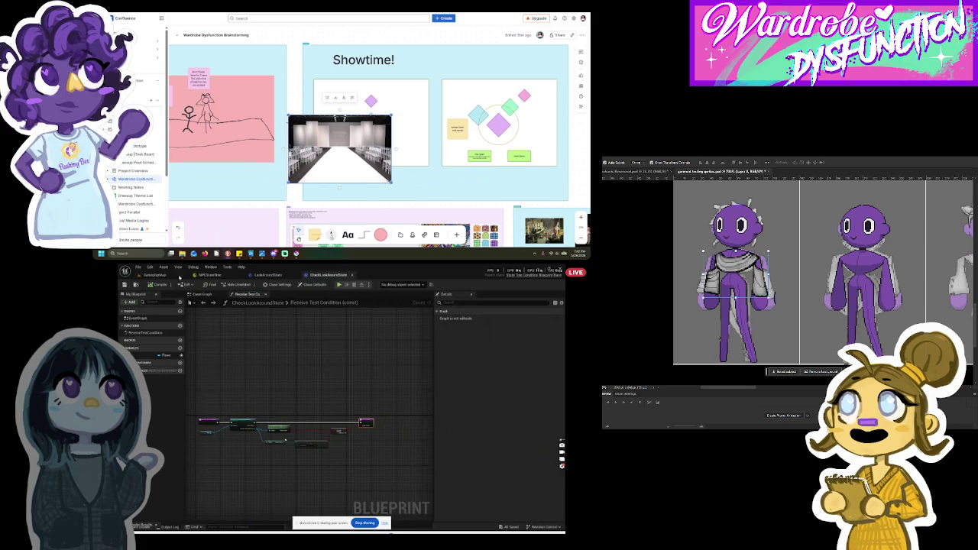
{"action": "left_click", "coordinate": [258, 274]}
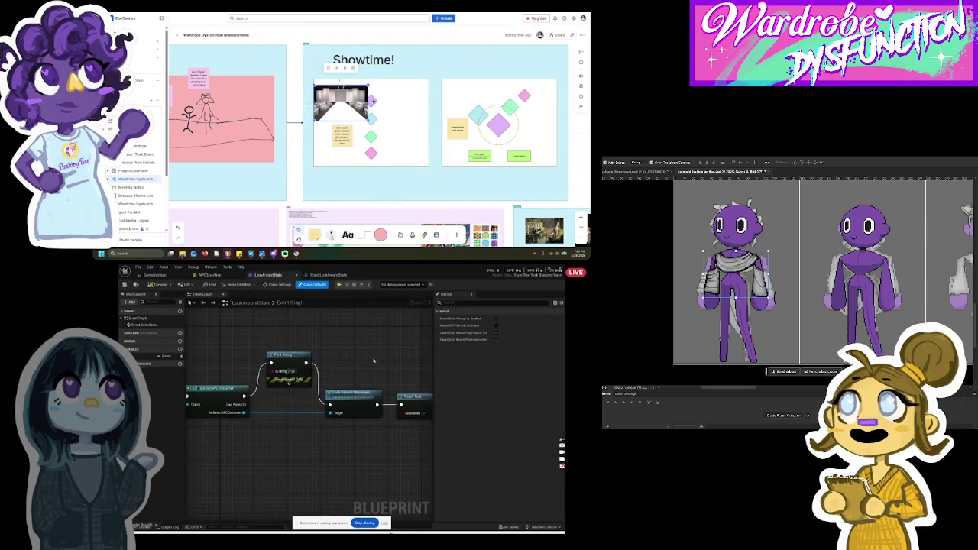
Step: Align LookAroundState's Print String node with the chain and inspect the StartLookAround state
{"action": "left_click_drag", "start_coordinate": [285, 354], "coordinate": [285, 388]}
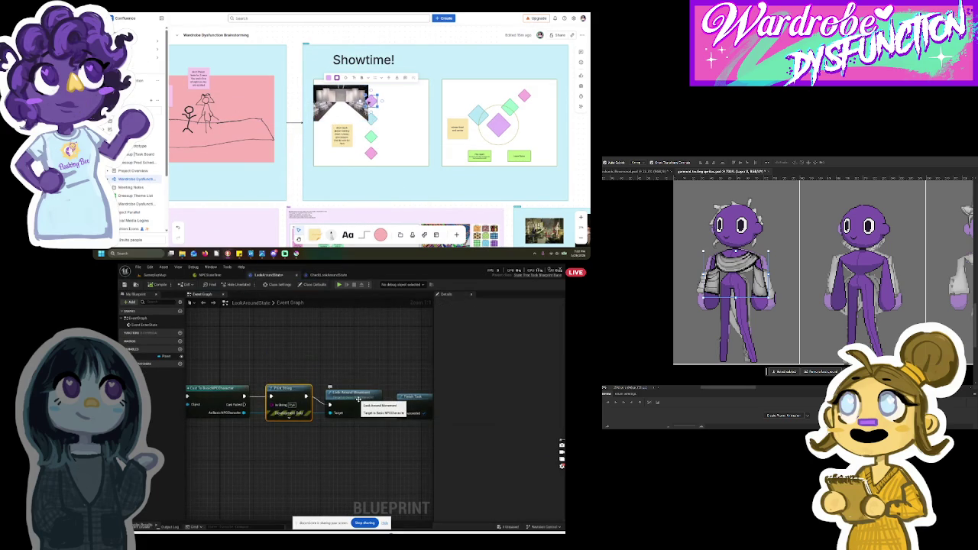
{"action": "scroll", "coordinate": [335, 430], "scroll_direction": "down", "scroll_amount": 1}
{"action": "scroll", "coordinate": [335, 430], "scroll_direction": "down", "scroll_amount": 1}
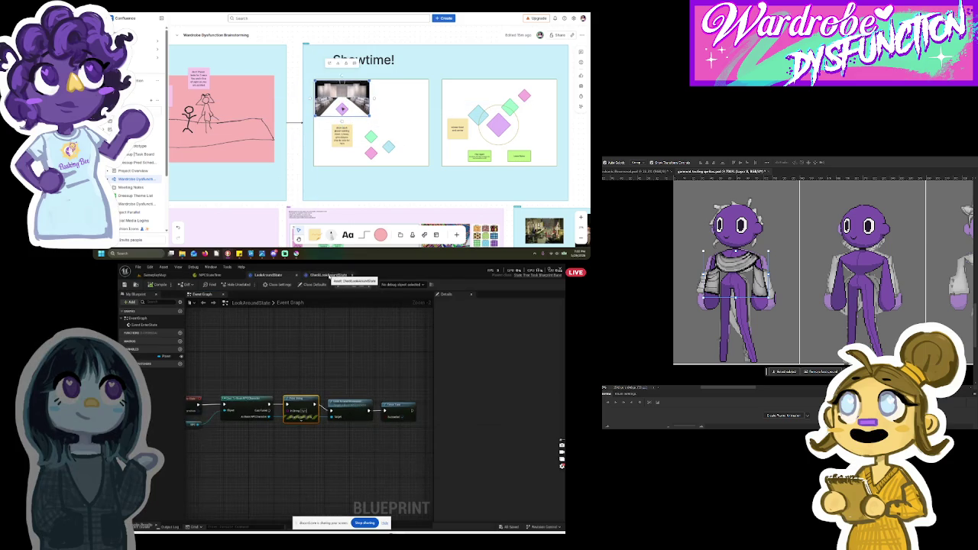
{"action": "left_click", "coordinate": [209, 275]}
{"action": "left_click", "coordinate": [302, 339]}
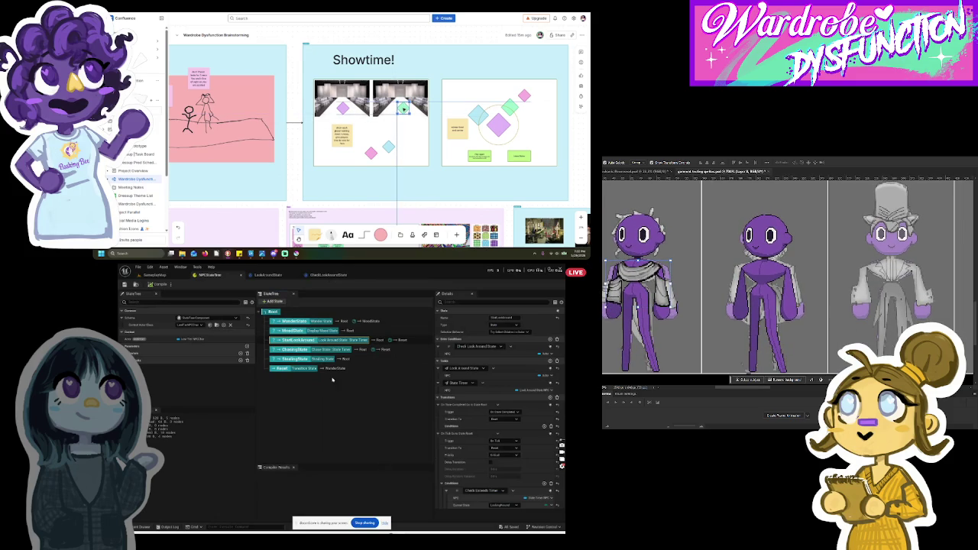
Step: Inspect the Reset state, then show GameplayMap with the Content Drawer on the Tasks assets
{"action": "left_click", "coordinate": [285, 370]}
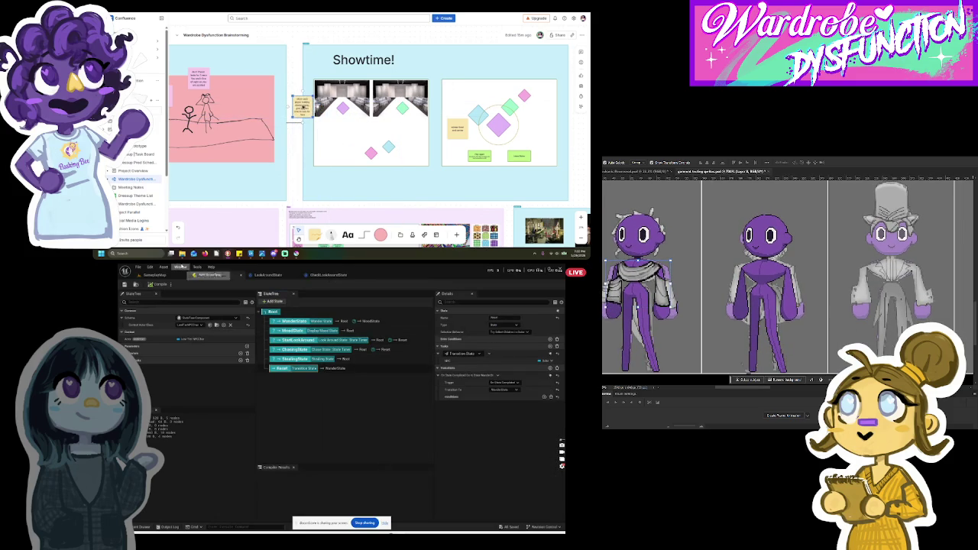
{"action": "left_click", "coordinate": [155, 274]}
{"action": "left_click", "coordinate": [149, 527]}
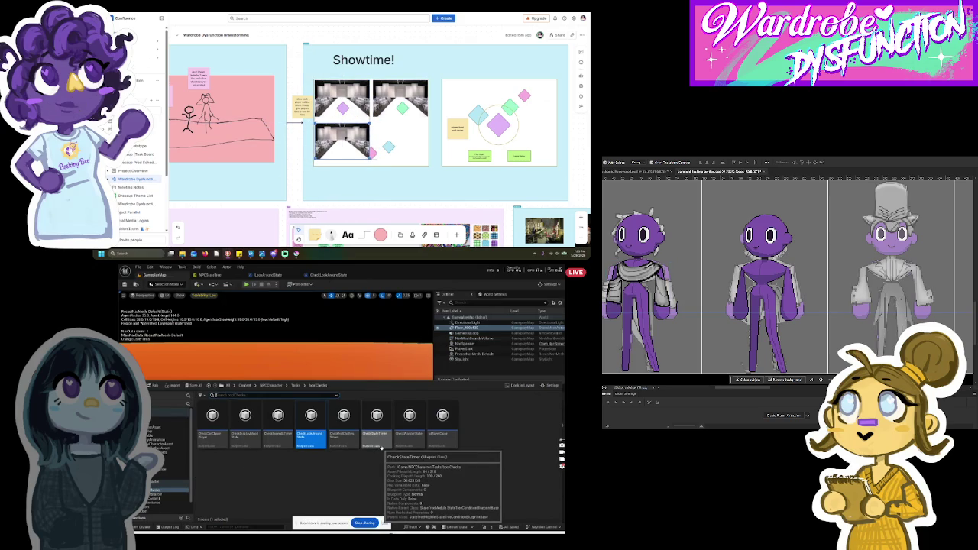
Step: Switch to Visual Studio and scroll through the BasicNPCCharacter C++ source
{"action": "key", "text": "alt+Tab"}
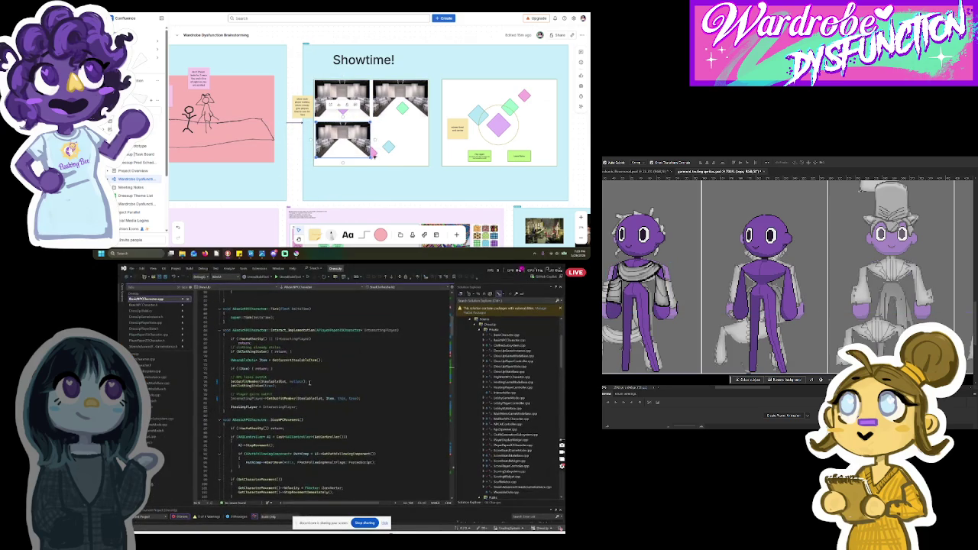
{"action": "scroll", "coordinate": [310, 382], "scroll_direction": "up", "scroll_amount": 10}
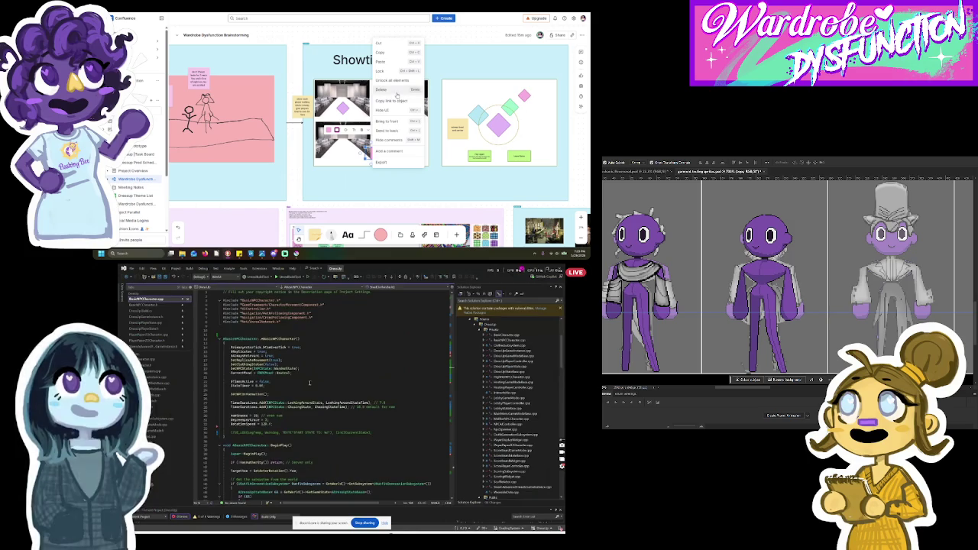
{"action": "scroll", "coordinate": [310, 382], "scroll_direction": "up", "scroll_amount": 5}
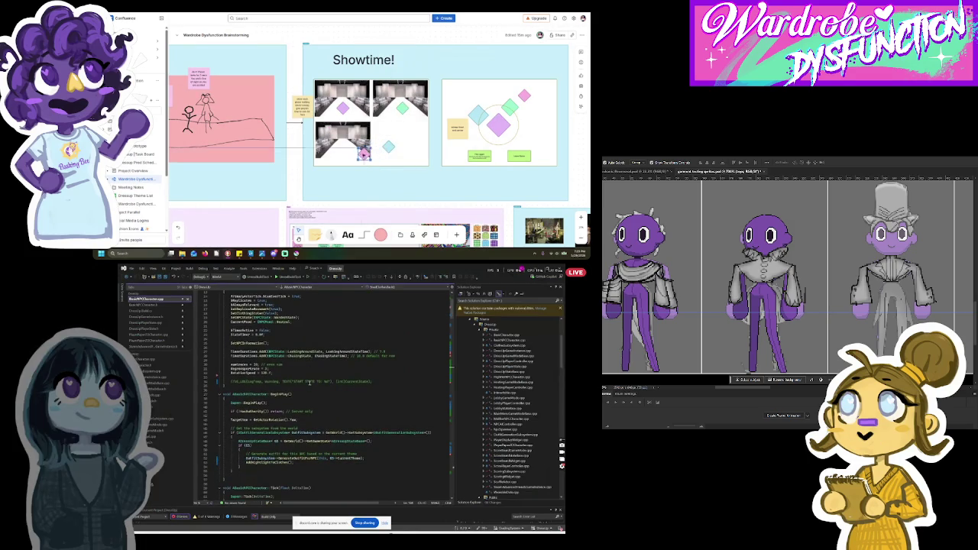
{"action": "scroll", "coordinate": [309, 382], "scroll_direction": "down", "scroll_amount": 6}
{"action": "scroll", "coordinate": [309, 383], "scroll_direction": "down", "scroll_amount": 1}
{"action": "scroll", "coordinate": [315, 376], "scroll_direction": "down", "scroll_amount": 2}
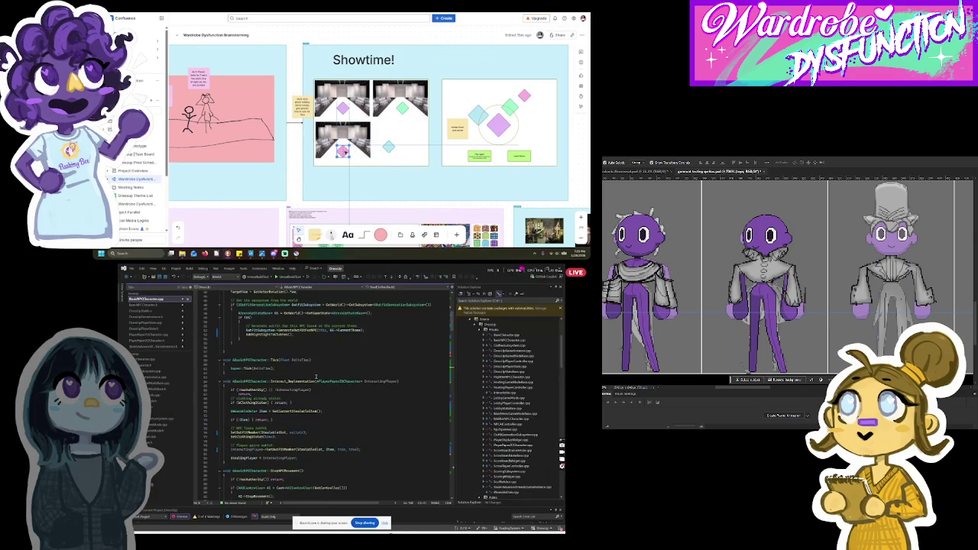
{"action": "scroll", "coordinate": [315, 375], "scroll_direction": "down", "scroll_amount": 10}
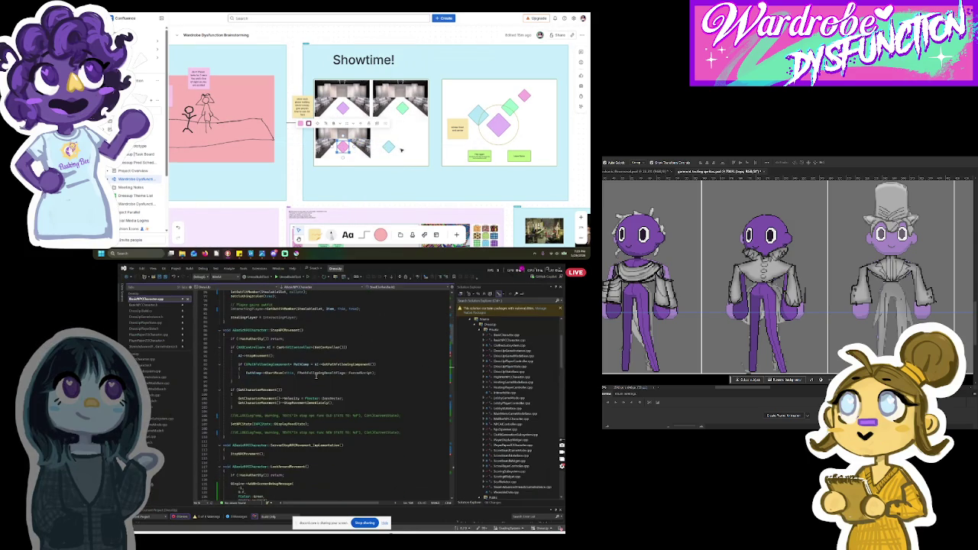
{"action": "scroll", "coordinate": [315, 376], "scroll_direction": "down", "scroll_amount": 4}
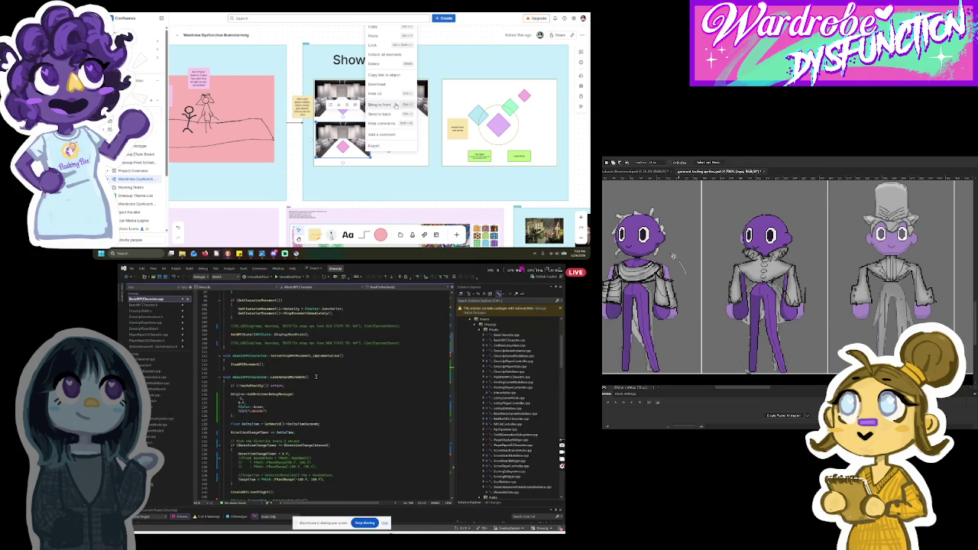
{"action": "scroll", "coordinate": [315, 376], "scroll_direction": "down", "scroll_amount": 1}
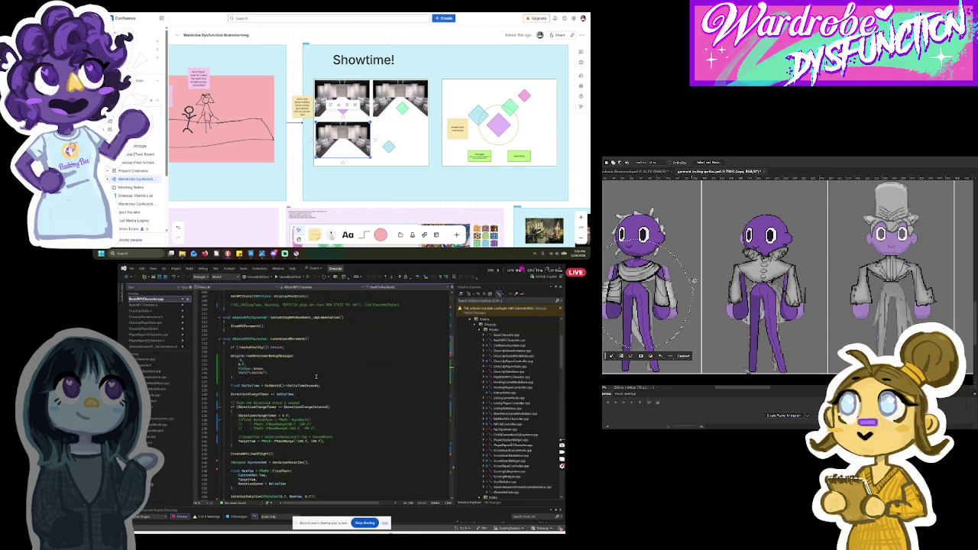
{"action": "scroll", "coordinate": [867, 336], "scroll_direction": "left", "scroll_amount": 2}
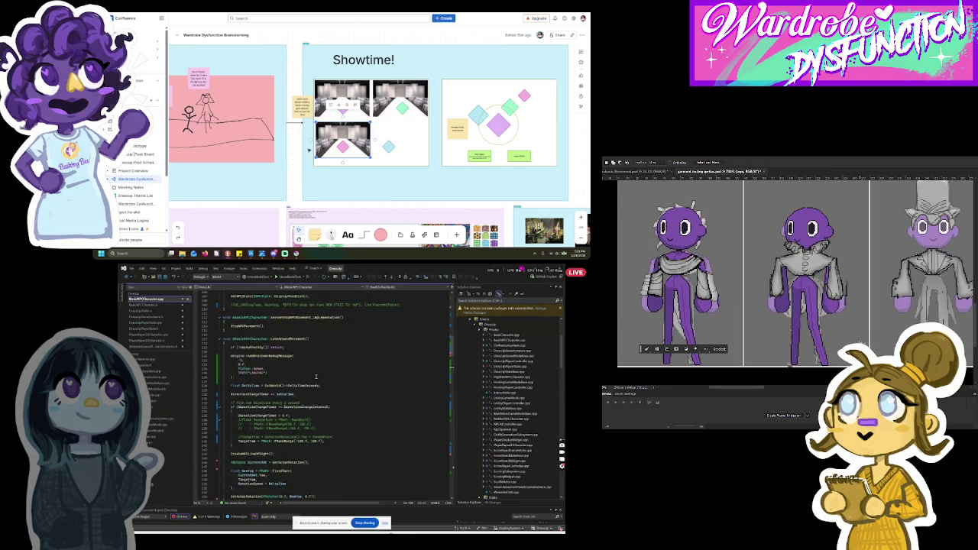
{"action": "scroll", "coordinate": [316, 376], "scroll_direction": "up", "scroll_amount": 4}
Step: Paste into the source around the StopNPCMovement and LookAroundMovement functions
{"action": "right_click", "coordinate": [368, 109]}
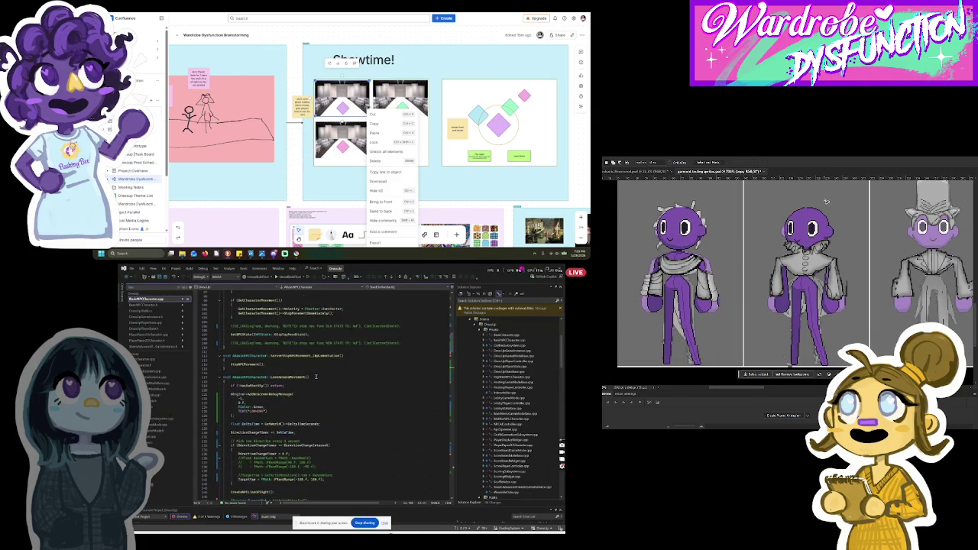
{"action": "scroll", "coordinate": [315, 376], "scroll_direction": "up", "scroll_amount": 6}
{"action": "scroll", "coordinate": [316, 375], "scroll_direction": "up", "scroll_amount": 4}
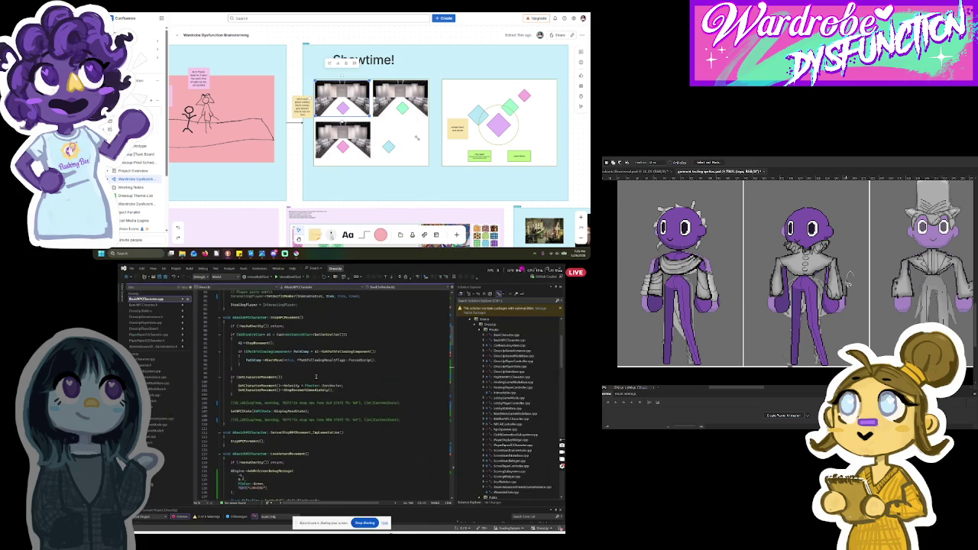
{"action": "scroll", "coordinate": [315, 376], "scroll_direction": "down", "scroll_amount": 6}
{"action": "key", "text": "ctrl+v"}
{"action": "scroll", "coordinate": [315, 375], "scroll_direction": "down", "scroll_amount": 6}
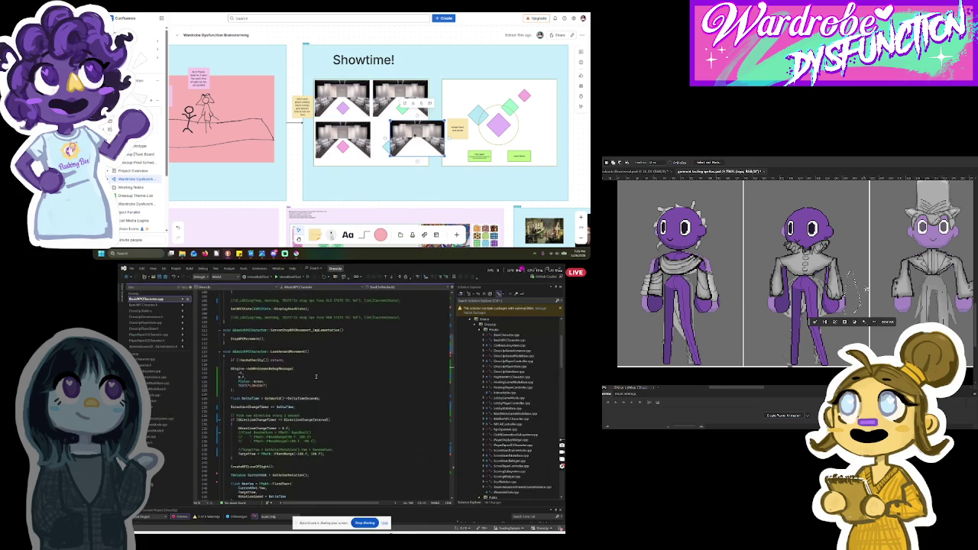
{"action": "scroll", "coordinate": [316, 376], "scroll_direction": "down", "scroll_amount": 3}
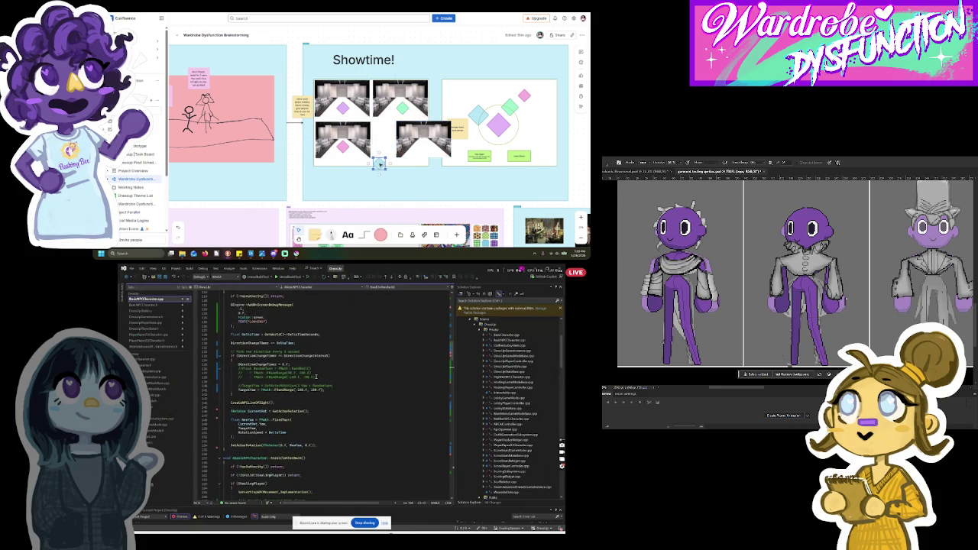
{"action": "right_click", "coordinate": [376, 164]}
Step: Edit the debug message lines in the BasicNPCCharacter source
{"action": "left_click", "coordinate": [393, 129]}
{"action": "mouse_move", "coordinate": [397, 139]}
{"action": "left_mouse_down"}
{"action": "mouse_move", "coordinate": [410, 135]}
{"action": "mouse_move", "coordinate": [402, 142]}
{"action": "left_mouse_up"}
{"action": "left_click_drag", "start_coordinate": [864, 265], "coordinate": [844, 241]}
{"action": "left_click_drag", "start_coordinate": [379, 163], "coordinate": [400, 151]}
{"action": "left_click_drag", "start_coordinate": [869, 280], "coordinate": [860, 281]}
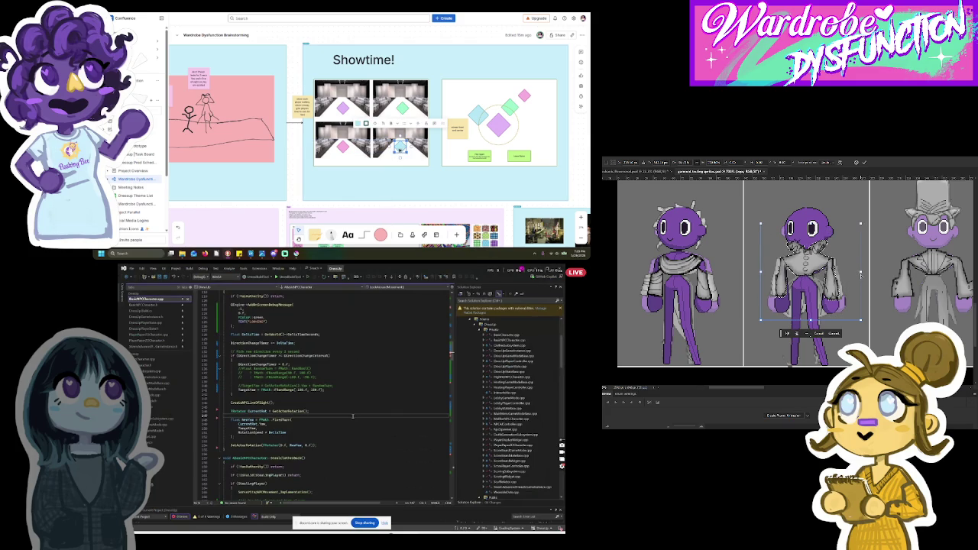
{"action": "left_click", "coordinate": [395, 164]}
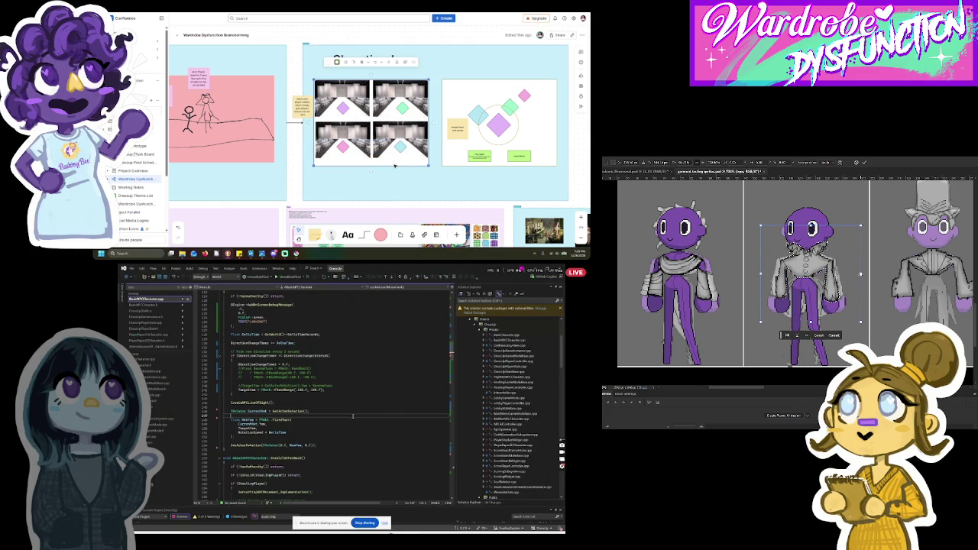
{"action": "key", "text": "Return"}
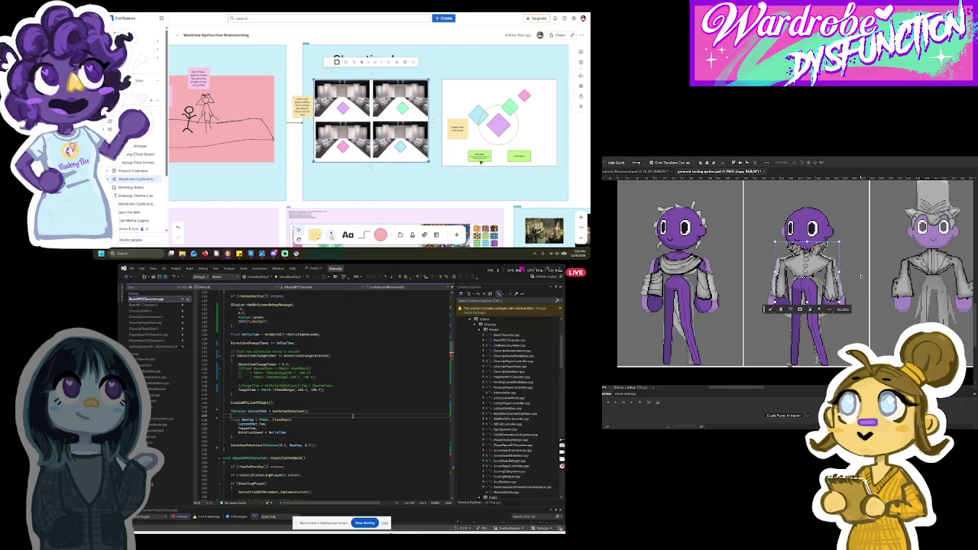
Step: Finish editing the code lines, then return to the Unreal Editor
{"action": "left_click", "coordinate": [490, 163]}
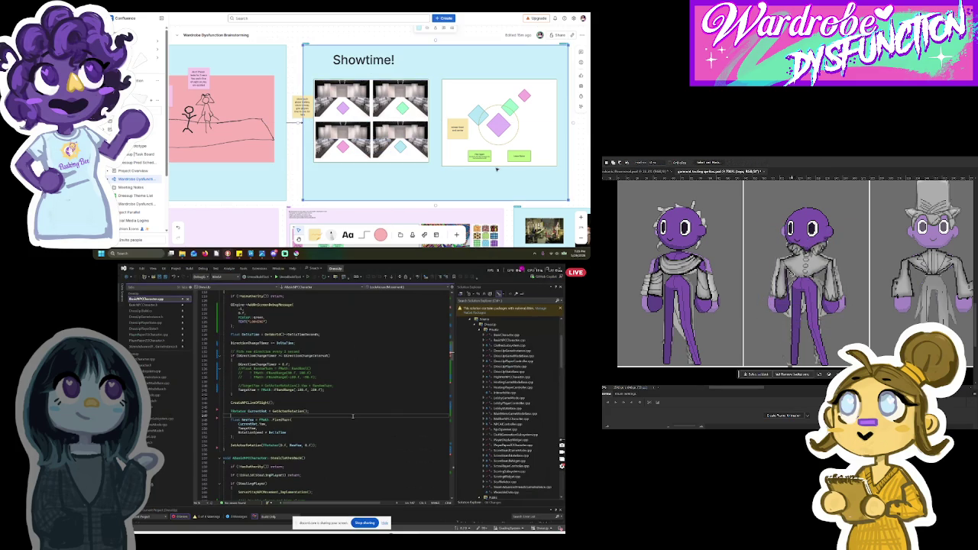
{"action": "left_click", "coordinate": [533, 156]}
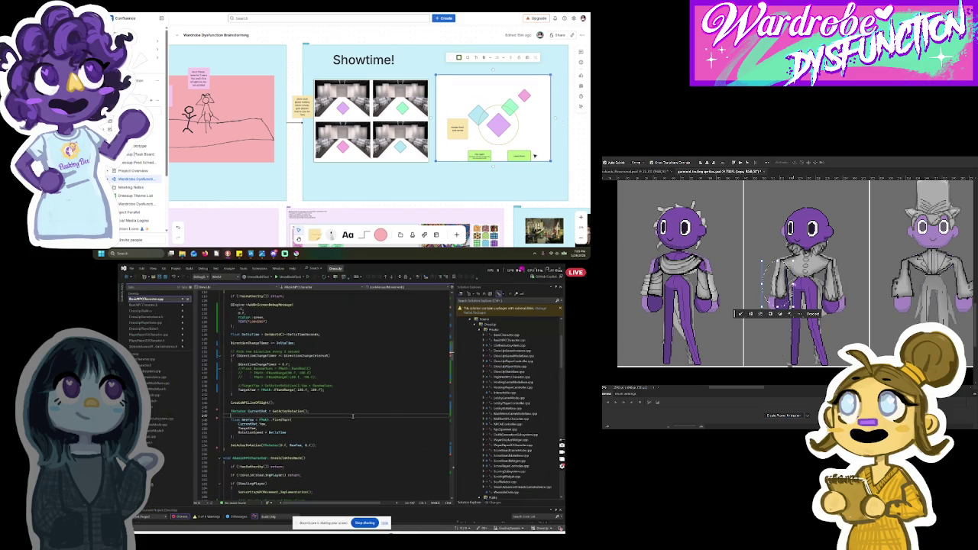
{"action": "left_click", "coordinate": [534, 156]}
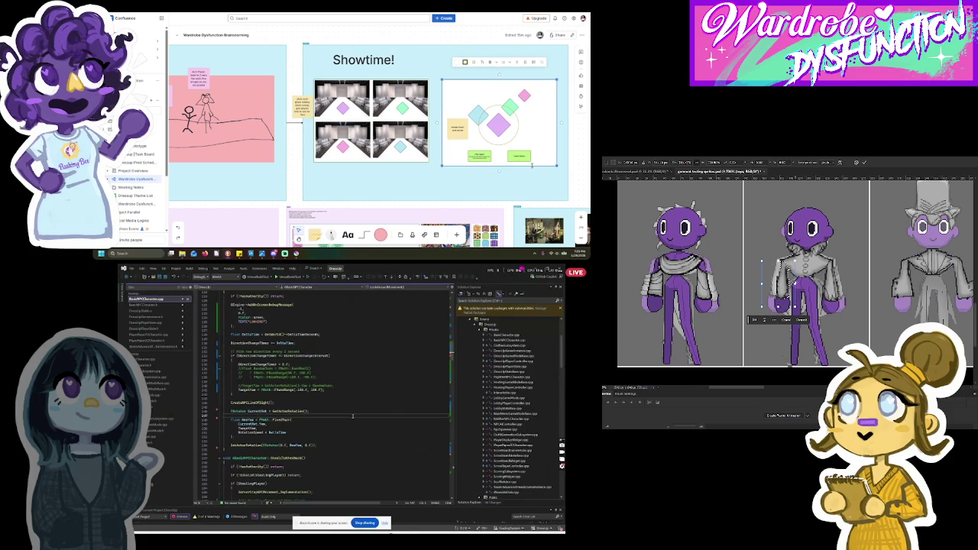
{"action": "key", "text": "Return"}
{"action": "left_click", "coordinate": [520, 156]}
{"action": "key", "text": "b"}
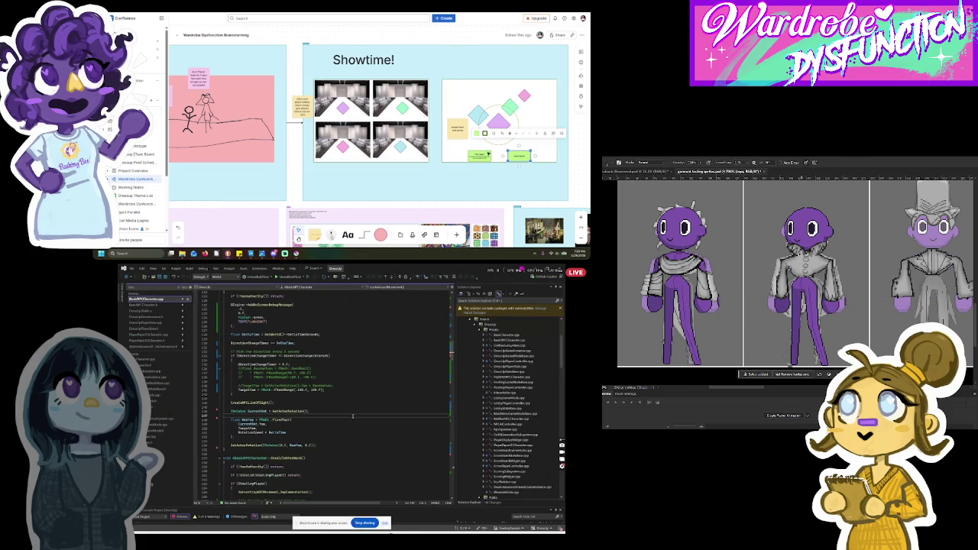
{"action": "mouse_move", "coordinate": [519, 156]}
{"action": "left_mouse_down"}
{"action": "mouse_move", "coordinate": [475, 151]}
{"action": "mouse_move", "coordinate": [488, 153]}
{"action": "left_mouse_up"}
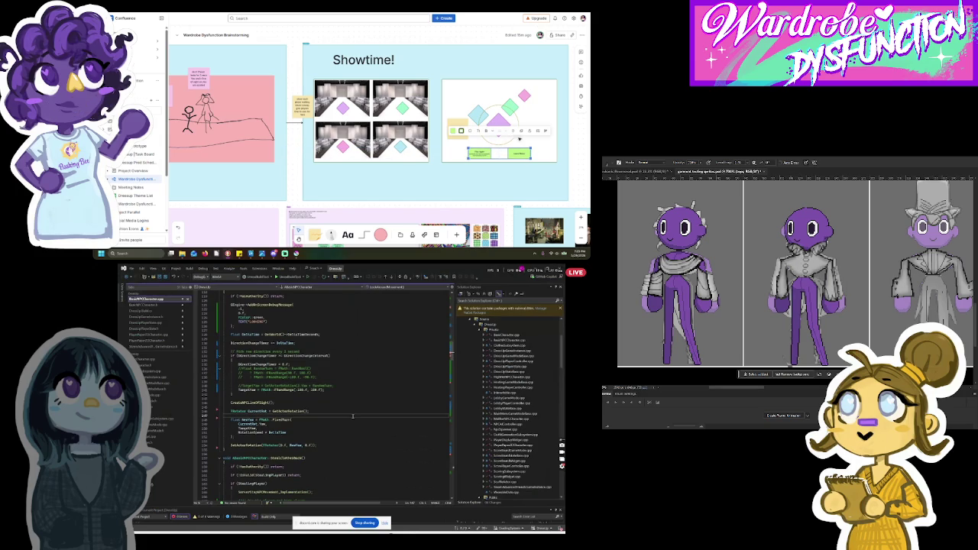
{"action": "left_click", "coordinate": [565, 101]}
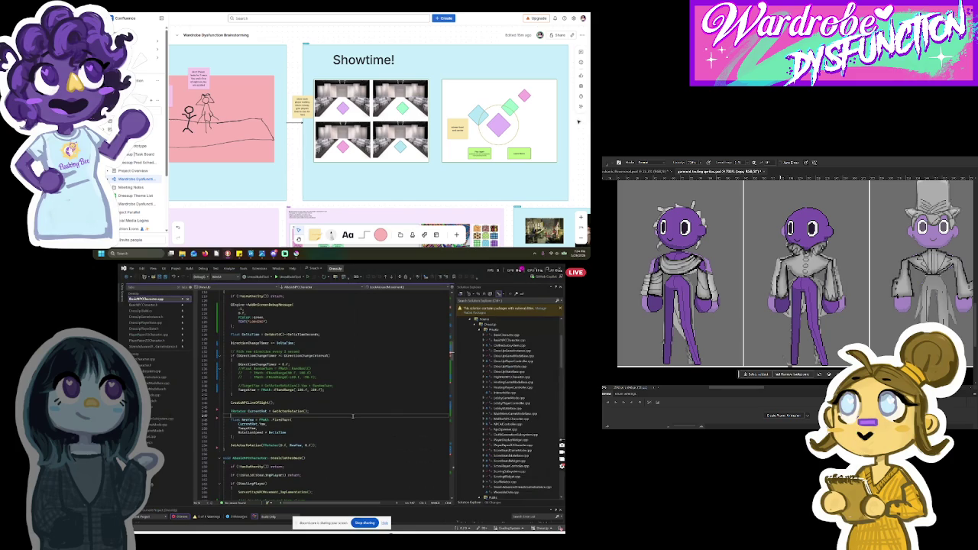
{"action": "scroll", "coordinate": [352, 415], "scroll_direction": "up", "scroll_amount": 3}
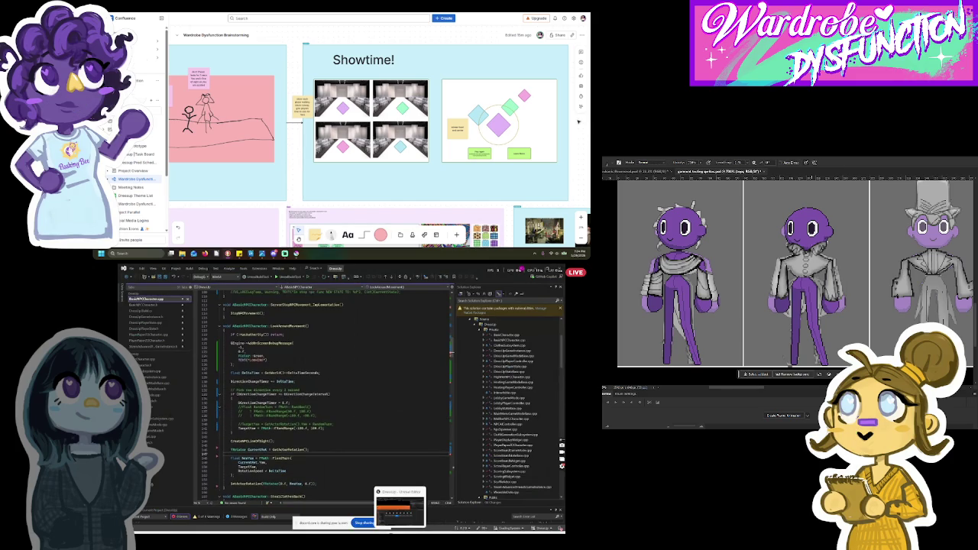
{"action": "left_click", "coordinate": [404, 506]}
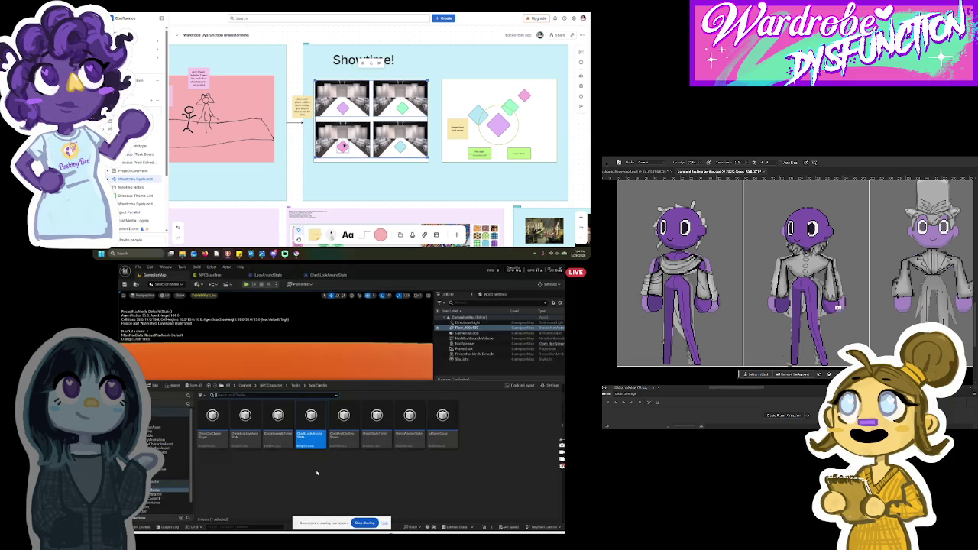
Step: Open and dock the CheckStateTimer Blueprint, inspect its comparison node, then return to GameplayMap
{"action": "double_click", "coordinate": [377, 431]}
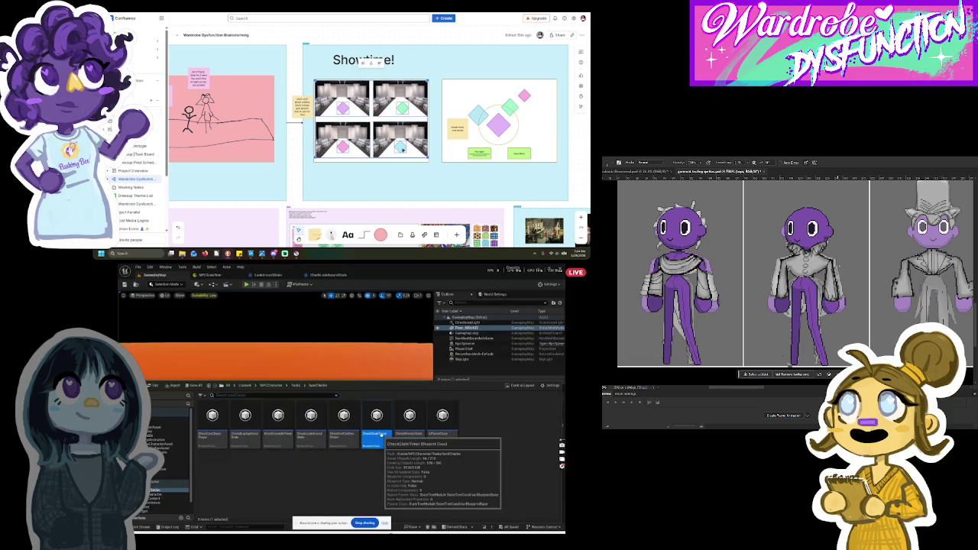
{"action": "left_click_drag", "start_coordinate": [299, 340], "coordinate": [387, 276]}
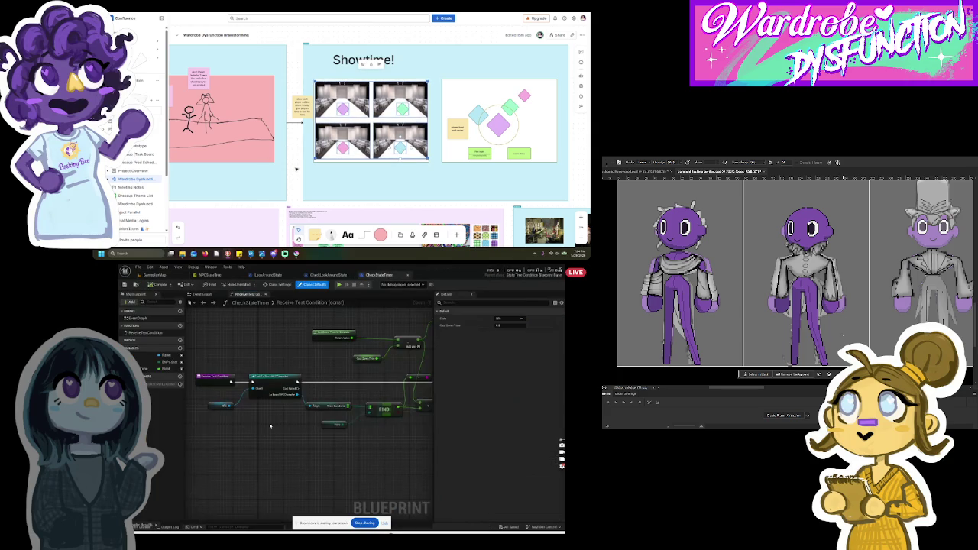
{"action": "scroll", "coordinate": [358, 418], "scroll_direction": "down", "scroll_amount": 2}
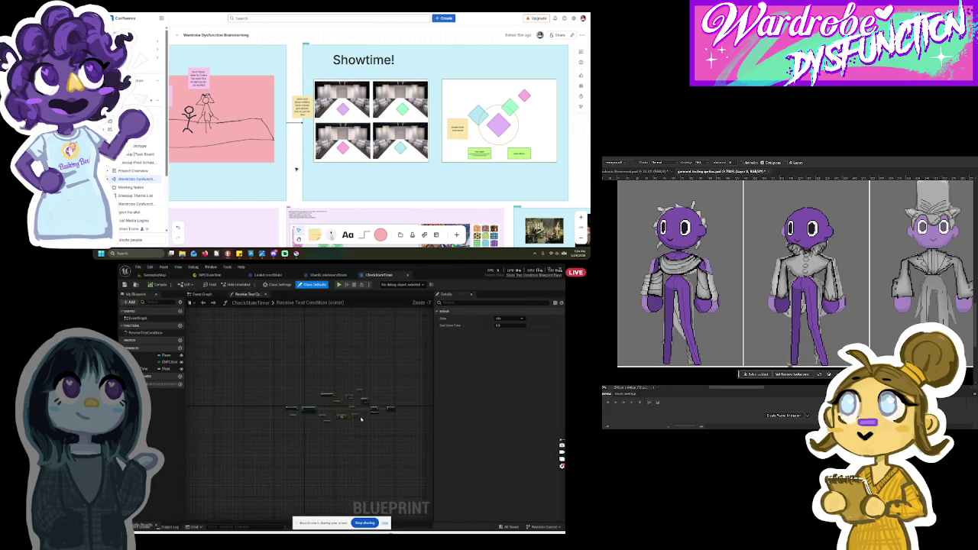
{"action": "scroll", "coordinate": [357, 421], "scroll_direction": "up", "scroll_amount": 2}
{"action": "left_click", "coordinate": [349, 409]}
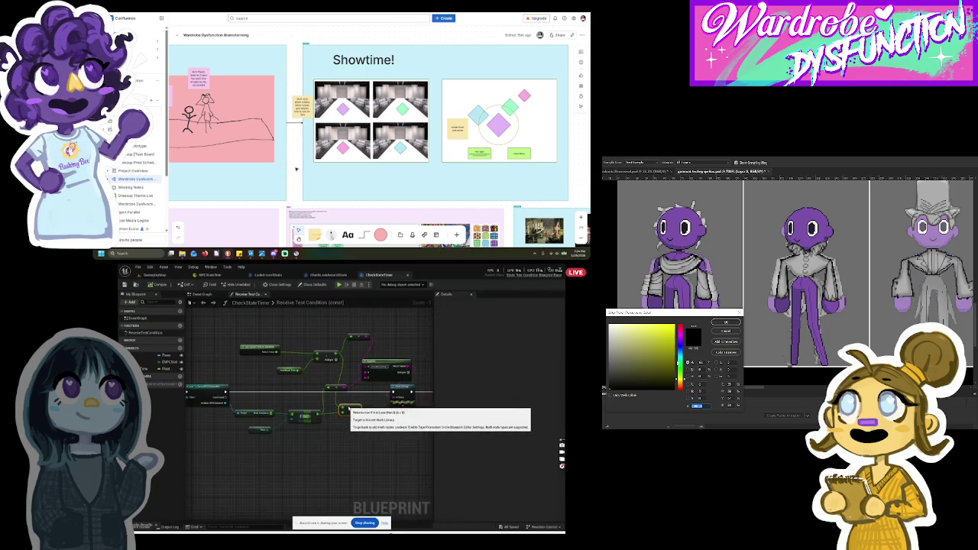
{"action": "left_click", "coordinate": [850, 292]}
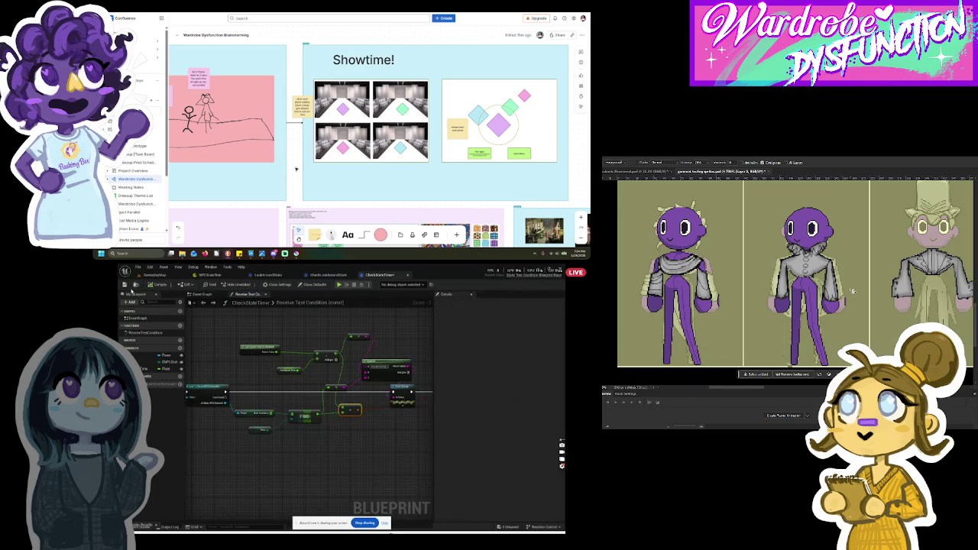
{"action": "left_click", "coordinate": [155, 274]}
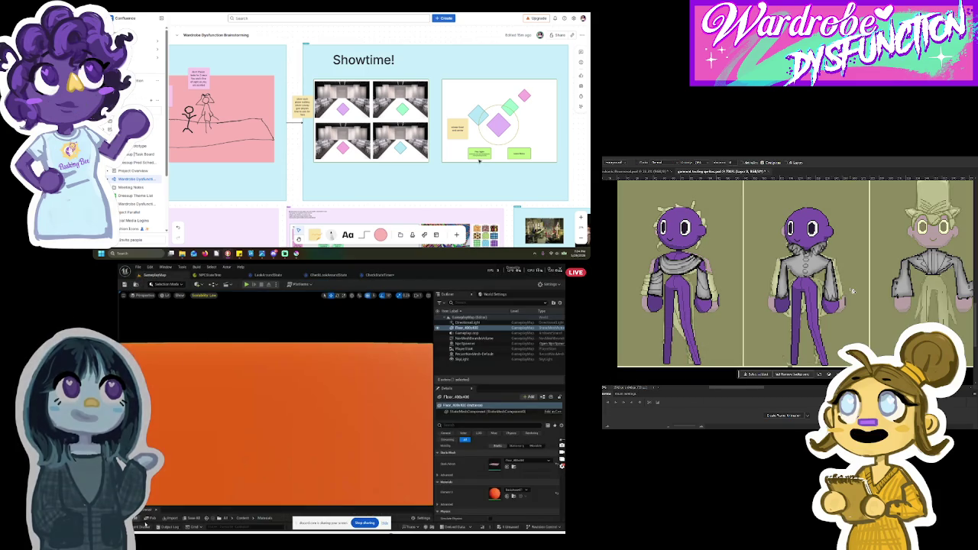
{"action": "left_click", "coordinate": [144, 526]}
Step: Open the StateTimer task Blueprint from the Tasks folder and review its Event Graph
{"action": "left_click", "coordinate": [180, 484]}
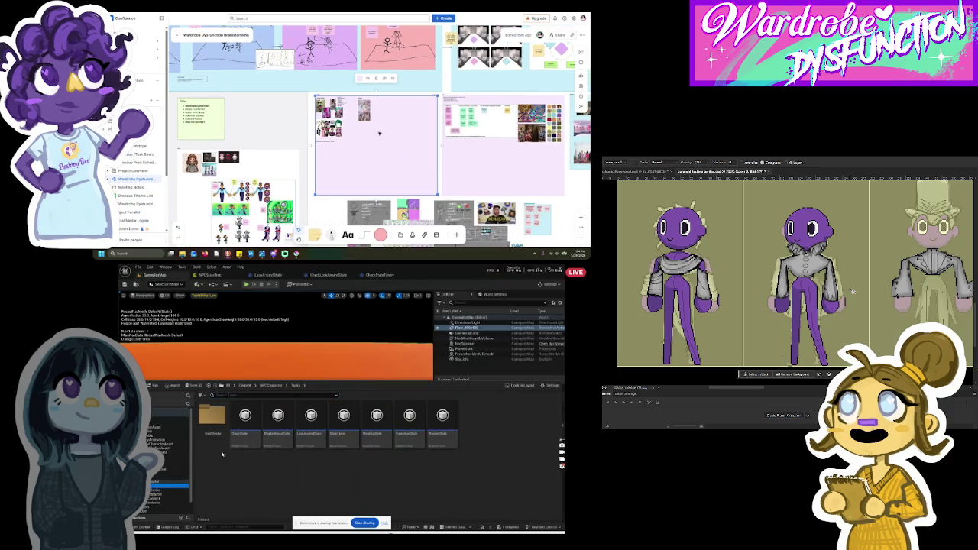
{"action": "double_click", "coordinate": [343, 424]}
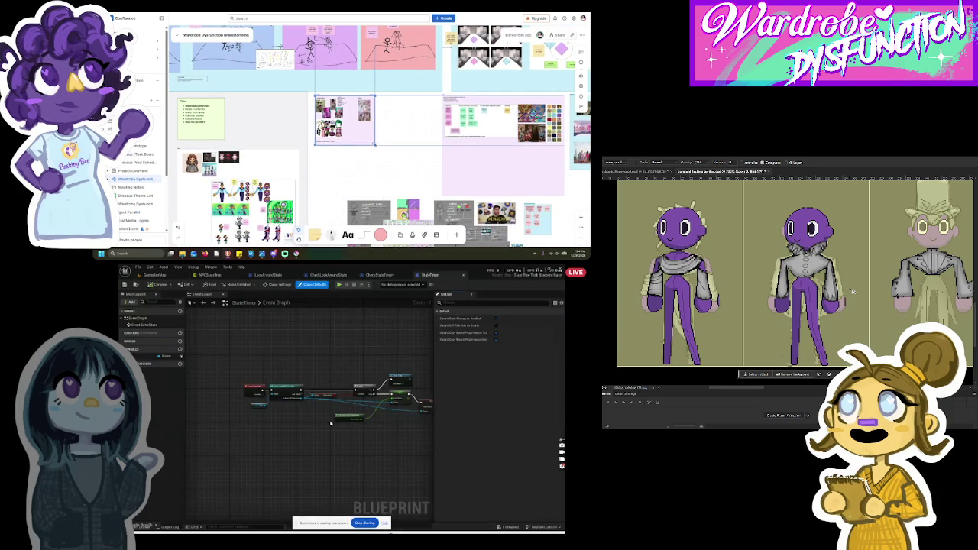
{"action": "scroll", "coordinate": [332, 422], "scroll_direction": "down", "scroll_amount": 4}
{"action": "scroll", "coordinate": [385, 418], "scroll_direction": "up", "scroll_amount": 3}
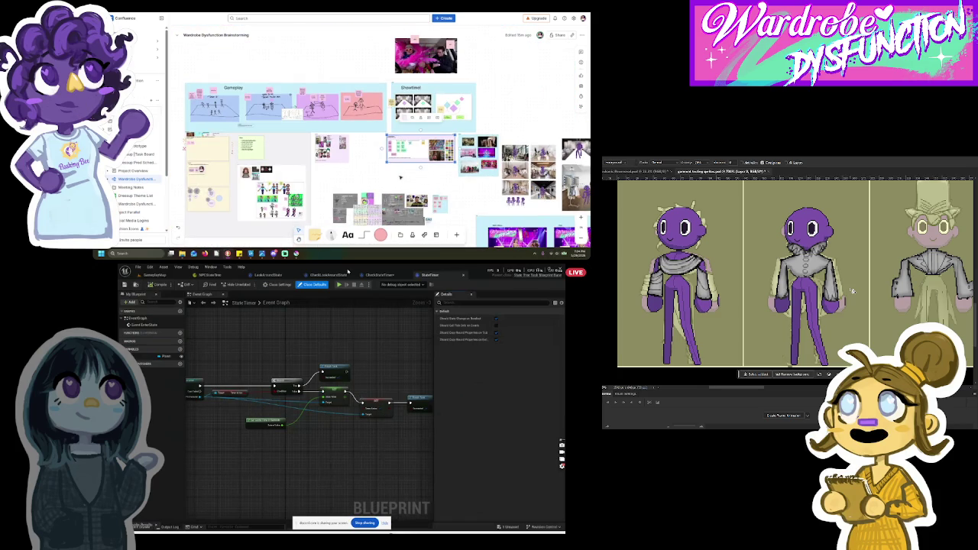
Step: Check the CheckStateTimer graph, then view StartLookAround's tasks in the NPCStateTree
{"action": "left_click", "coordinate": [379, 274]}
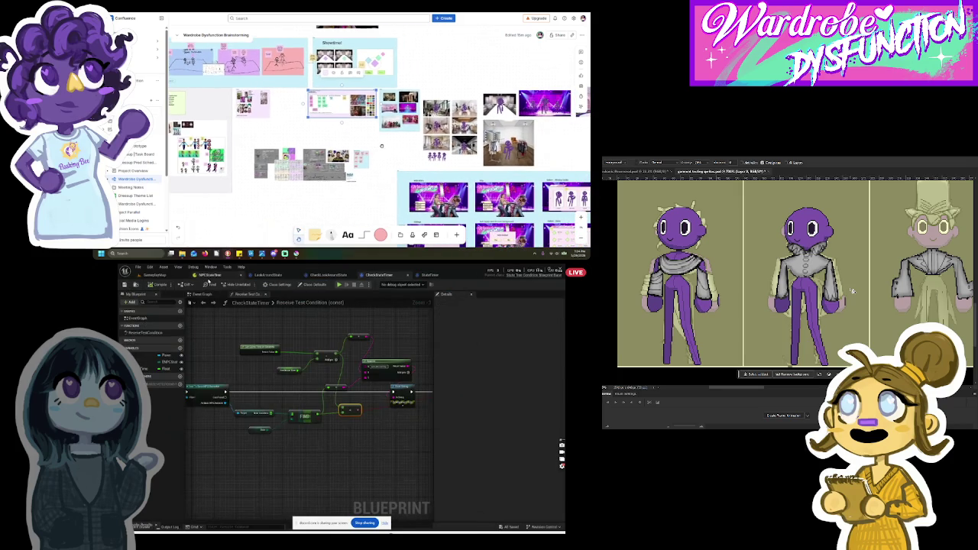
{"action": "left_click", "coordinate": [208, 274]}
{"action": "left_click", "coordinate": [304, 340]}
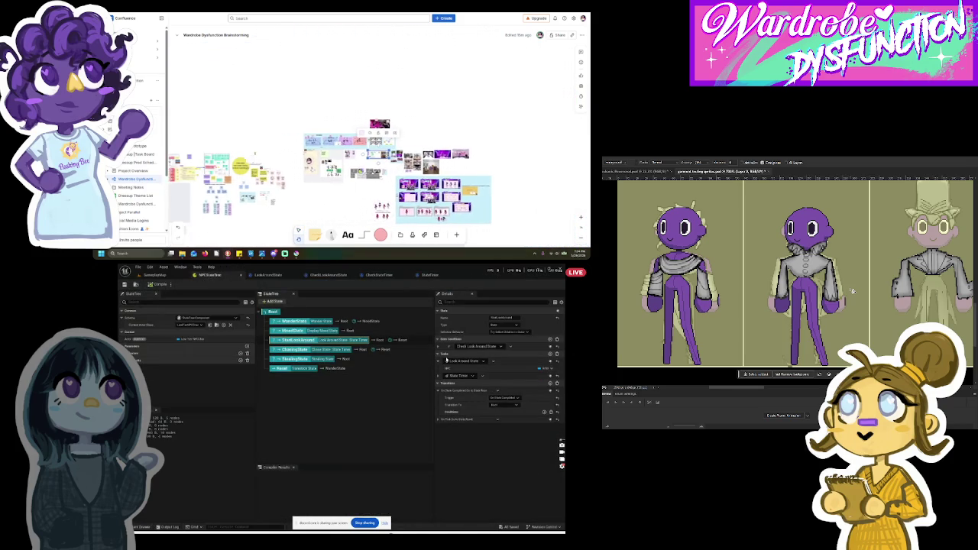
Step: Expand StartLookAround's State Timer task, review ChasingState, then return to the GameplayMap level
{"action": "left_click", "coordinate": [438, 376]}
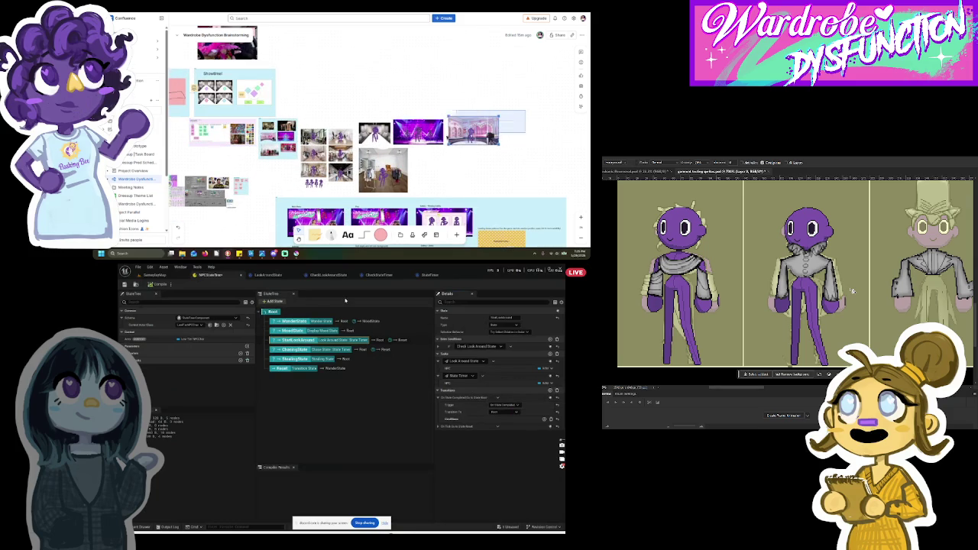
{"action": "left_click", "coordinate": [294, 349]}
{"action": "left_click", "coordinate": [155, 274]}
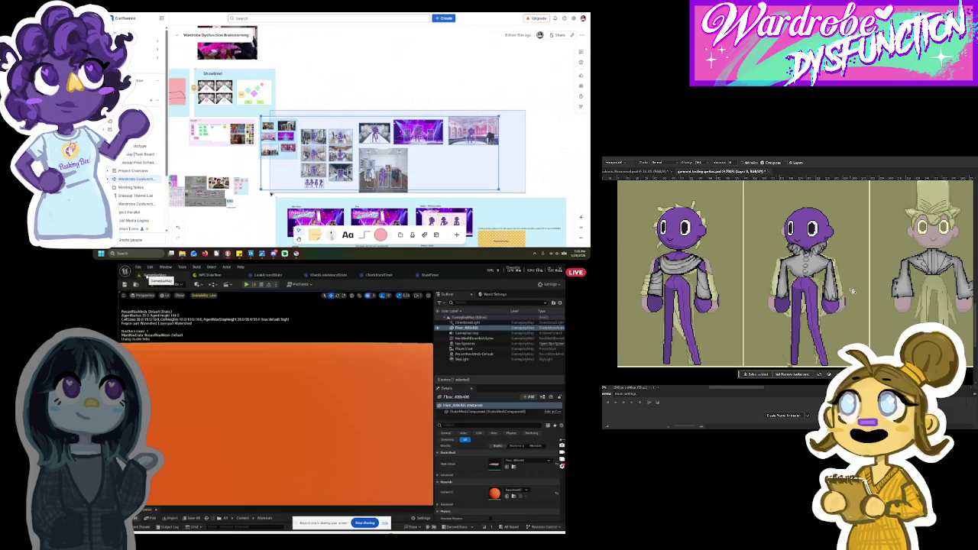
Step: Play-test GameplayMap with the NPCs, timer and Goth theme, then stop the session
{"action": "left_click", "coordinate": [246, 284]}
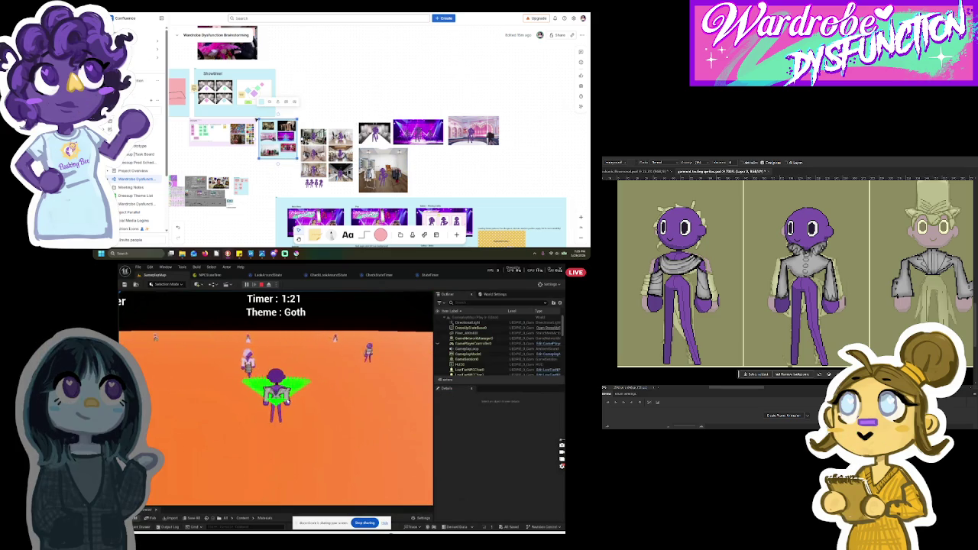
{"action": "left_click_drag", "start_coordinate": [256, 117], "coordinate": [548, 197]}
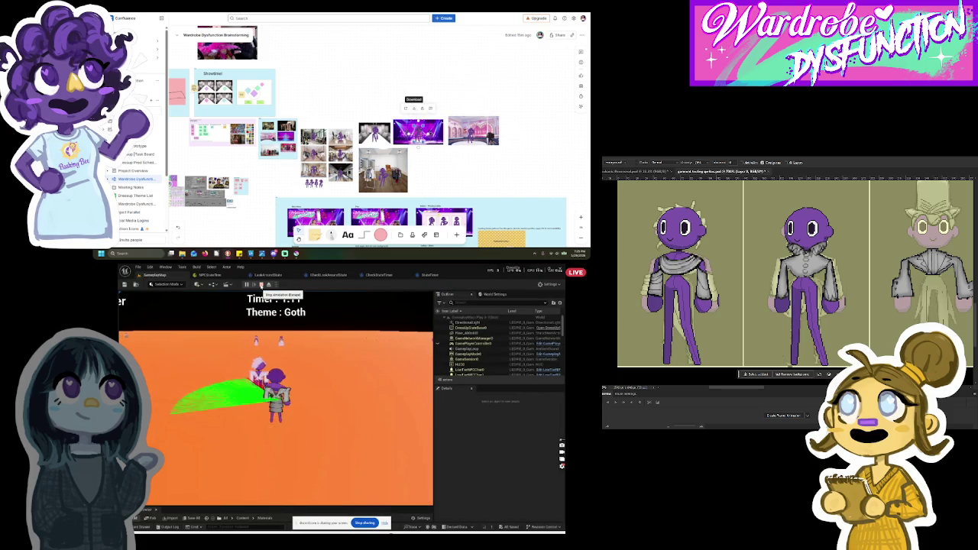
{"action": "left_click", "coordinate": [262, 285]}
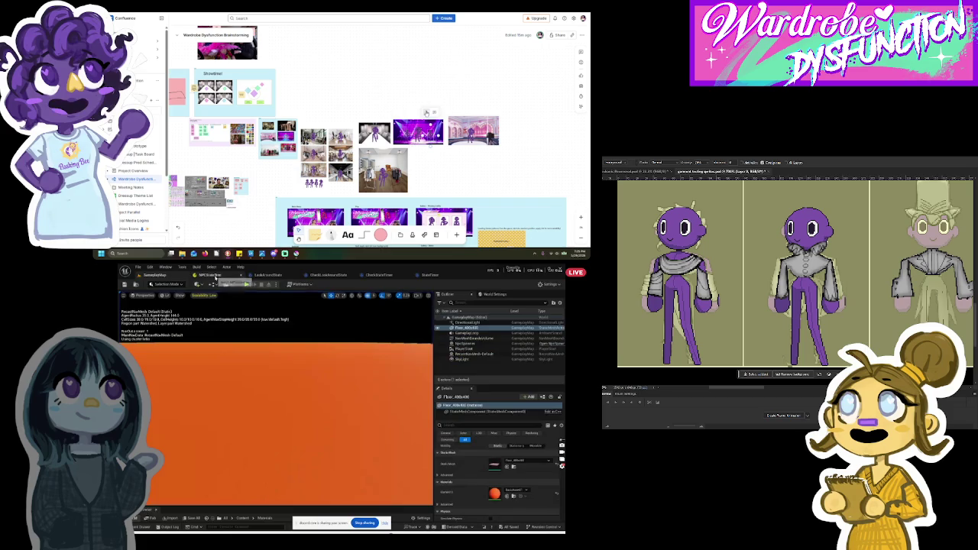
Step: Open the LookAroundState Blueprint graph from the NPCStateTree editor
{"action": "left_click", "coordinate": [215, 276]}
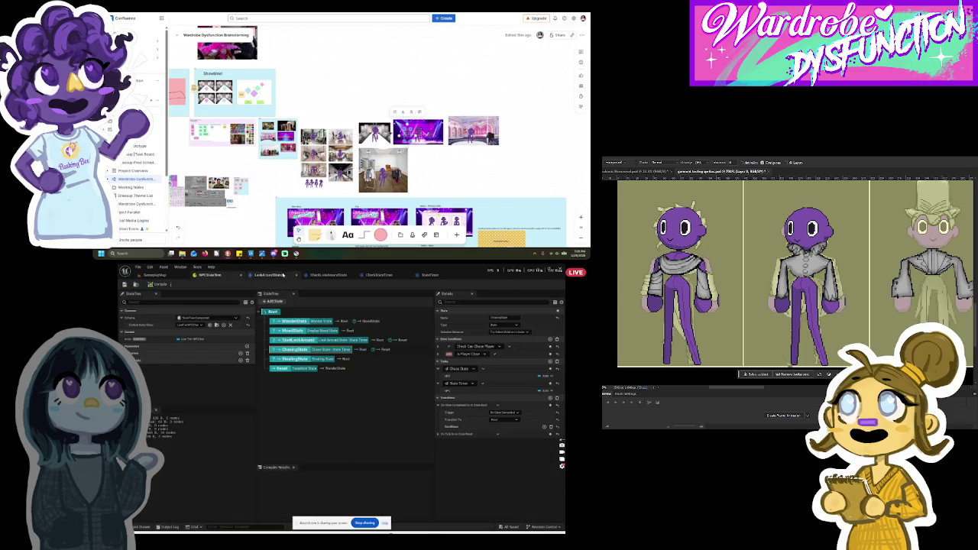
{"action": "left_click", "coordinate": [268, 275]}
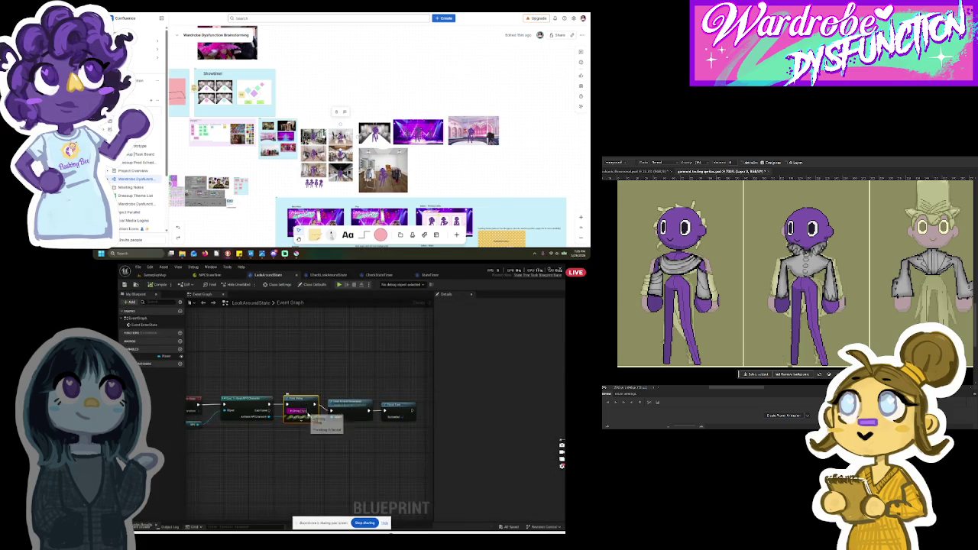
{"action": "mouse_move", "coordinate": [517, 122]}
{"action": "left_mouse_down"}
{"action": "mouse_move", "coordinate": [272, 196]}
{"action": "mouse_move", "coordinate": [278, 173]}
{"action": "left_mouse_up"}
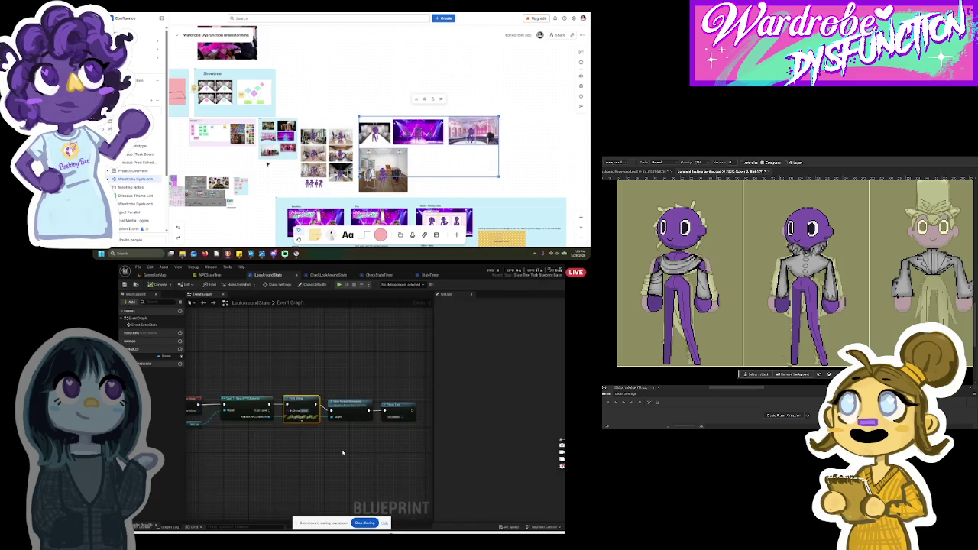
{"action": "mouse_move", "coordinate": [257, 116]}
{"action": "left_mouse_down"}
{"action": "mouse_move", "coordinate": [516, 242]}
{"action": "mouse_move", "coordinate": [526, 195]}
{"action": "mouse_move", "coordinate": [515, 191]}
{"action": "left_mouse_up"}
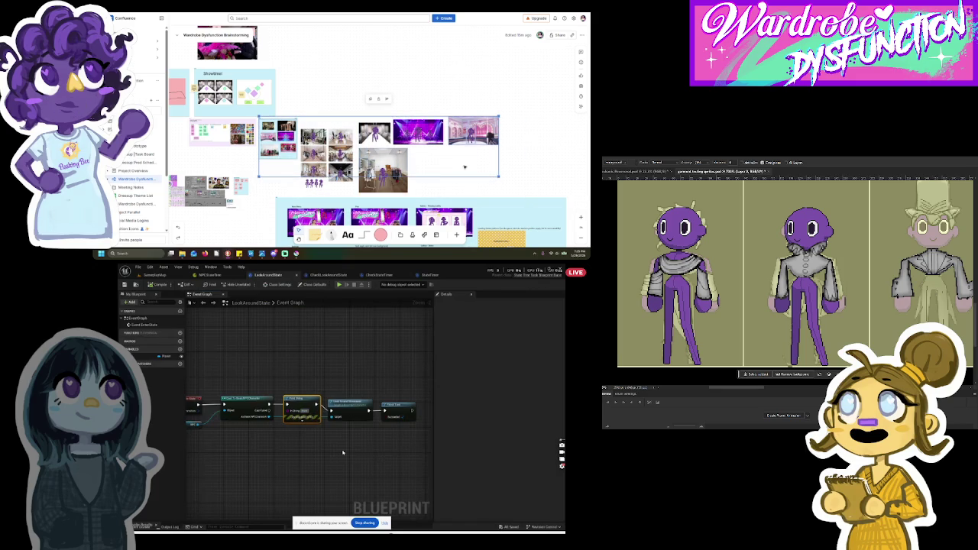
Step: Move the left image collage up and right on the brainstorming whiteboard
{"action": "left_click", "coordinate": [380, 100]}
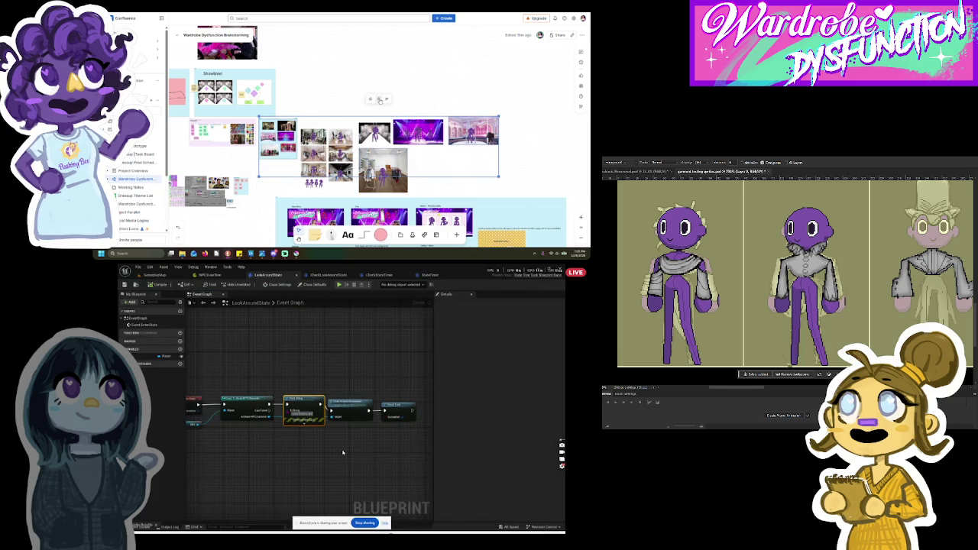
{"action": "left_click", "coordinate": [277, 137]}
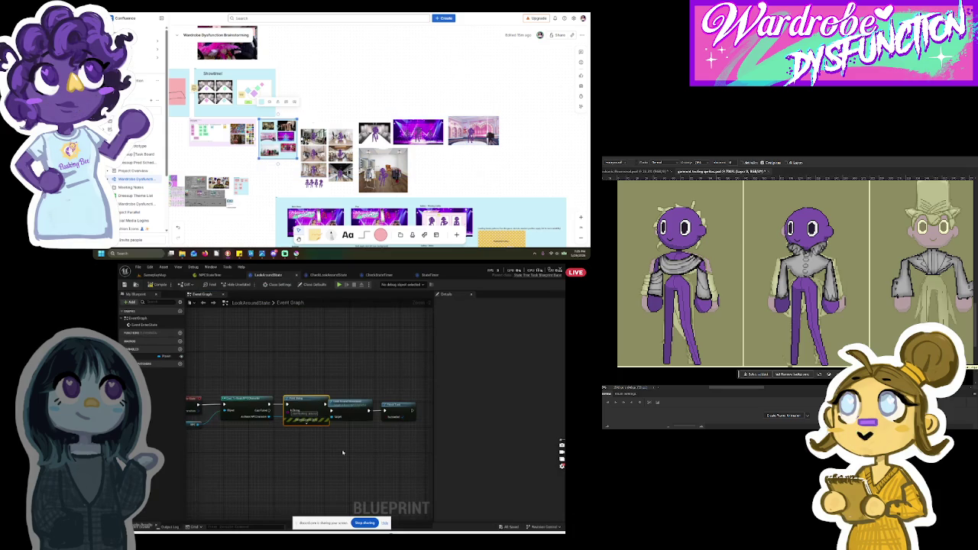
{"action": "left_click_drag", "start_coordinate": [273, 127], "coordinate": [291, 105]}
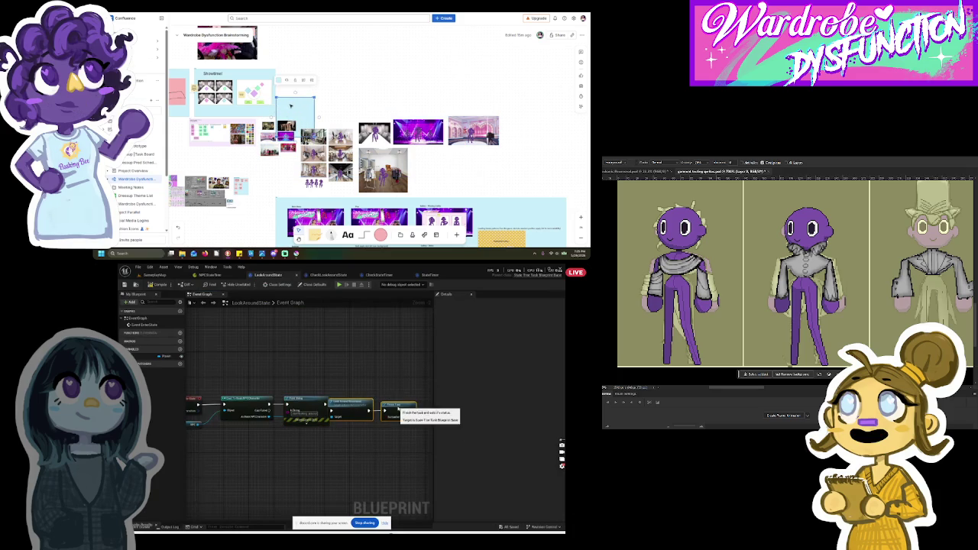
Step: Switch to Visual Studio and scroll to the top of the BasicNPCCharacter source
{"action": "scroll", "coordinate": [272, 134], "scroll_direction": "up", "scroll_amount": 3}
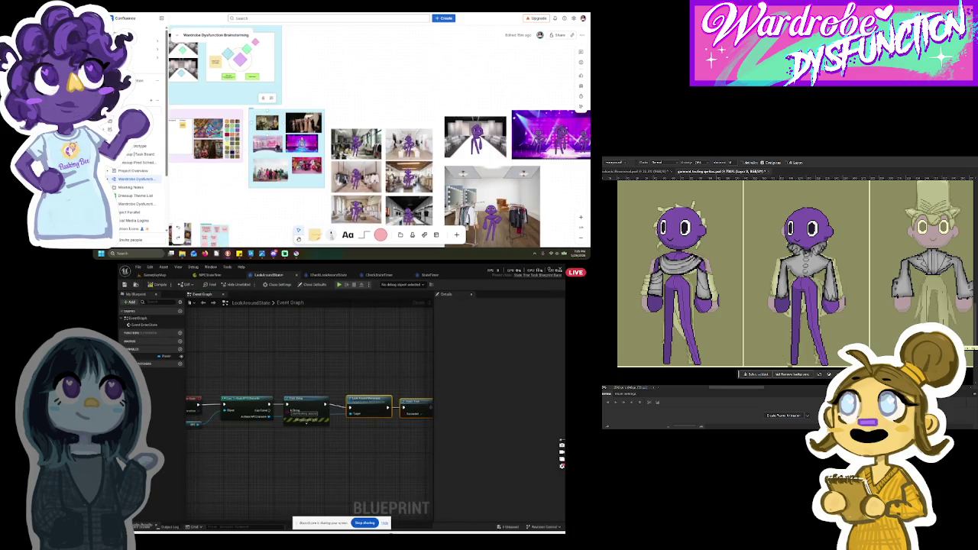
{"action": "key", "text": "alt+Tab"}
{"action": "scroll", "coordinate": [339, 376], "scroll_direction": "up", "scroll_amount": 5}
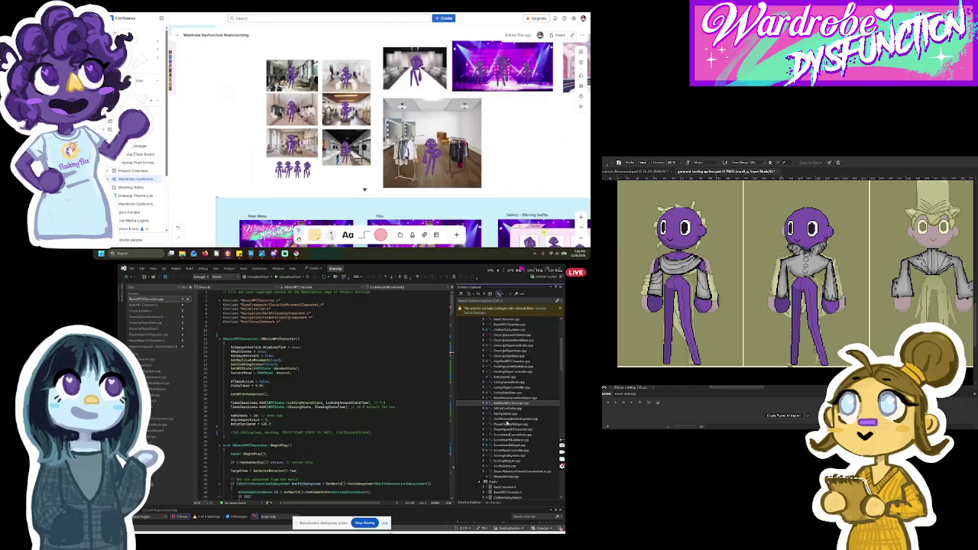
{"action": "left_click", "coordinate": [510, 392]}
{"action": "left_click", "coordinate": [514, 356]}
{"action": "scroll", "coordinate": [515, 382], "scroll_direction": "up", "scroll_amount": 2}
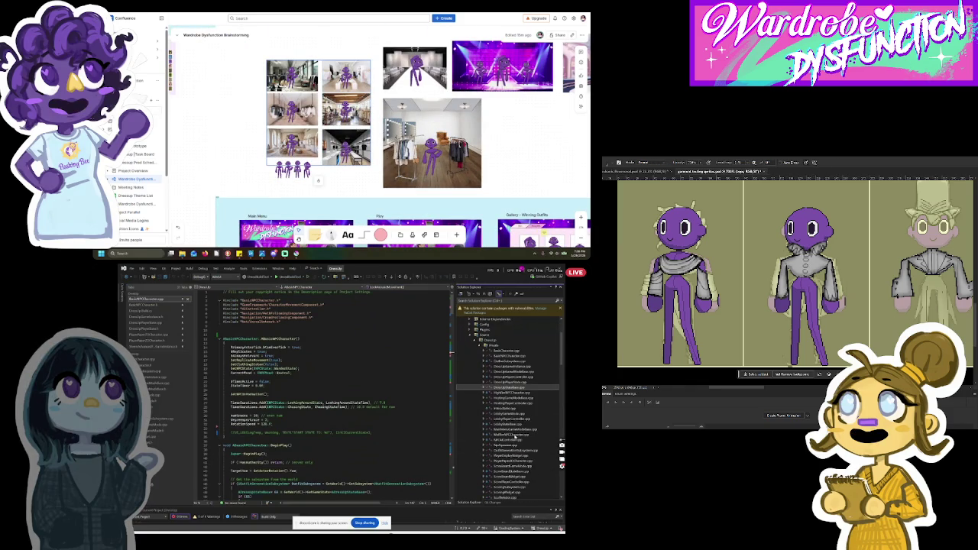
{"action": "left_click", "coordinate": [526, 416]}
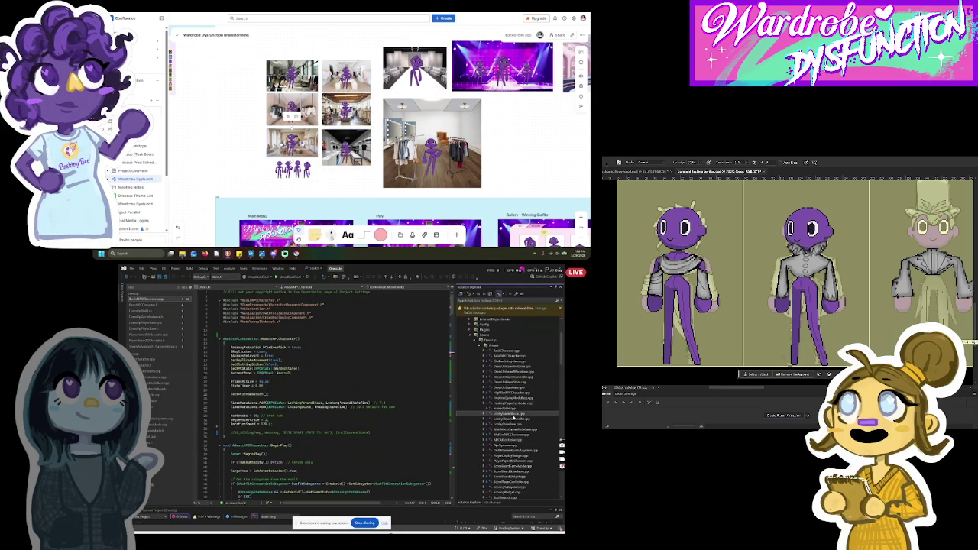
{"action": "scroll", "coordinate": [515, 419], "scroll_direction": "down", "scroll_amount": 10}
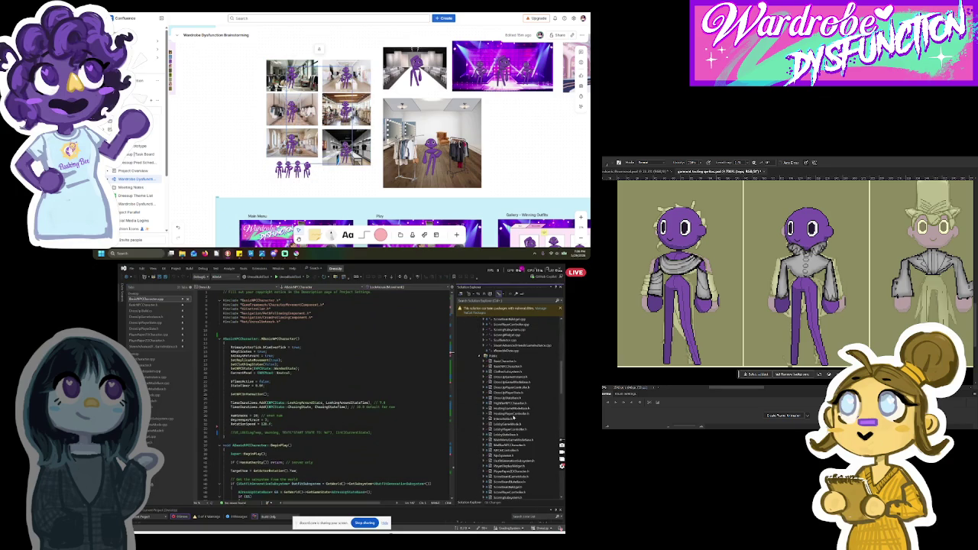
{"action": "scroll", "coordinate": [520, 425], "scroll_direction": "down", "scroll_amount": 5}
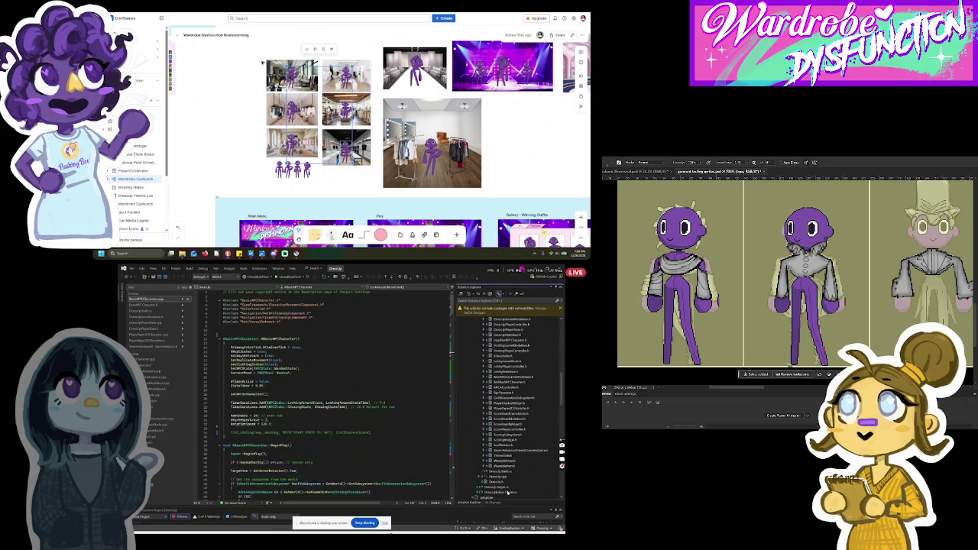
{"action": "mouse_move", "coordinate": [281, 60]}
{"action": "left_mouse_down"}
{"action": "mouse_move", "coordinate": [371, 166]}
{"action": "mouse_move", "coordinate": [372, 183]}
{"action": "left_mouse_up"}
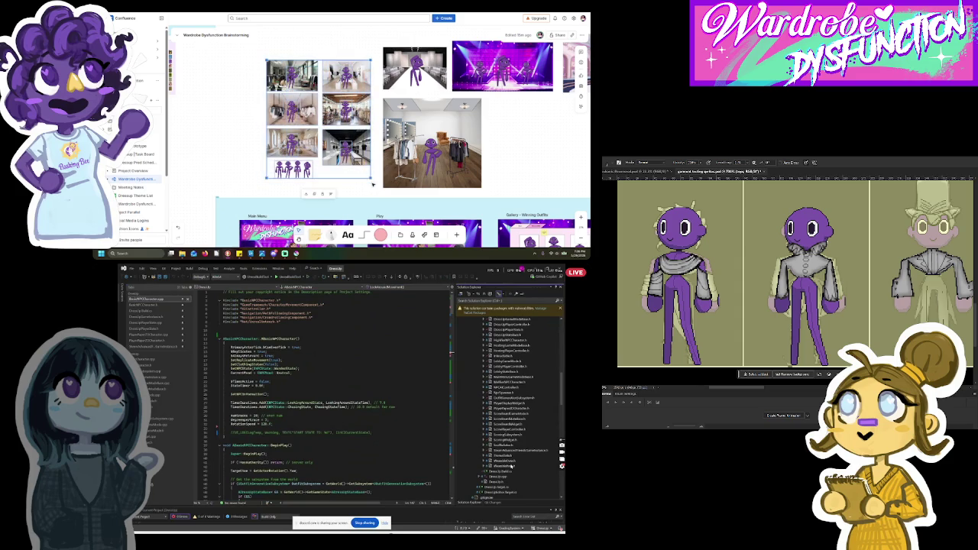
{"action": "scroll", "coordinate": [372, 183], "scroll_direction": "down", "scroll_amount": 3}
{"action": "scroll", "coordinate": [373, 183], "scroll_direction": "down", "scroll_amount": 2}
{"action": "left_click_drag", "start_coordinate": [349, 156], "coordinate": [442, 65]}
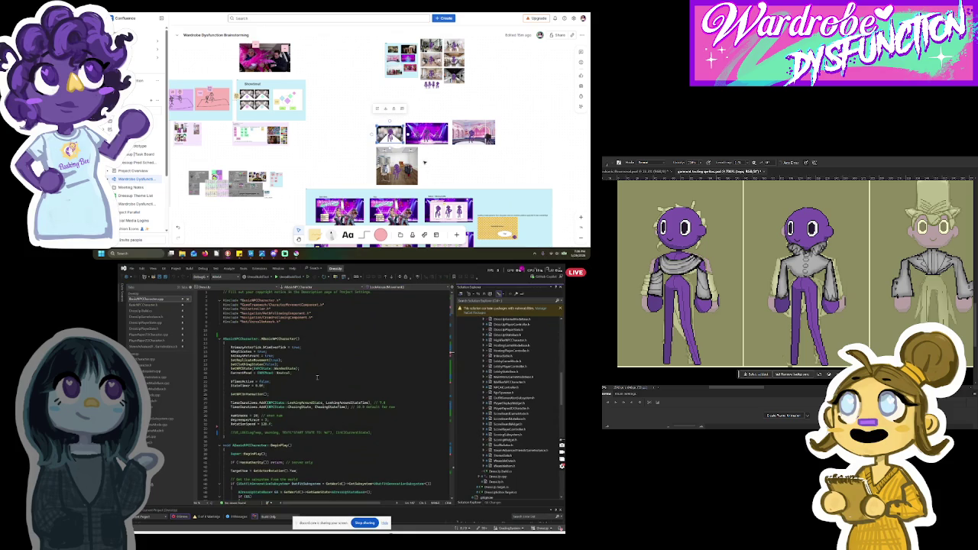
{"action": "scroll", "coordinate": [437, 157], "scroll_direction": "up", "scroll_amount": 3}
{"action": "left_click", "coordinate": [363, 176]}
{"action": "left_click", "coordinate": [359, 403]}
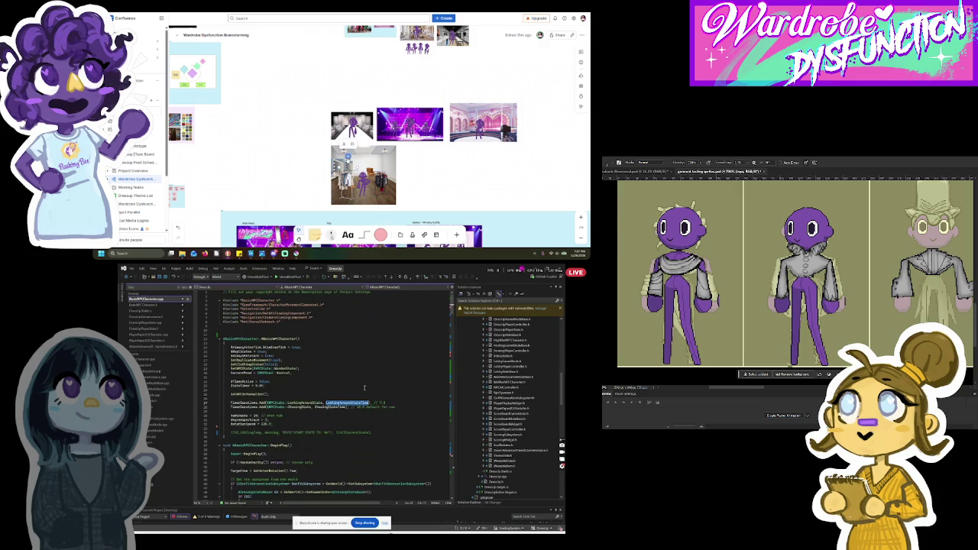
Step: Find LookingAroundStateTime in the NPC code, review its occurrences, then return to Unreal Editor
{"action": "key", "text": "ctrl+f"}
{"action": "key", "text": "Return"}
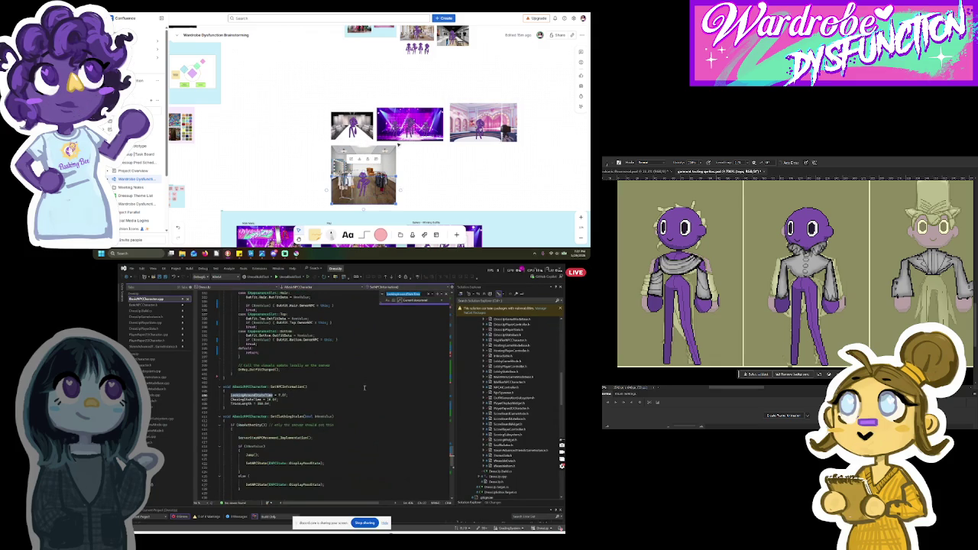
{"action": "scroll", "coordinate": [312, 370], "scroll_direction": "down", "scroll_amount": 10}
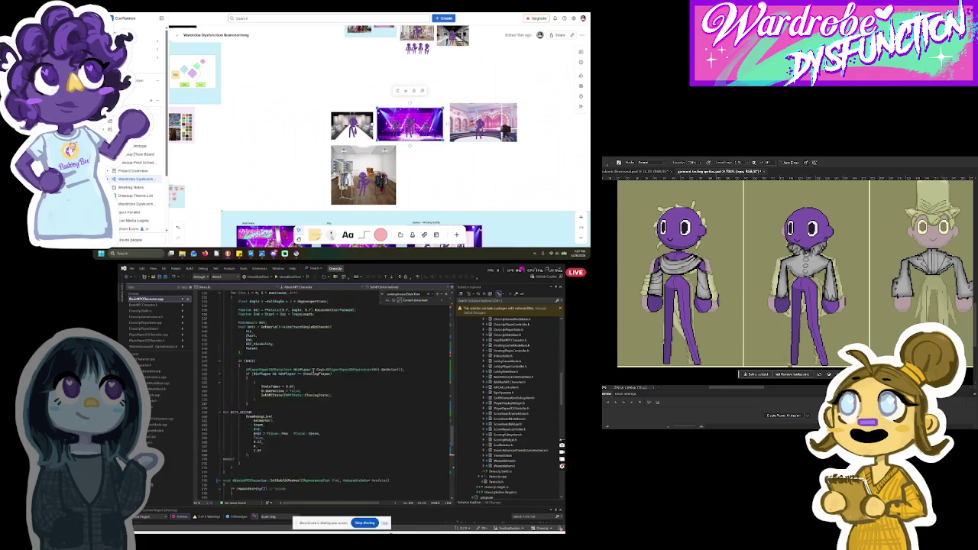
{"action": "scroll", "coordinate": [312, 370], "scroll_direction": "up", "scroll_amount": 15}
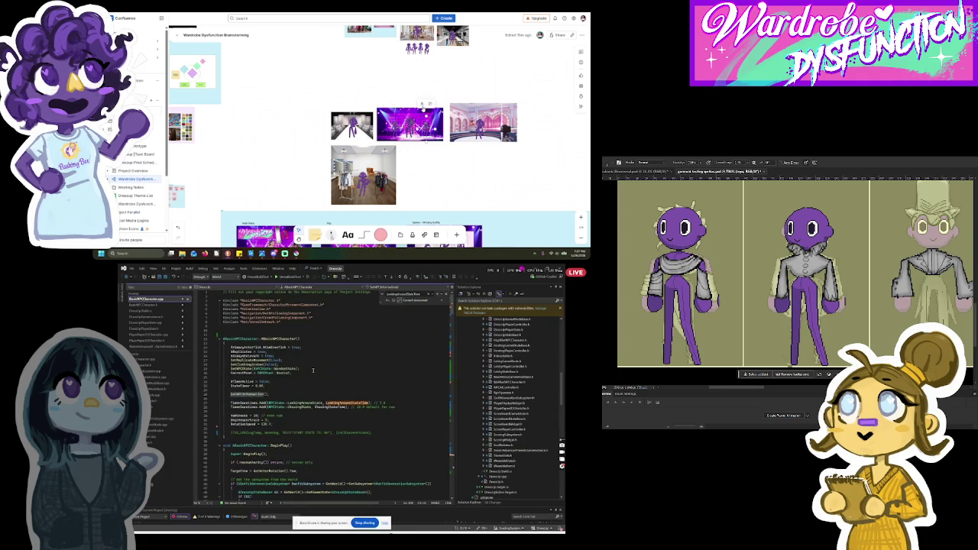
{"action": "scroll", "coordinate": [315, 383], "scroll_direction": "down", "scroll_amount": 15}
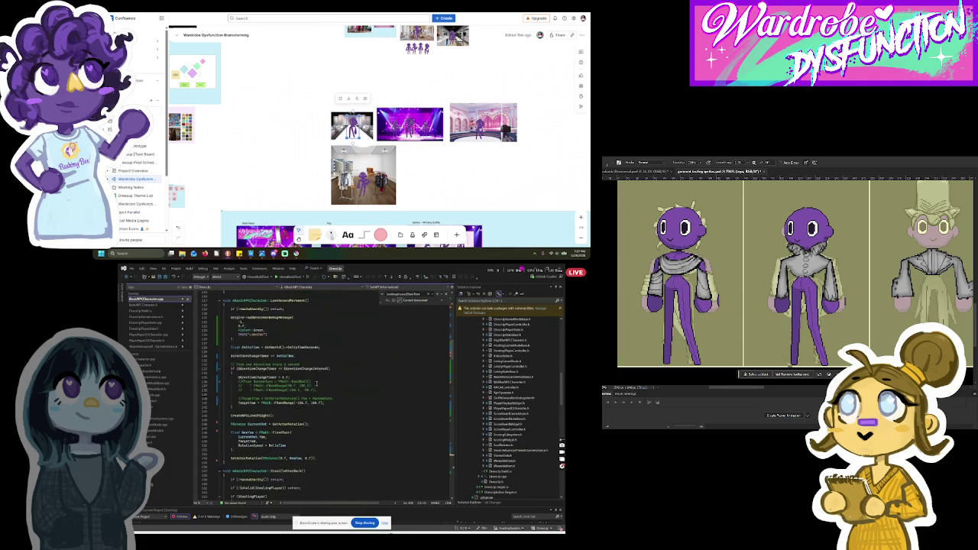
{"action": "scroll", "coordinate": [315, 383], "scroll_direction": "up", "scroll_amount": 2}
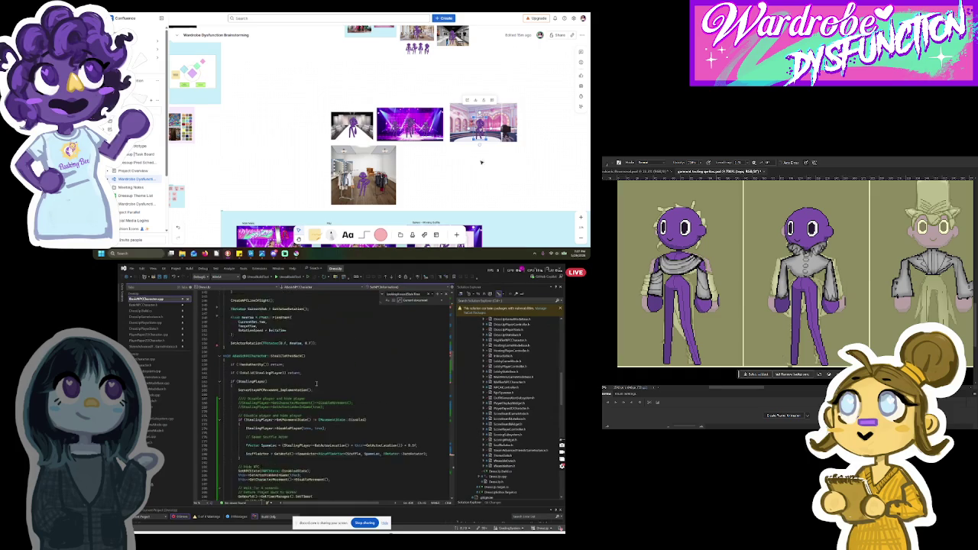
{"action": "scroll", "coordinate": [316, 383], "scroll_direction": "down", "scroll_amount": 8}
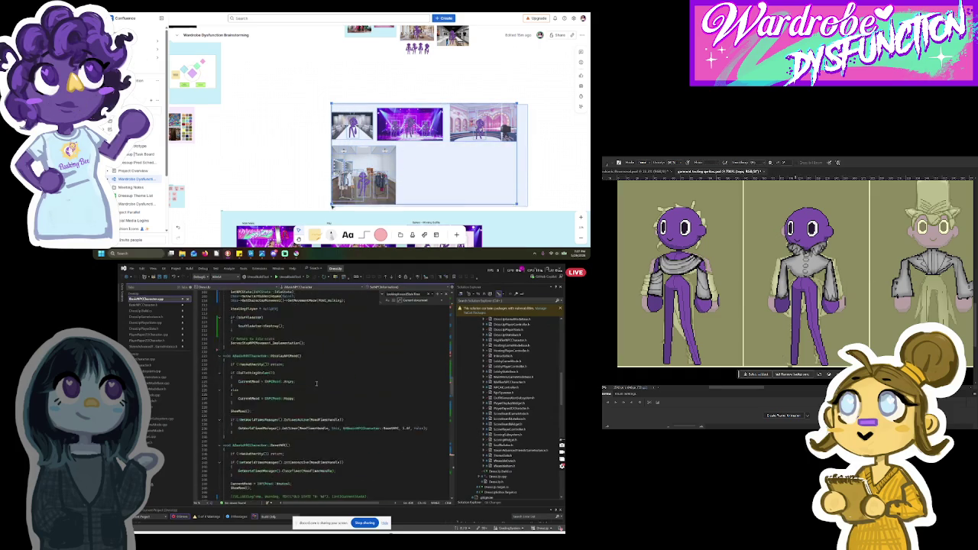
{"action": "scroll", "coordinate": [316, 382], "scroll_direction": "down", "scroll_amount": 6}
{"action": "scroll", "coordinate": [304, 426], "scroll_direction": "down", "scroll_amount": 3}
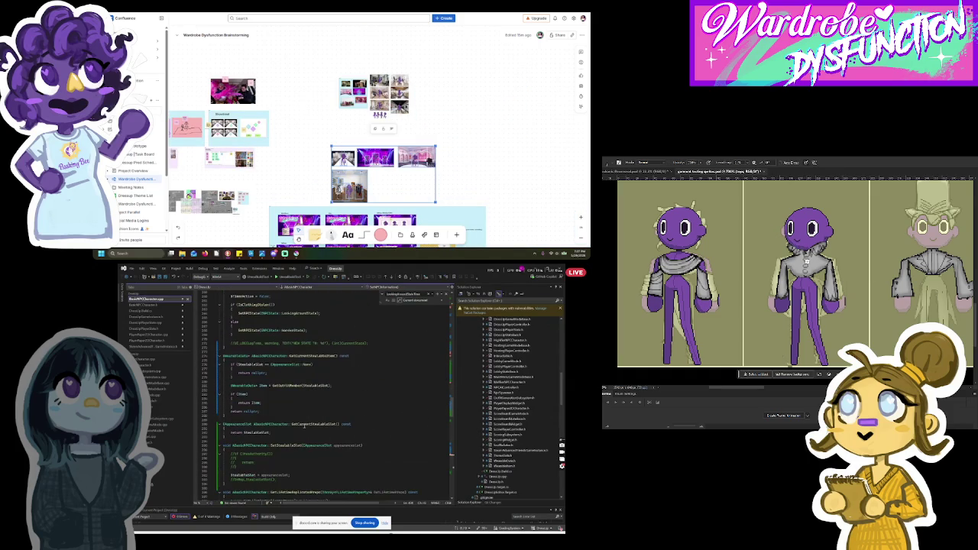
{"action": "scroll", "coordinate": [307, 453], "scroll_direction": "down", "scroll_amount": 7}
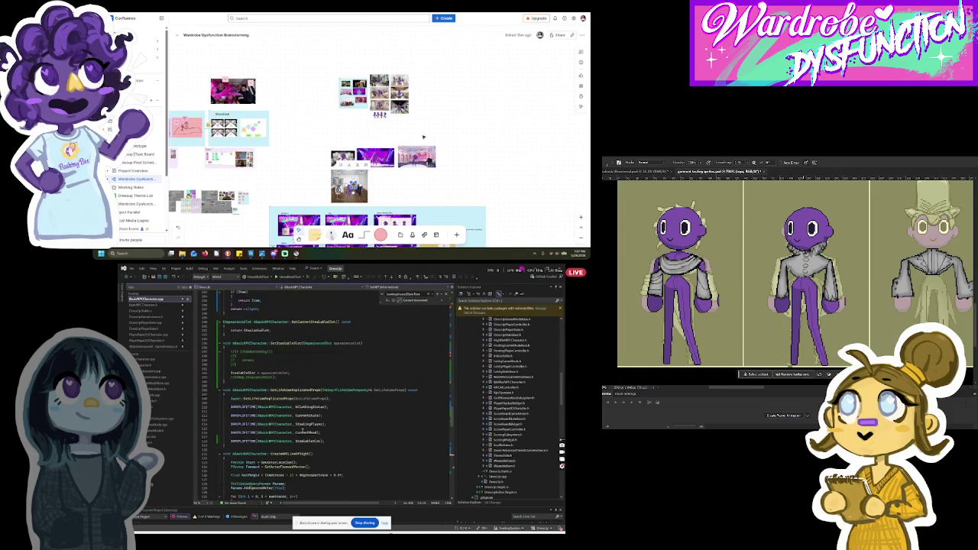
{"action": "scroll", "coordinate": [302, 430], "scroll_direction": "down", "scroll_amount": 10}
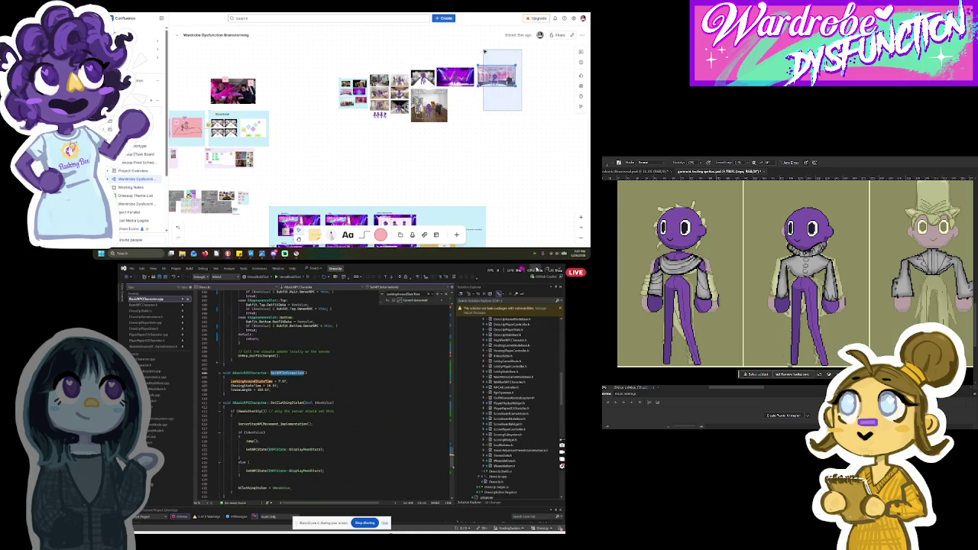
{"action": "key", "text": "alt+Tab"}
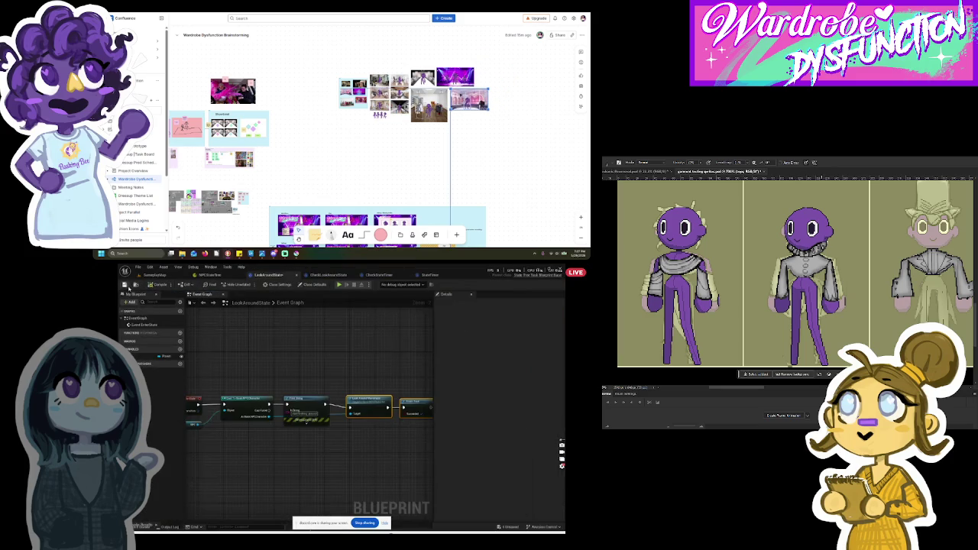
Step: Open and close the CheckLookAroundState editor, then open the CheckStateTimer condition graph
{"action": "left_click", "coordinate": [328, 274]}
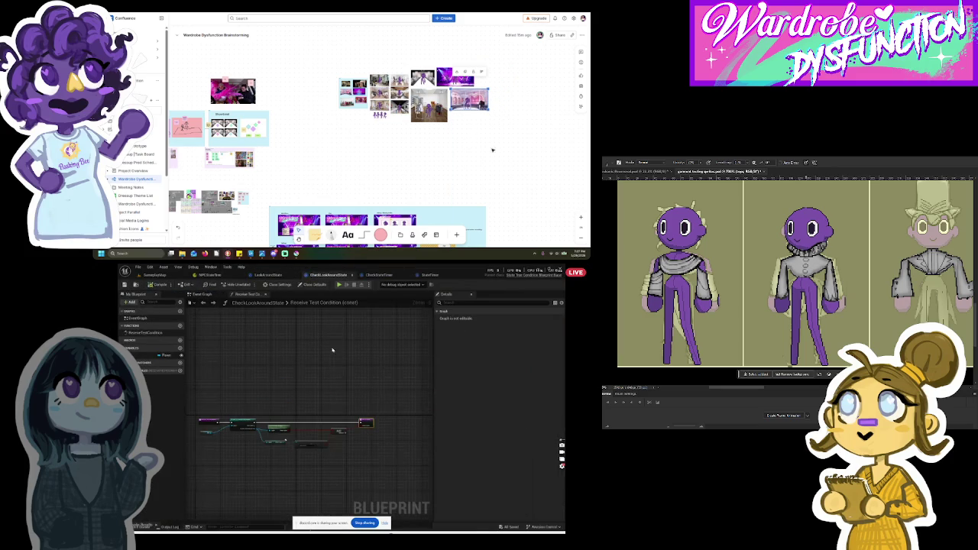
{"action": "left_click", "coordinate": [352, 275]}
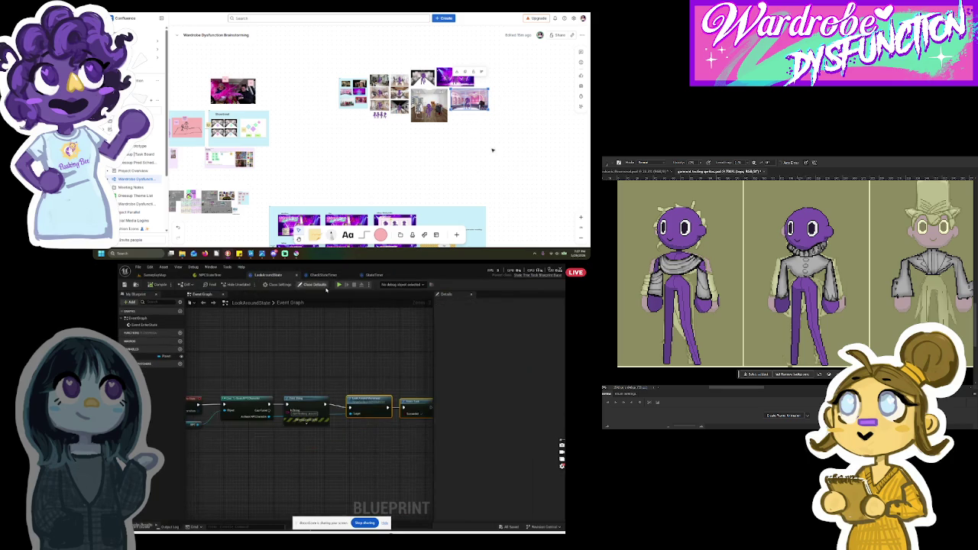
{"action": "left_click", "coordinate": [324, 275]}
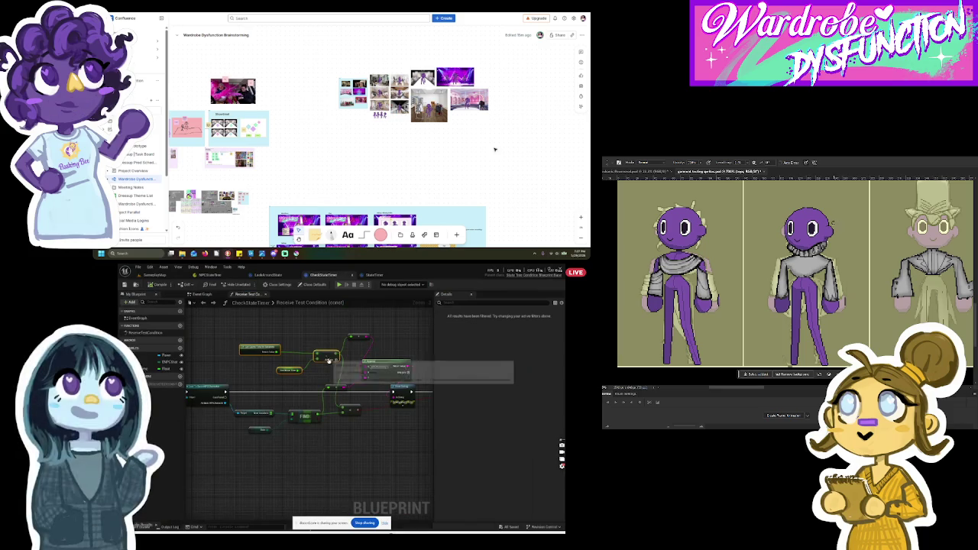
Step: Pan through the CheckStateTimer condition graph, then return to the NPCStateTree
{"action": "left_click_drag", "start_coordinate": [325, 357], "coordinate": [283, 349]}
{"action": "left_click_drag", "start_coordinate": [399, 157], "coordinate": [494, 157]}
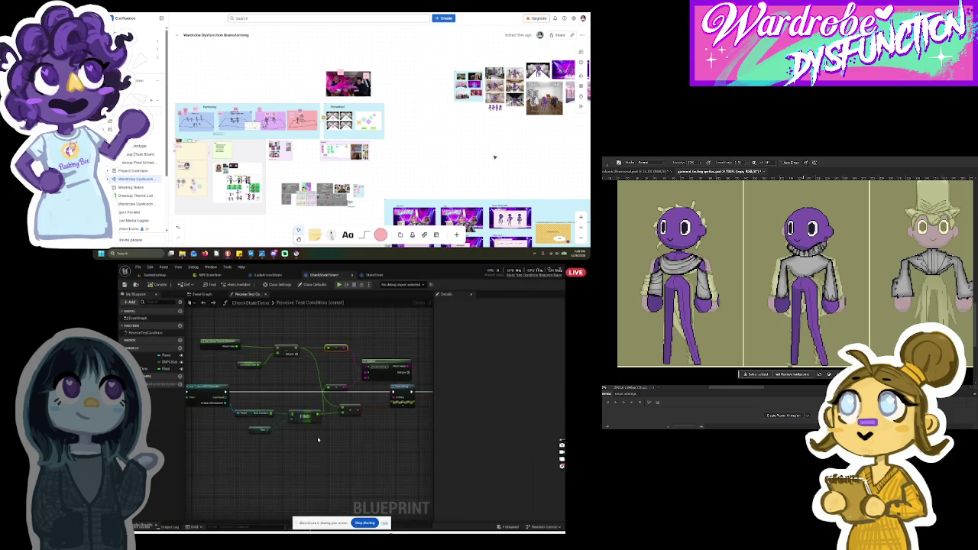
{"action": "scroll", "coordinate": [318, 439], "scroll_direction": "down", "scroll_amount": 5}
{"action": "scroll", "coordinate": [283, 443], "scroll_direction": "up", "scroll_amount": 2}
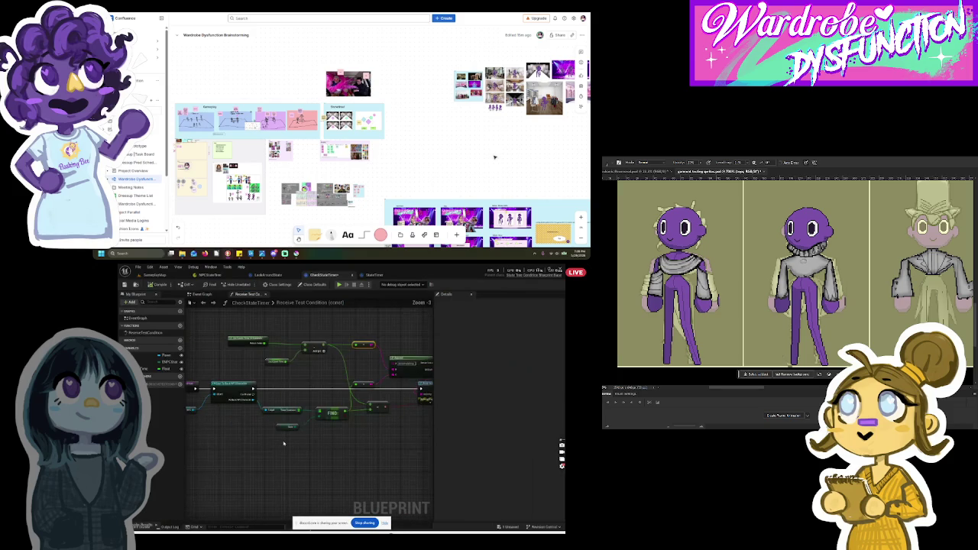
{"action": "scroll", "coordinate": [283, 443], "scroll_direction": "up", "scroll_amount": 3}
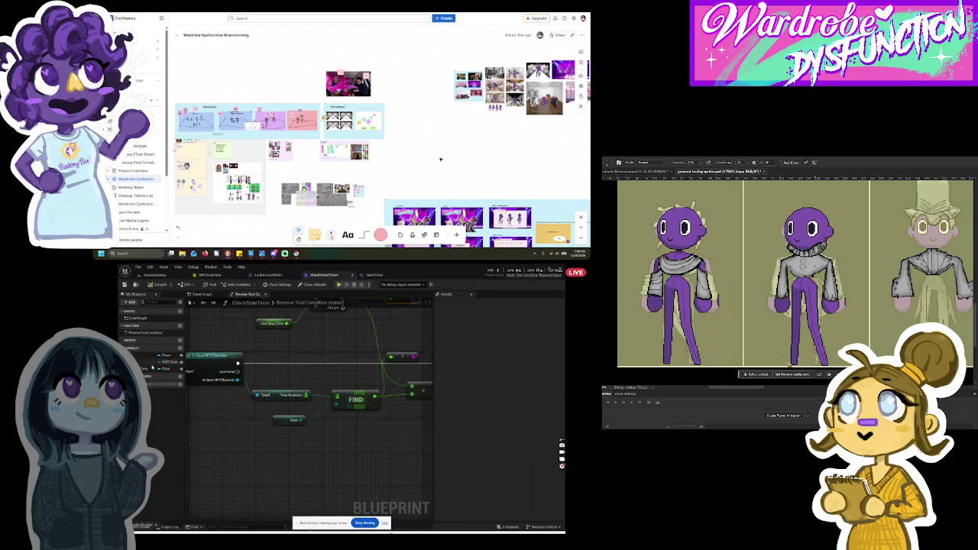
{"action": "left_click", "coordinate": [209, 274]}
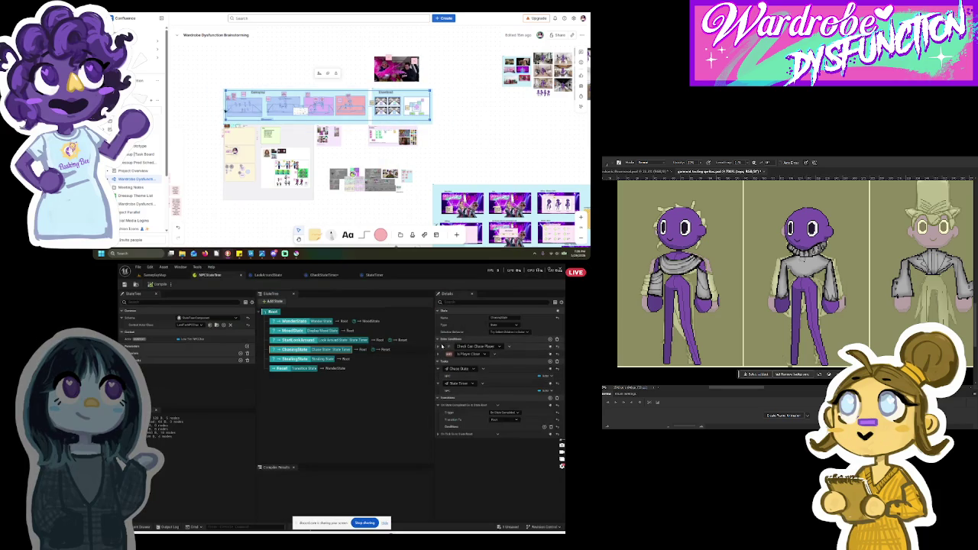
Step: Inspect StartLookAround's Check Look Around State condition, then open the CheckStateTimer Blueprint
{"action": "left_click", "coordinate": [305, 339]}
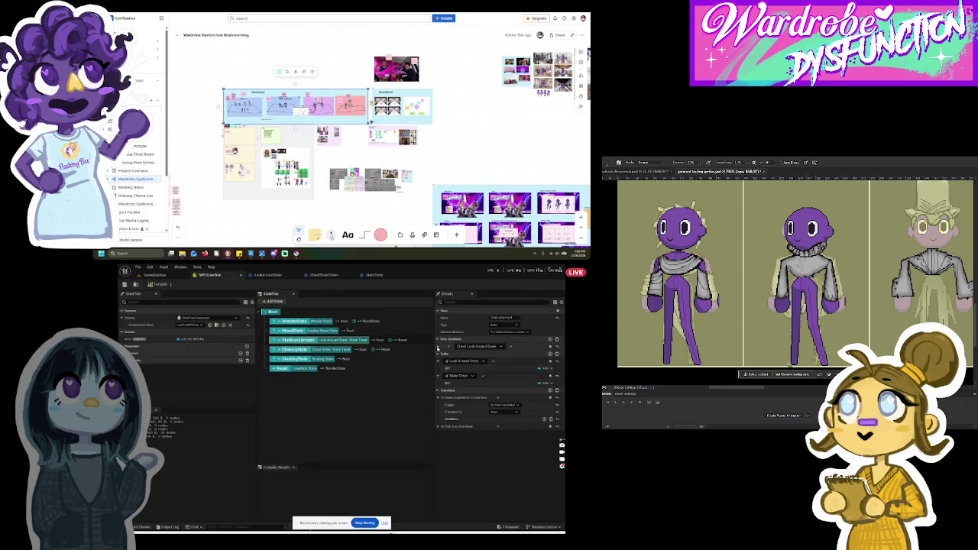
{"action": "left_click", "coordinate": [437, 348]}
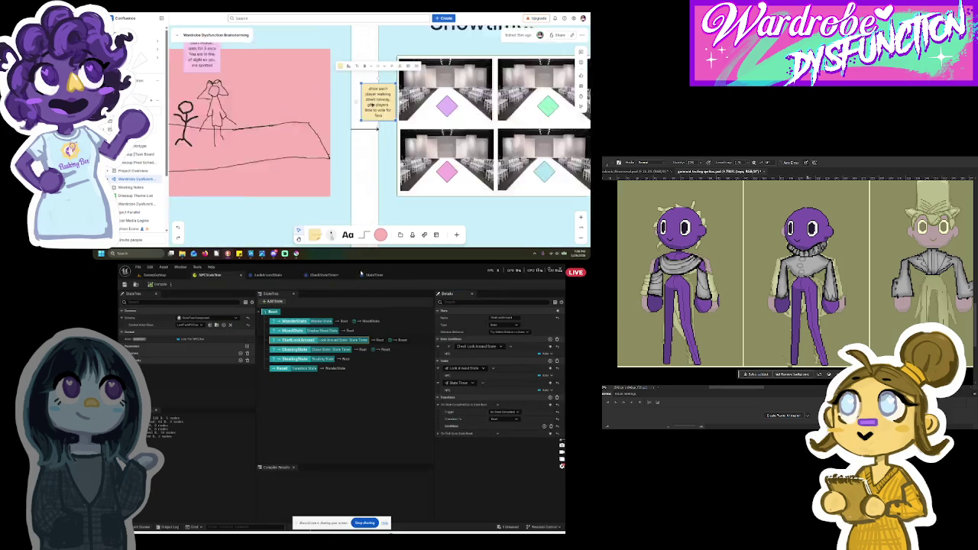
{"action": "left_click", "coordinate": [324, 274]}
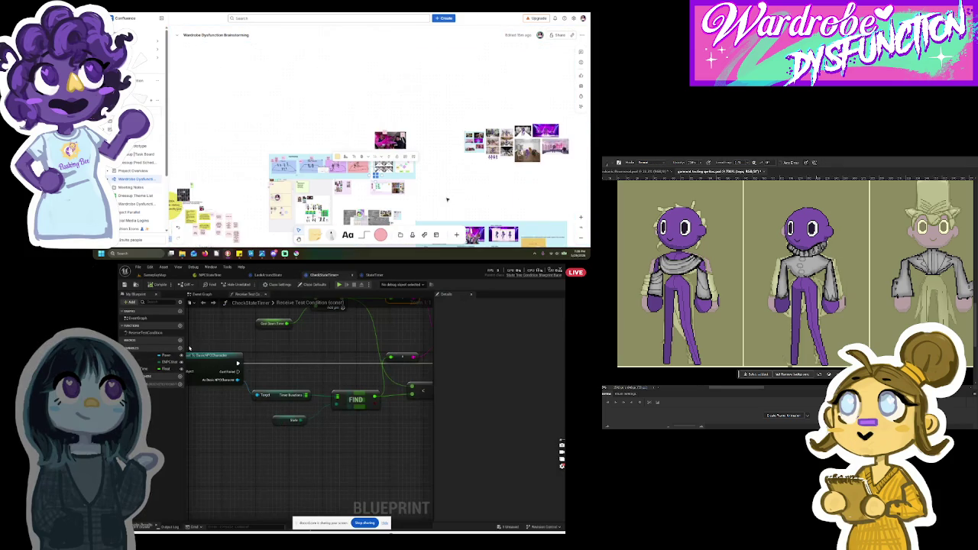
Step: Set the CheckStateTimer State variable's default to LookingAround and start a play-test with Alt+P
{"action": "left_click_drag", "start_coordinate": [184, 349], "coordinate": [203, 346]}
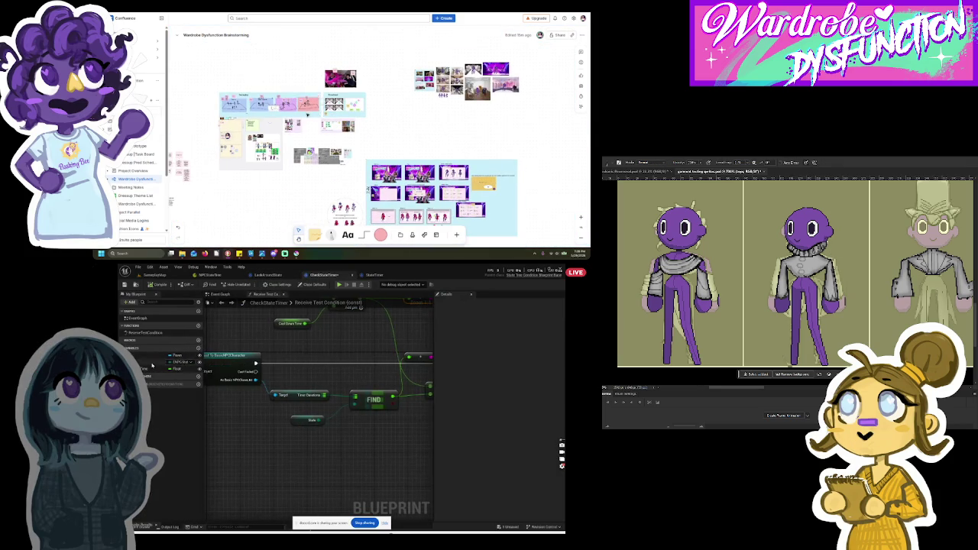
{"action": "left_click", "coordinate": [177, 362]}
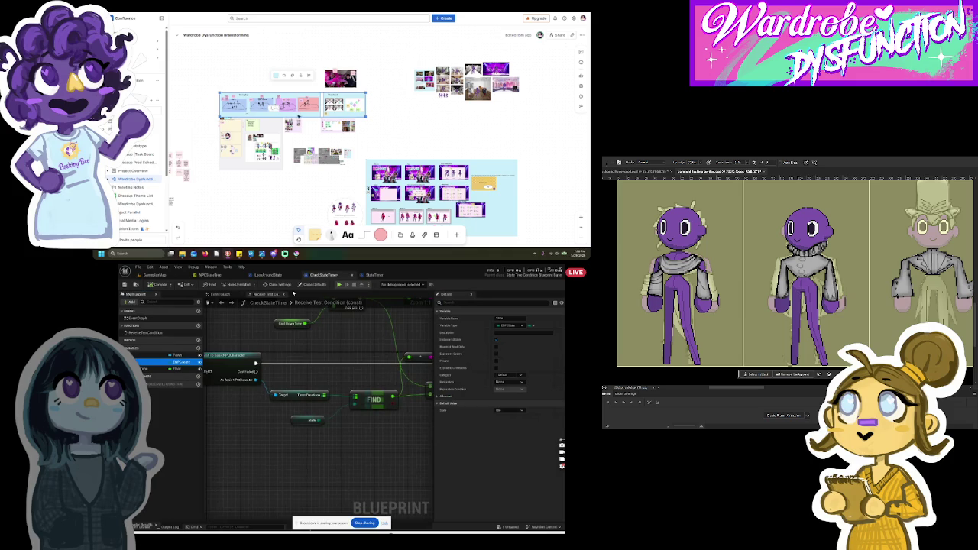
{"action": "left_click", "coordinate": [507, 411]}
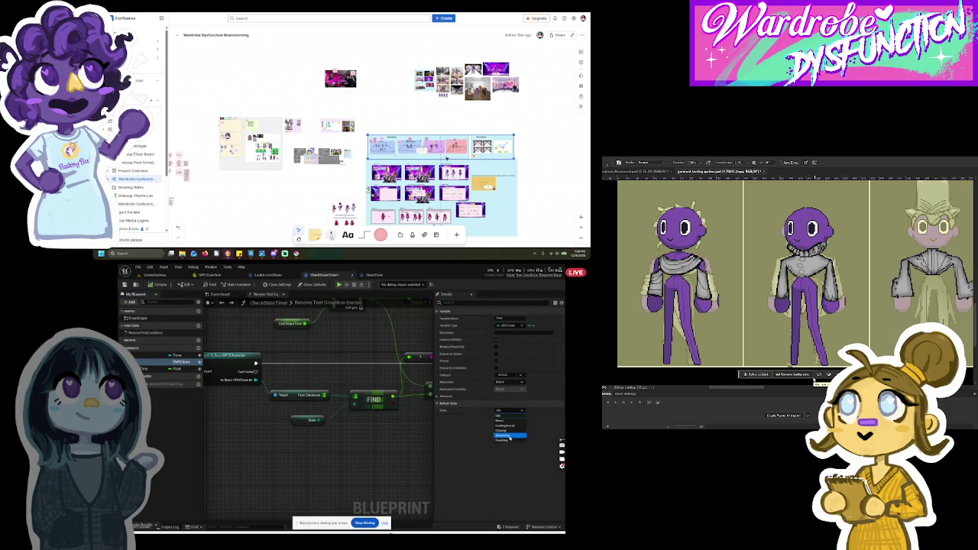
{"action": "left_click", "coordinate": [510, 425]}
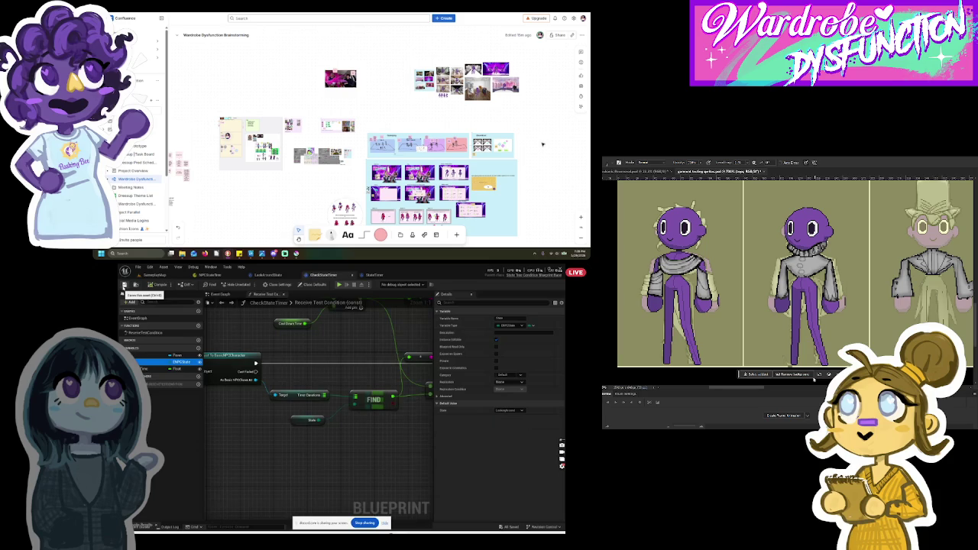
{"action": "key", "text": "alt+p"}
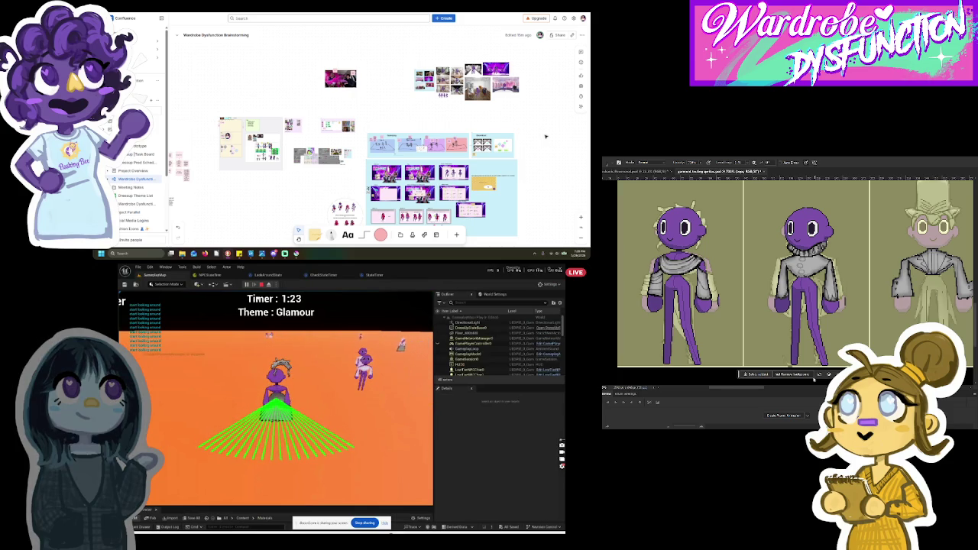
Step: Stop the play-test, return to CheckStateTimer and inspect its float variable's settings
{"action": "key", "text": "Escape"}
{"action": "left_click", "coordinate": [267, 274]}
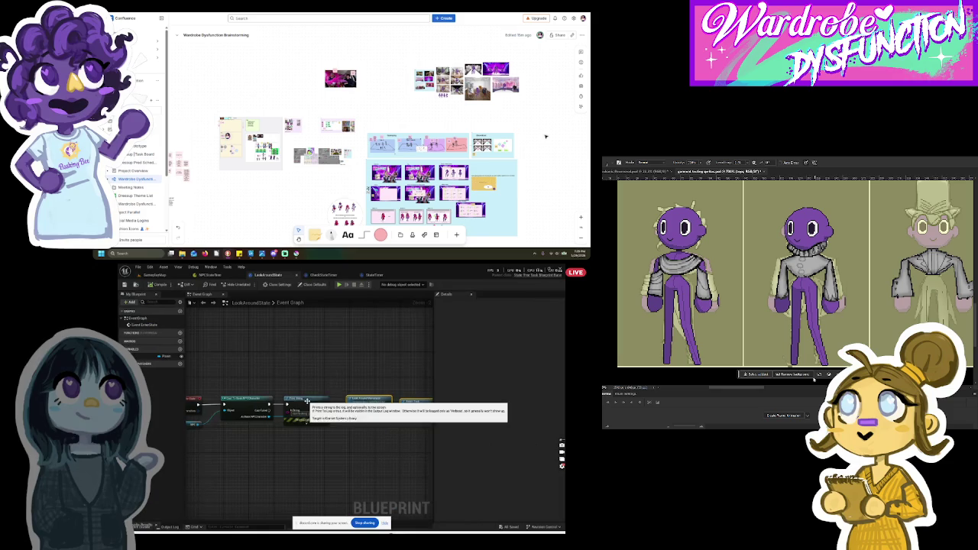
{"action": "left_click", "coordinate": [321, 274]}
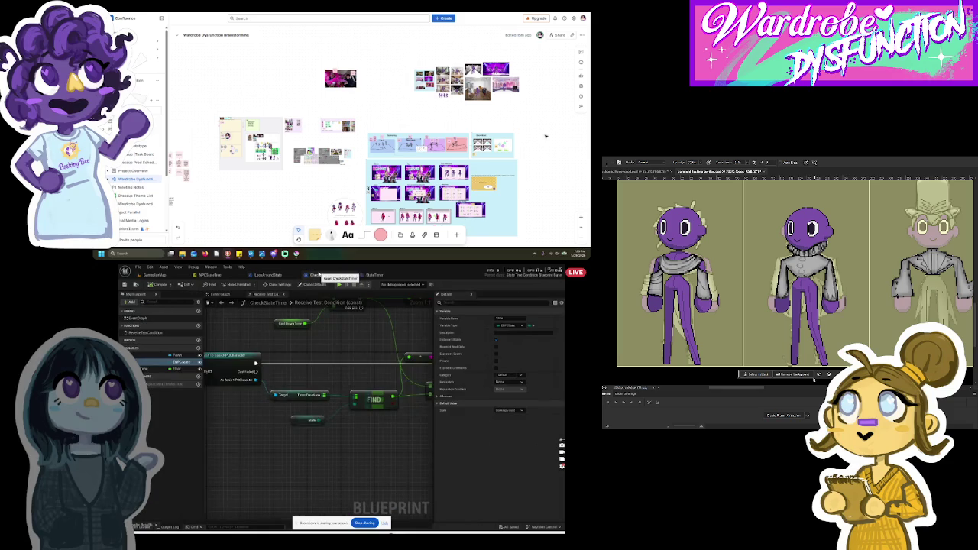
{"action": "scroll", "coordinate": [310, 378], "scroll_direction": "down", "scroll_amount": 2}
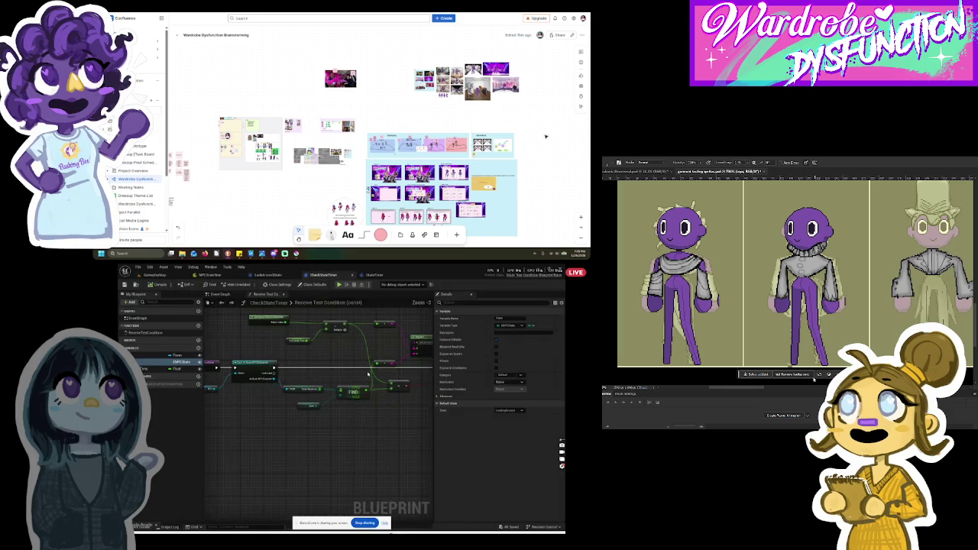
{"action": "right_click", "coordinate": [409, 378]}
{"action": "key", "text": "Escape"}
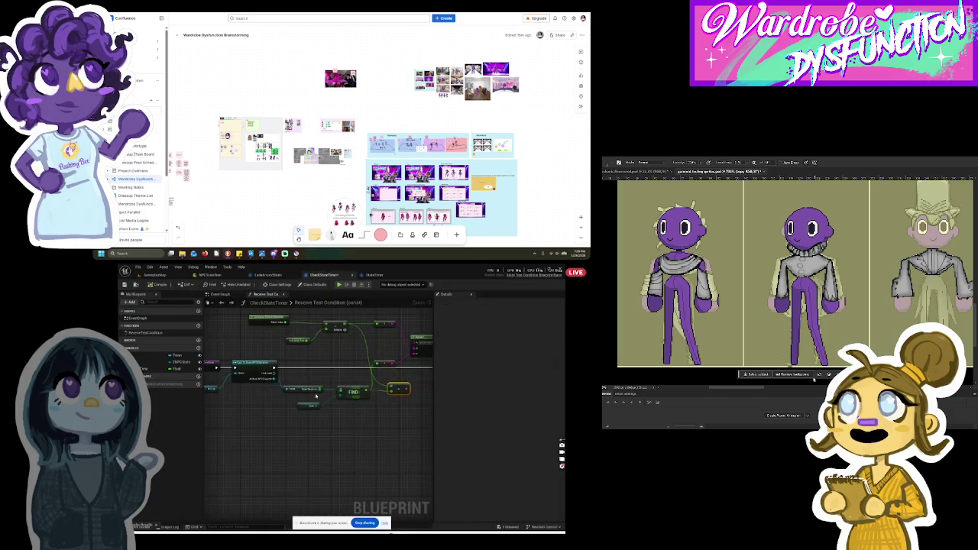
{"action": "left_click", "coordinate": [145, 369]}
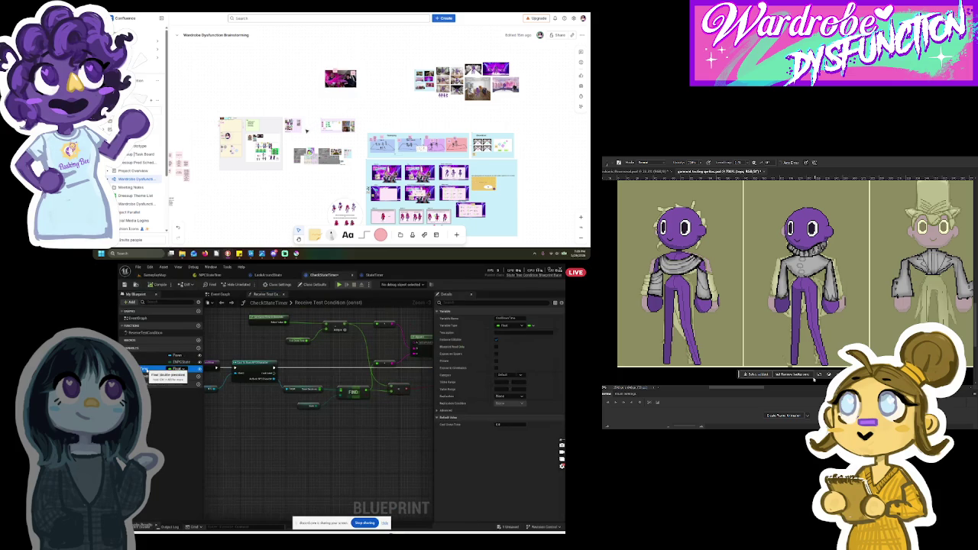
Step: Rearrange the Receive Test Condition graph, moving the Append node and another node up
{"action": "left_click_drag", "start_coordinate": [324, 170], "coordinate": [329, 134]}
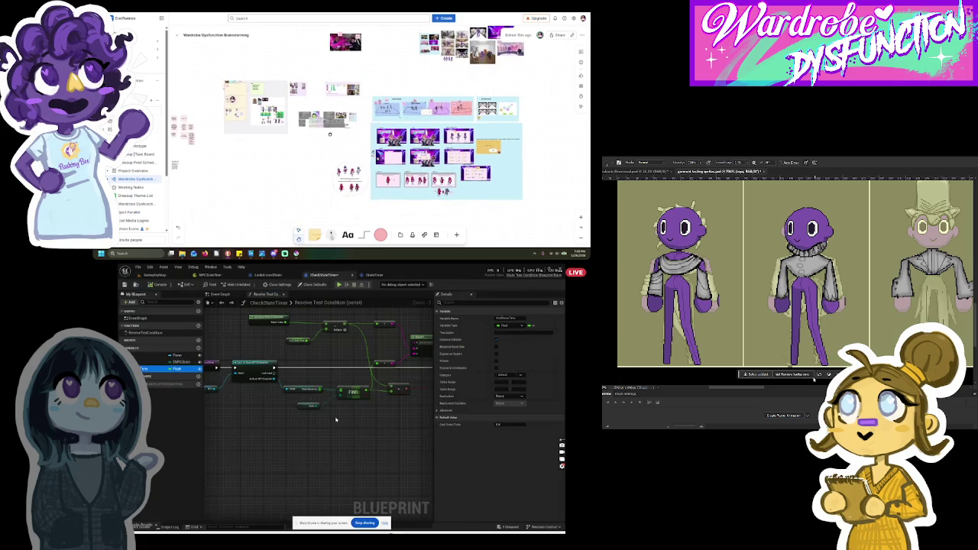
{"action": "scroll", "coordinate": [321, 136], "scroll_direction": "up", "scroll_amount": 3}
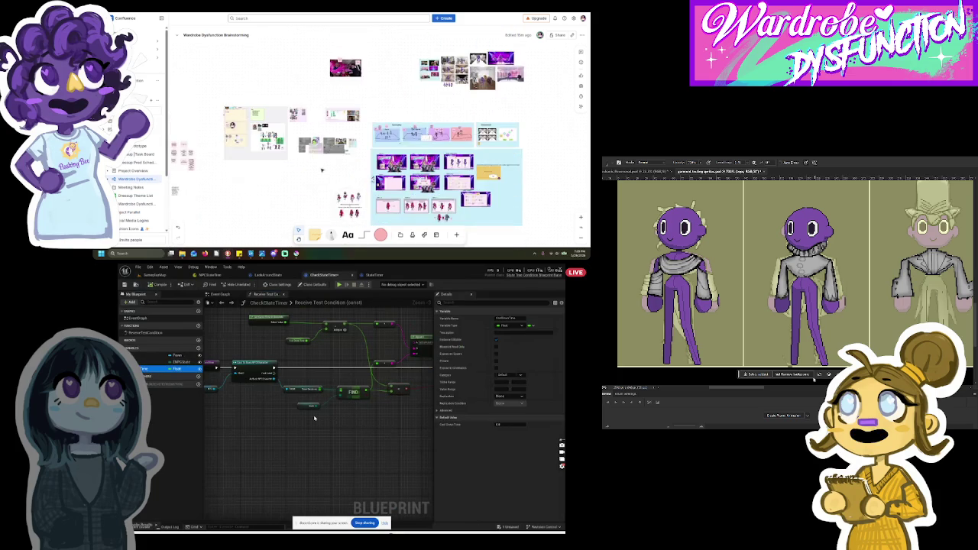
{"action": "scroll", "coordinate": [335, 419], "scroll_direction": "down", "scroll_amount": 2}
{"action": "mouse_move", "coordinate": [259, 399]}
{"action": "left_mouse_down"}
{"action": "mouse_move", "coordinate": [320, 399]}
{"action": "mouse_move", "coordinate": [330, 415]}
{"action": "left_mouse_up"}
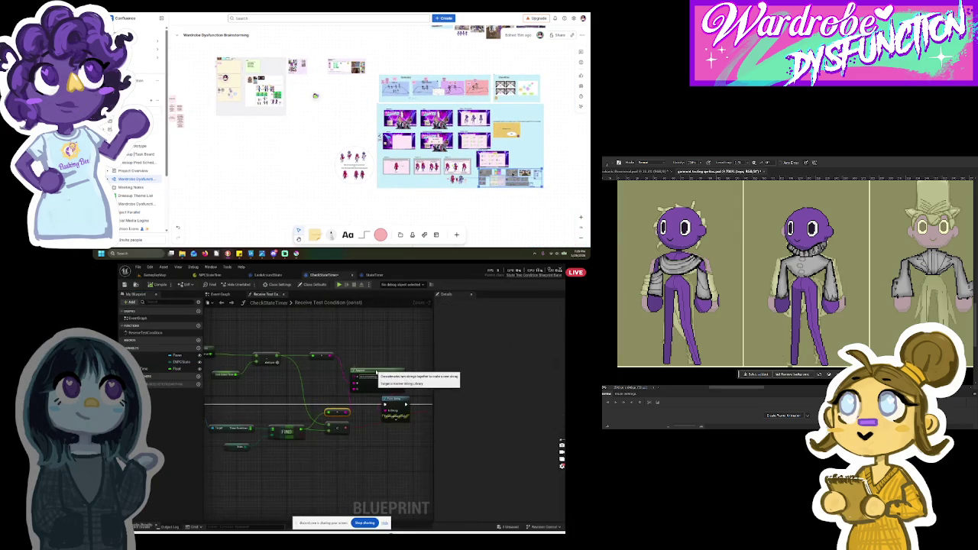
{"action": "left_click_drag", "start_coordinate": [376, 371], "coordinate": [376, 345]}
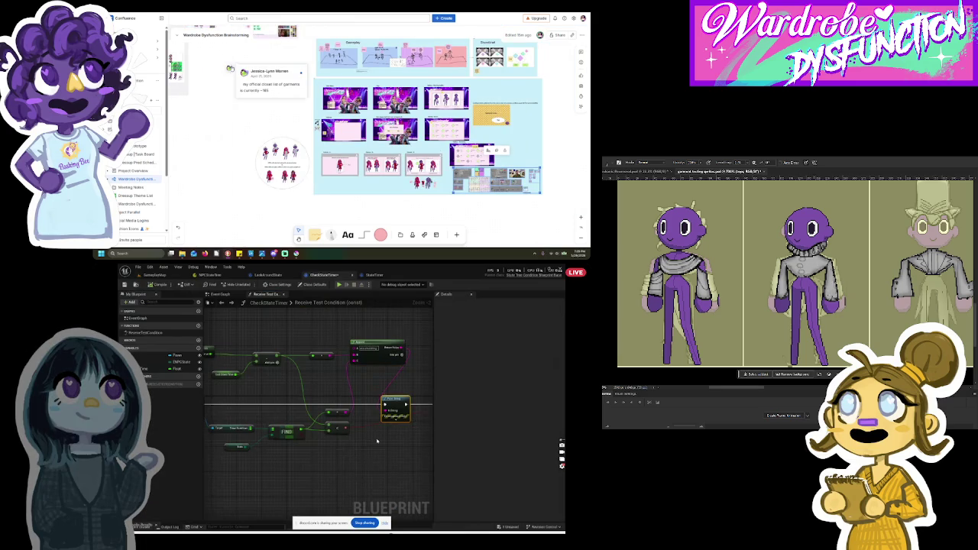
{"action": "scroll", "coordinate": [363, 445], "scroll_direction": "down", "scroll_amount": 1}
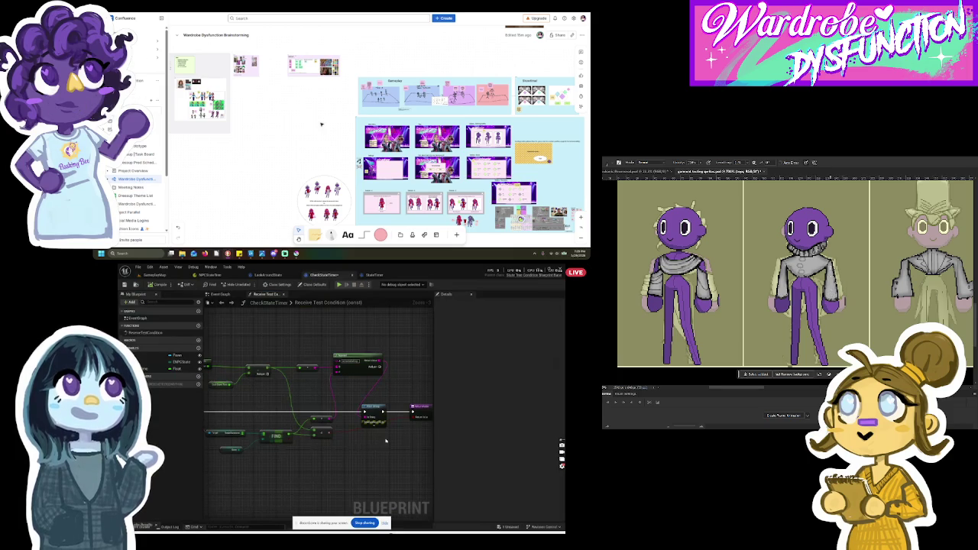
{"action": "scroll", "coordinate": [321, 123], "scroll_direction": "right", "scroll_amount": 2}
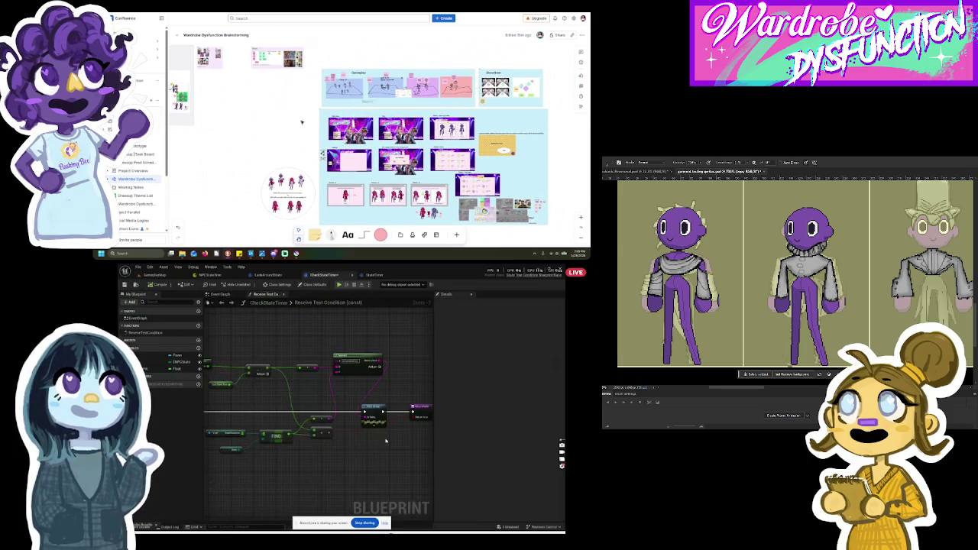
{"action": "left_click_drag", "start_coordinate": [289, 92], "coordinate": [368, 111]}
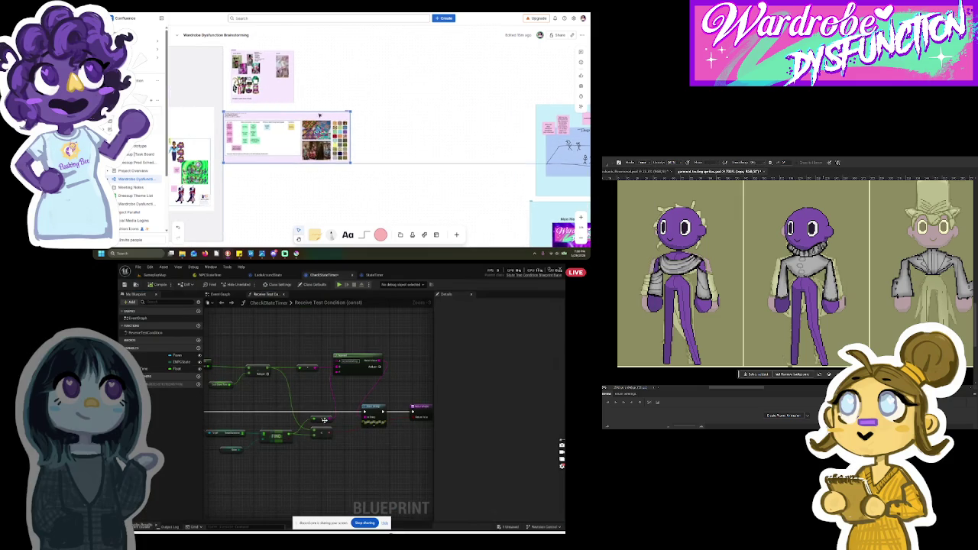
{"action": "left_click_drag", "start_coordinate": [322, 418], "coordinate": [324, 395]}
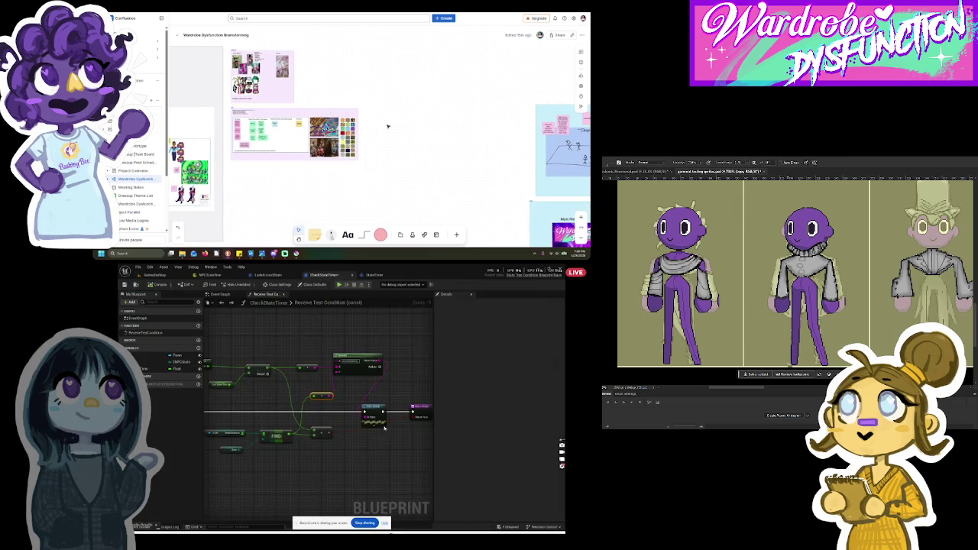
{"action": "scroll", "coordinate": [375, 450], "scroll_direction": "down", "scroll_amount": 1}
Step: Add a Print String debug node wired in after the variable getter
{"action": "left_click", "coordinate": [260, 437]}
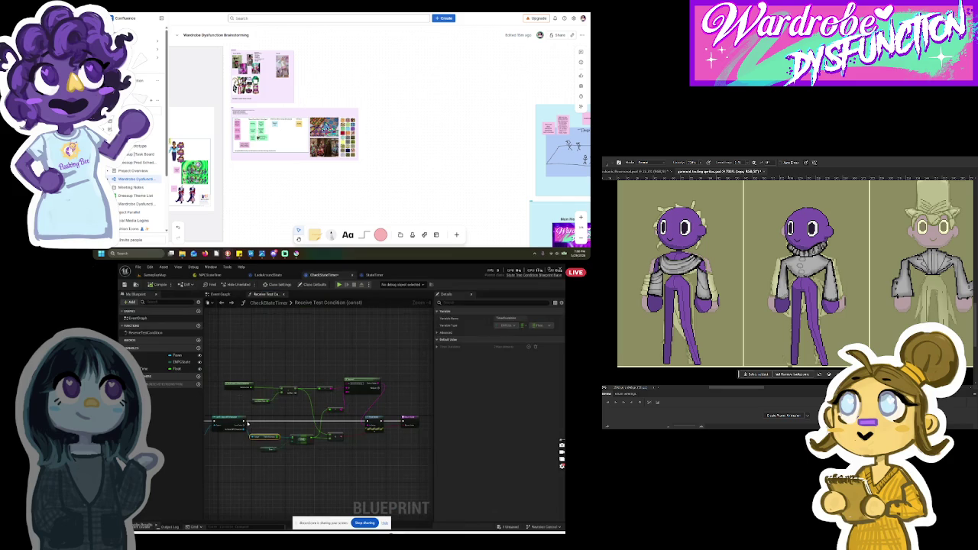
{"action": "right_click", "coordinate": [252, 423]}
{"action": "type", "text": "print"}
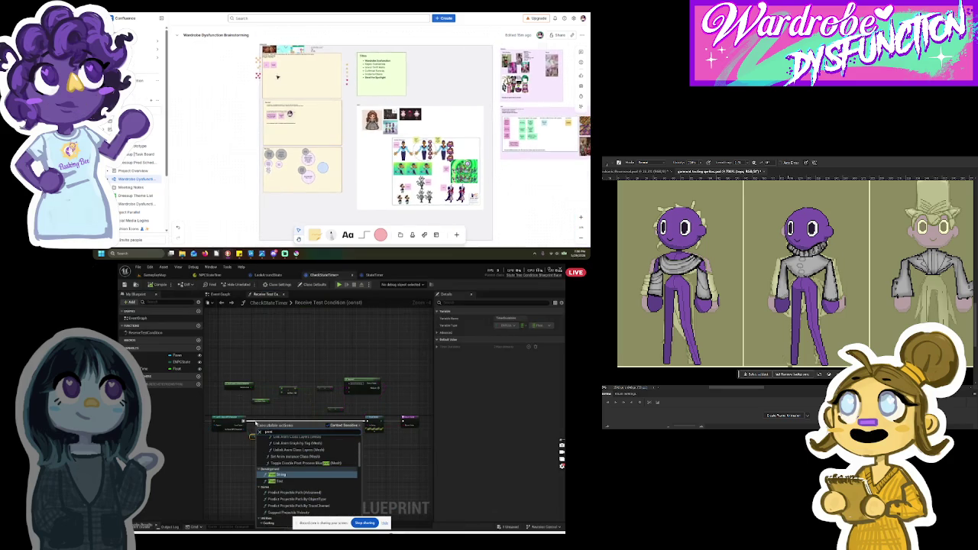
{"action": "key", "text": "Return"}
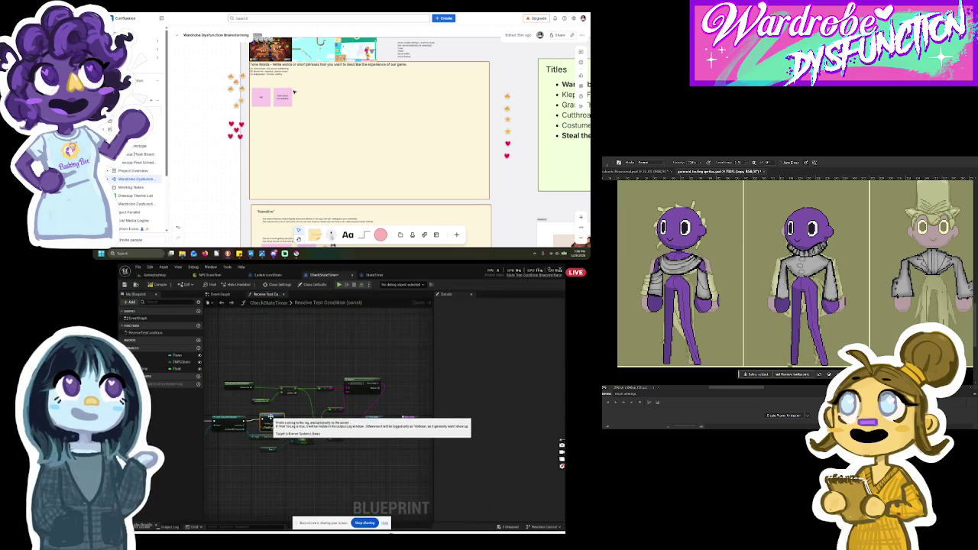
Step: Run two short Glamour-theme play-tests of GameplayMap, then open the LookAroundState Event Graph
{"action": "left_click", "coordinate": [153, 275]}
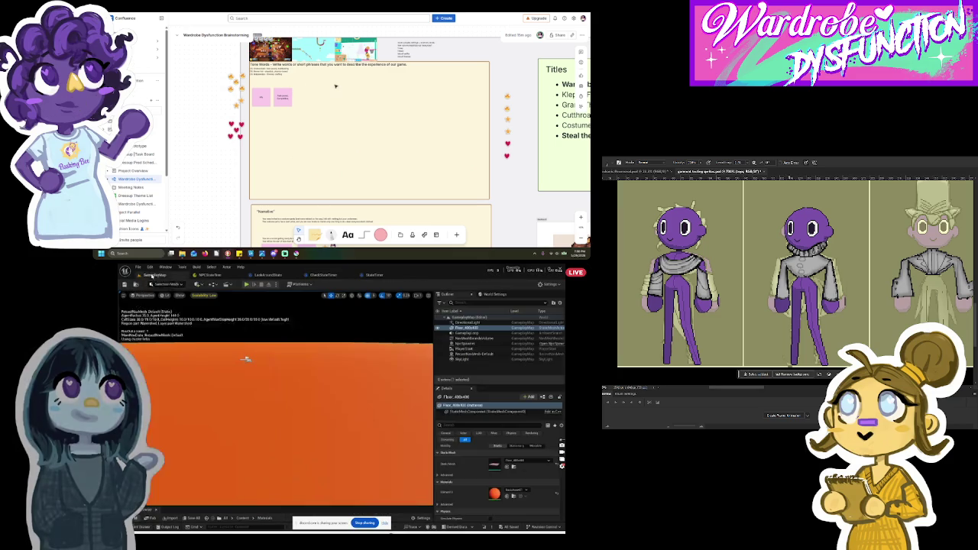
{"action": "left_click", "coordinate": [247, 285]}
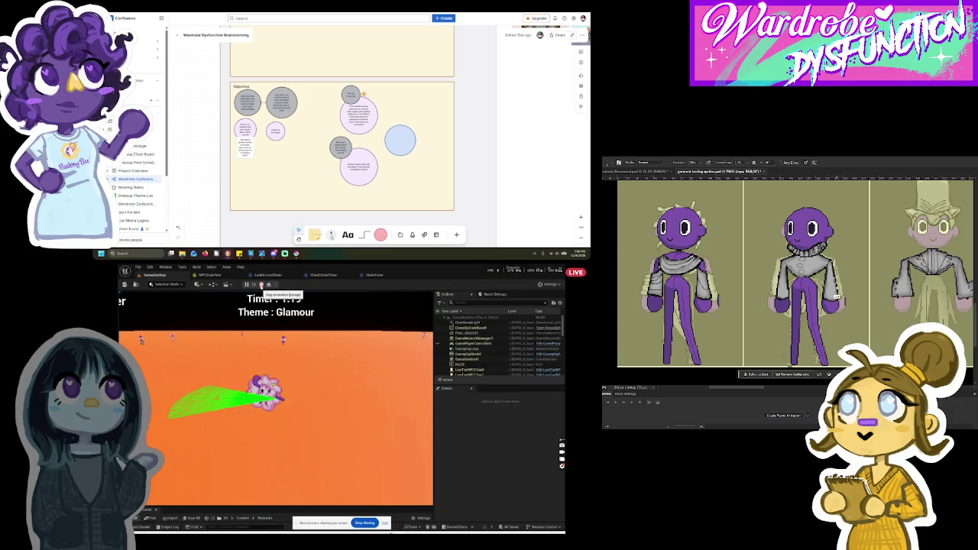
{"action": "left_click", "coordinate": [262, 285]}
{"action": "left_click", "coordinate": [246, 284]}
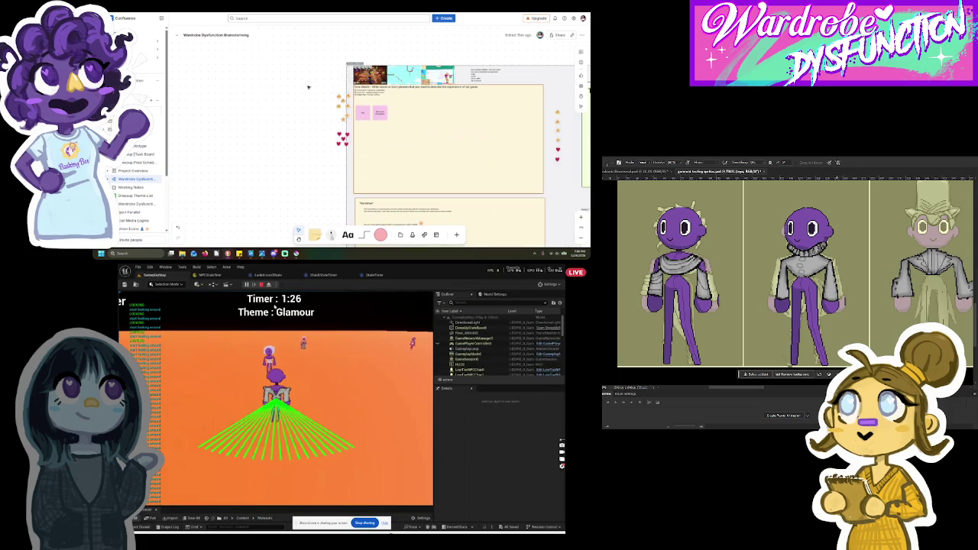
{"action": "left_click", "coordinate": [260, 284]}
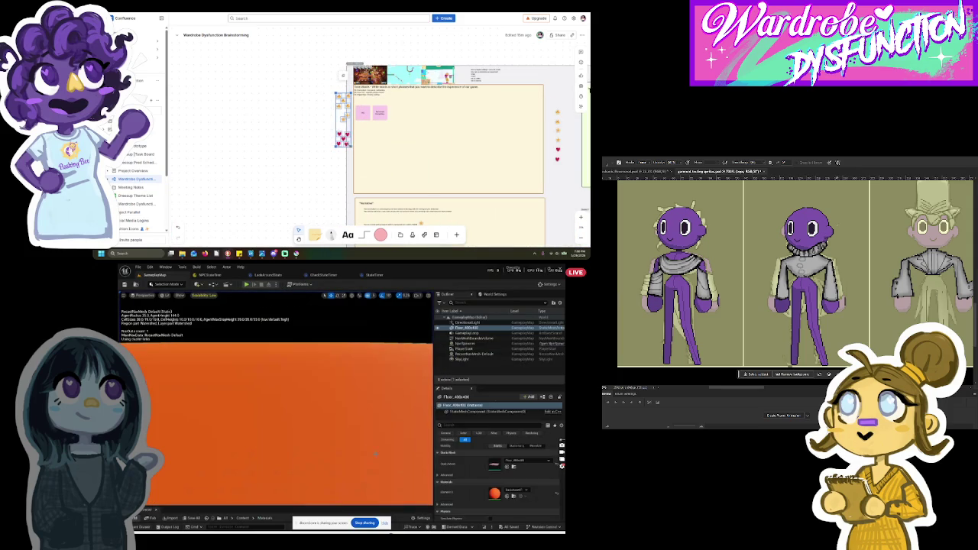
{"action": "left_click", "coordinate": [269, 274]}
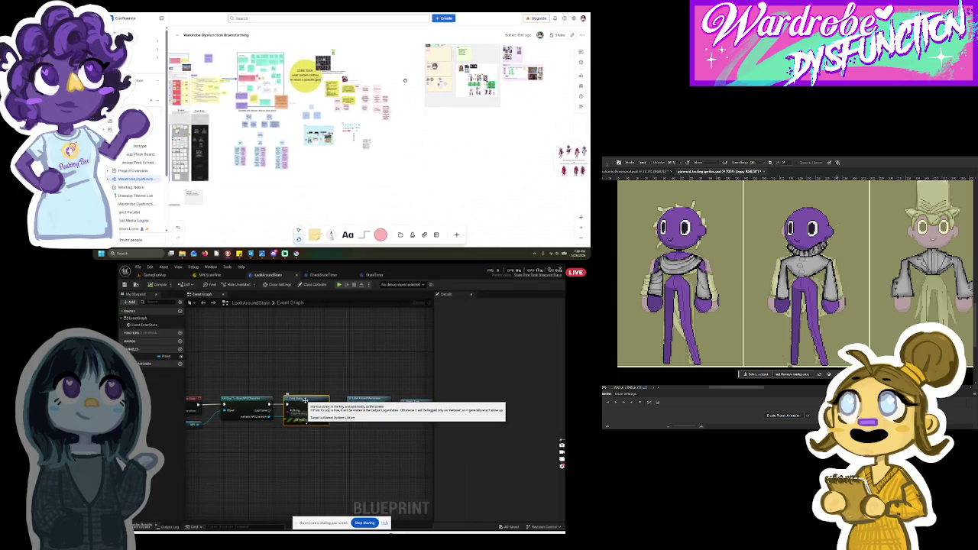
Step: Delete the Print String node, wire the previous node straight into Look Around, and compile
{"action": "right_click", "coordinate": [306, 402]}
{"action": "left_click", "coordinate": [323, 410]}
{"action": "mouse_move", "coordinate": [267, 403]}
{"action": "left_mouse_down"}
{"action": "mouse_move", "coordinate": [329, 396]}
{"action": "mouse_move", "coordinate": [349, 407]}
{"action": "left_mouse_up"}
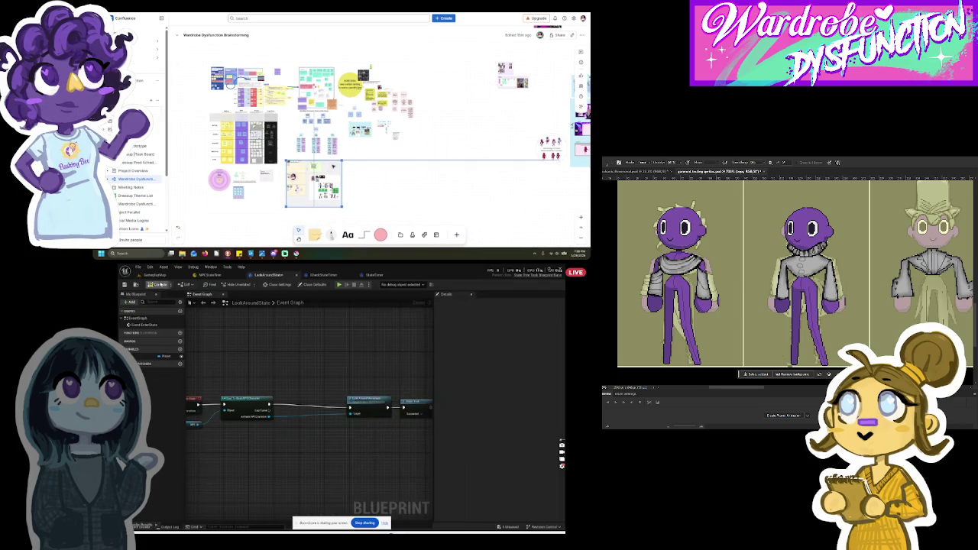
{"action": "left_click", "coordinate": [148, 285]}
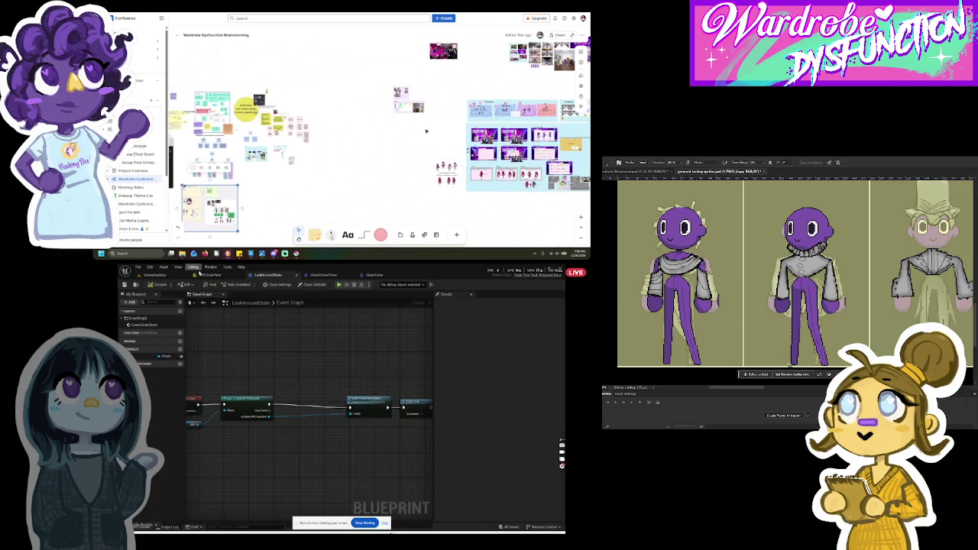
Step: Open the ChaseState task blueprint and connect its reference to the Target input
{"action": "left_click", "coordinate": [203, 276]}
{"action": "left_click", "coordinate": [156, 275]}
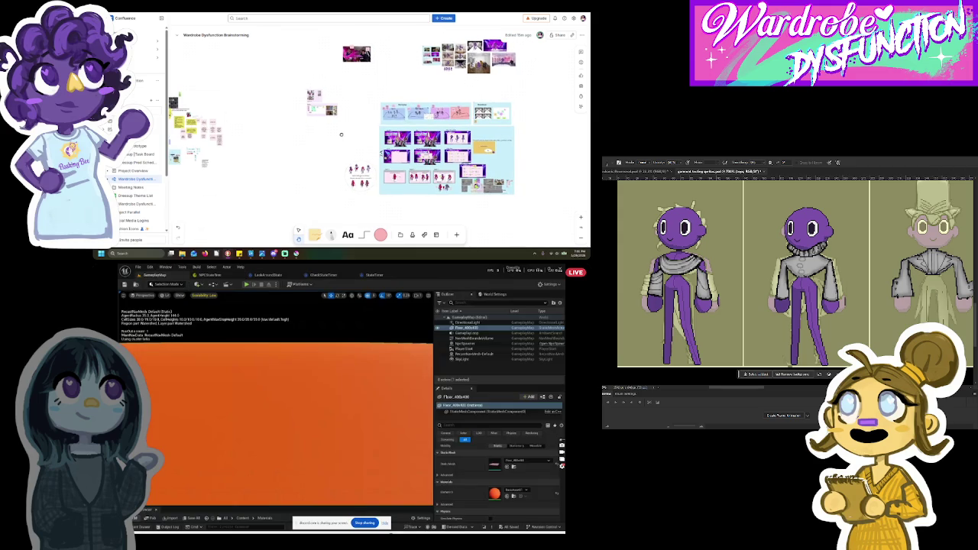
{"action": "left_click", "coordinate": [142, 527]}
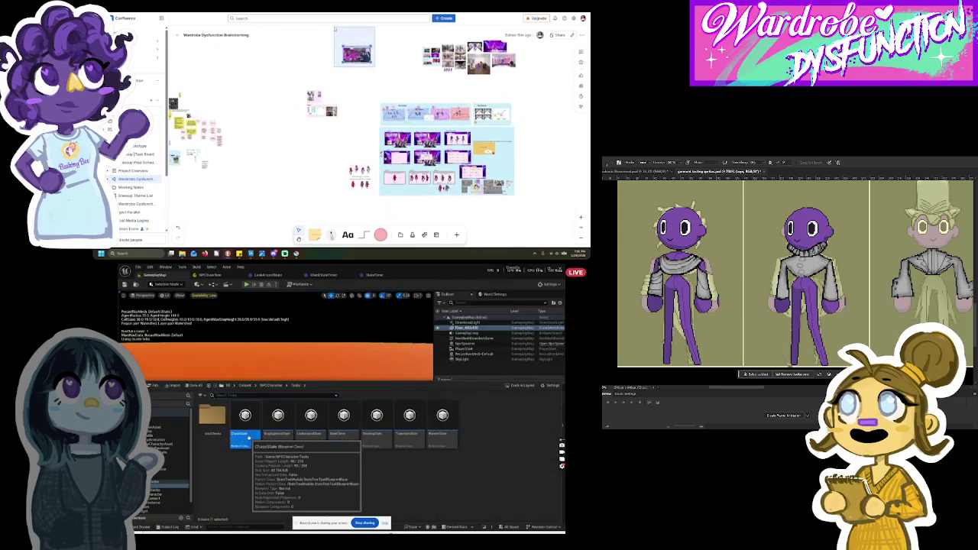
{"action": "double_click", "coordinate": [258, 429]}
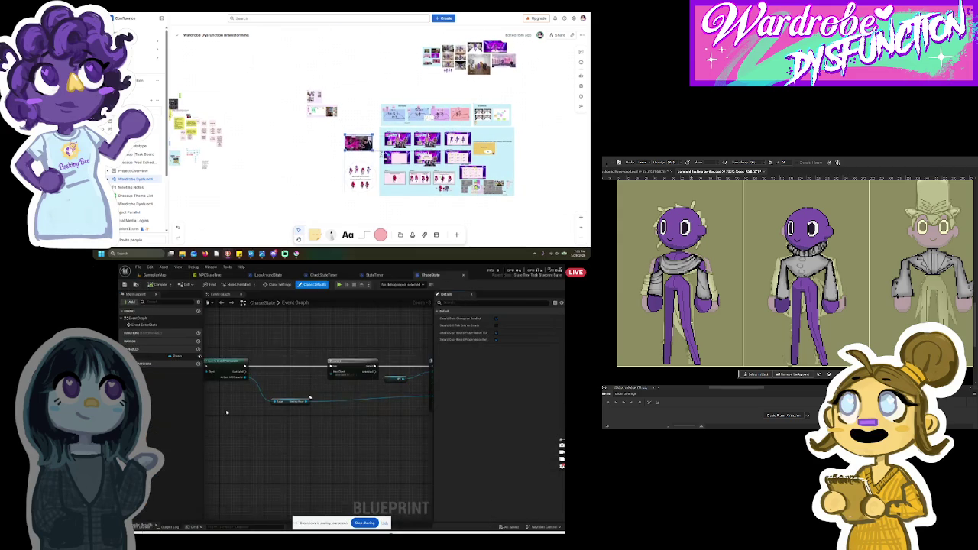
{"action": "scroll", "coordinate": [262, 413], "scroll_direction": "down", "scroll_amount": 3}
{"action": "scroll", "coordinate": [262, 413], "scroll_direction": "up", "scroll_amount": 5}
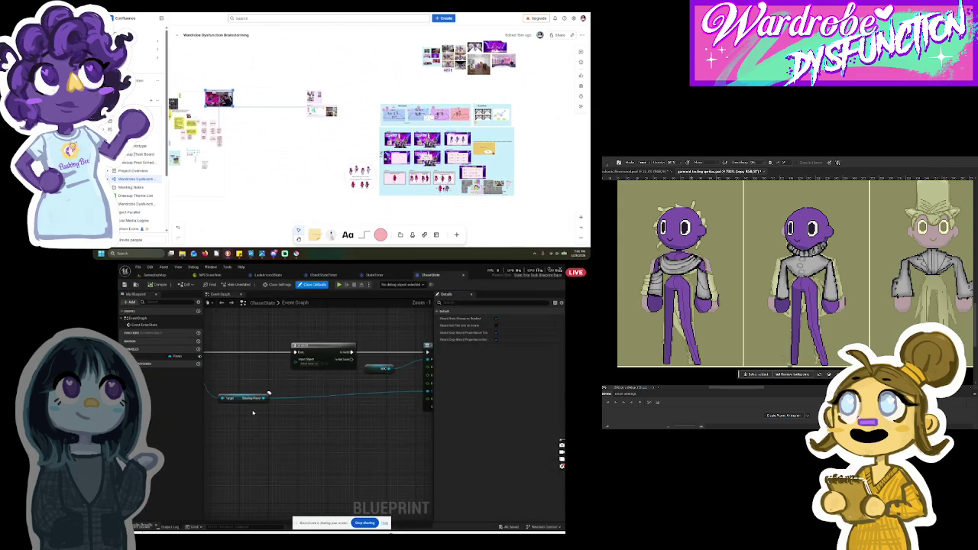
{"action": "scroll", "coordinate": [333, 405], "scroll_direction": "down", "scroll_amount": 1}
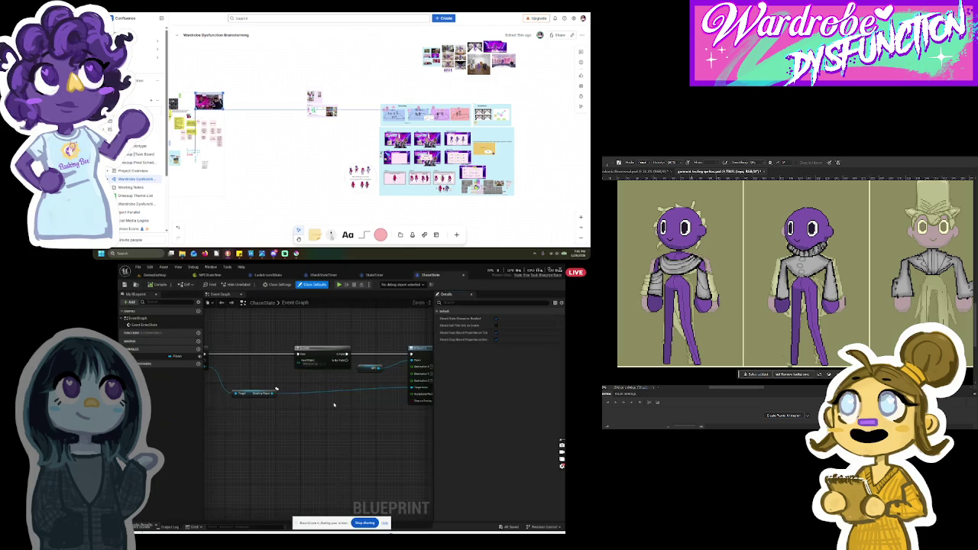
{"action": "scroll", "coordinate": [333, 405], "scroll_direction": "down", "scroll_amount": 3}
{"action": "scroll", "coordinate": [304, 398], "scroll_direction": "up", "scroll_amount": 1}
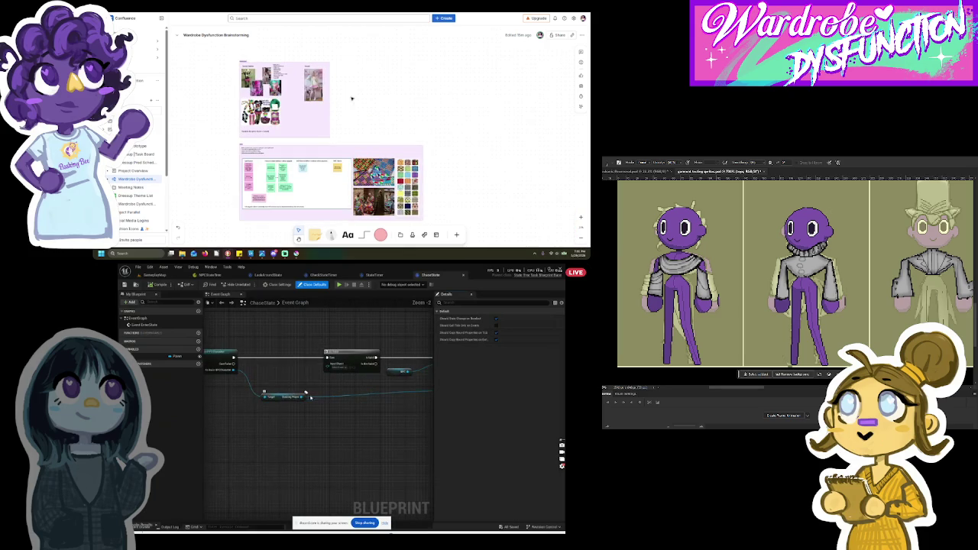
{"action": "mouse_move", "coordinate": [241, 376]}
{"action": "left_mouse_down"}
{"action": "mouse_move", "coordinate": [269, 383]}
{"action": "mouse_move", "coordinate": [340, 353]}
{"action": "mouse_move", "coordinate": [299, 356]}
{"action": "left_mouse_up"}
Step: Shift the IsValid and following nodes left, then return to the GameplayMap level
{"action": "scroll", "coordinate": [275, 384], "scroll_direction": "down", "scroll_amount": 4}
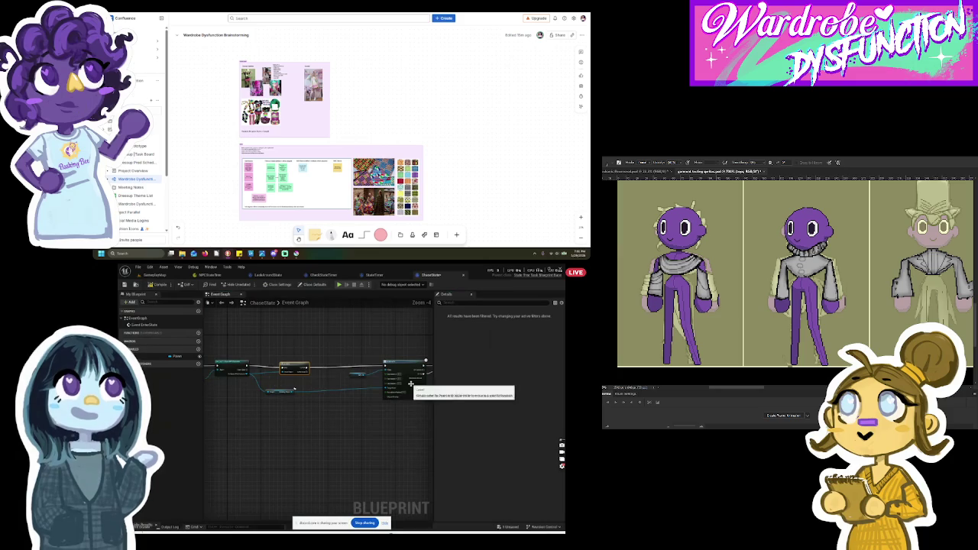
{"action": "scroll", "coordinate": [372, 411], "scroll_direction": "up", "scroll_amount": 5}
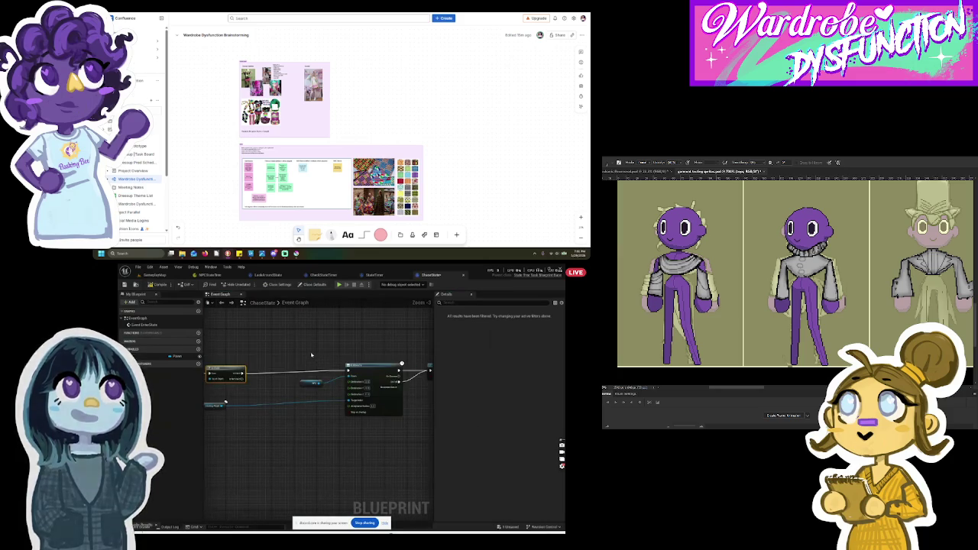
{"action": "left_click_drag", "start_coordinate": [287, 386], "coordinate": [226, 386]}
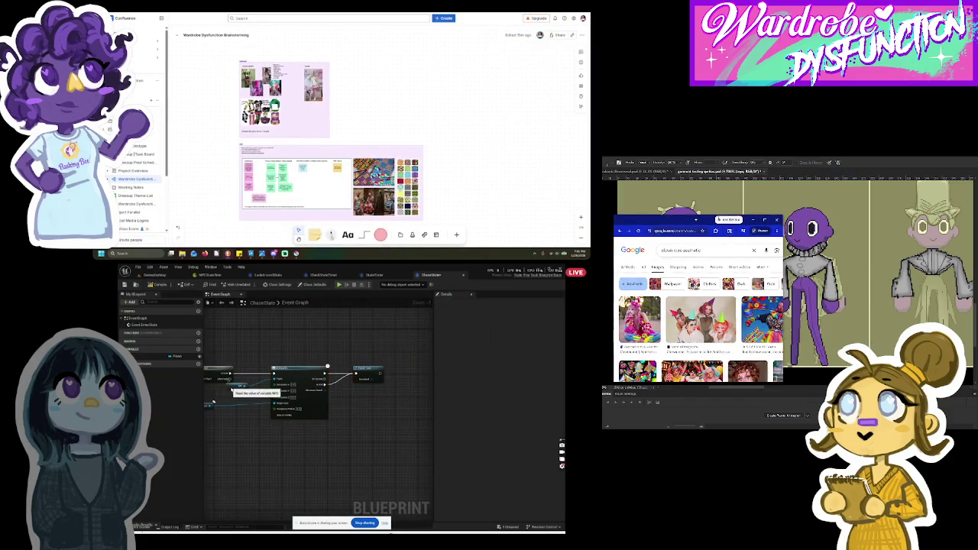
{"action": "scroll", "coordinate": [279, 338], "scroll_direction": "down", "scroll_amount": 3}
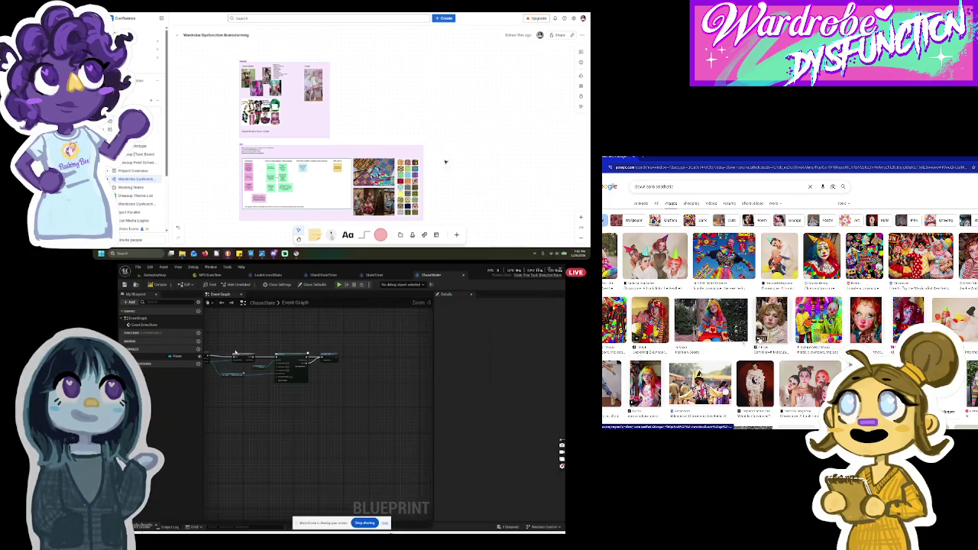
{"action": "left_click", "coordinate": [153, 275]}
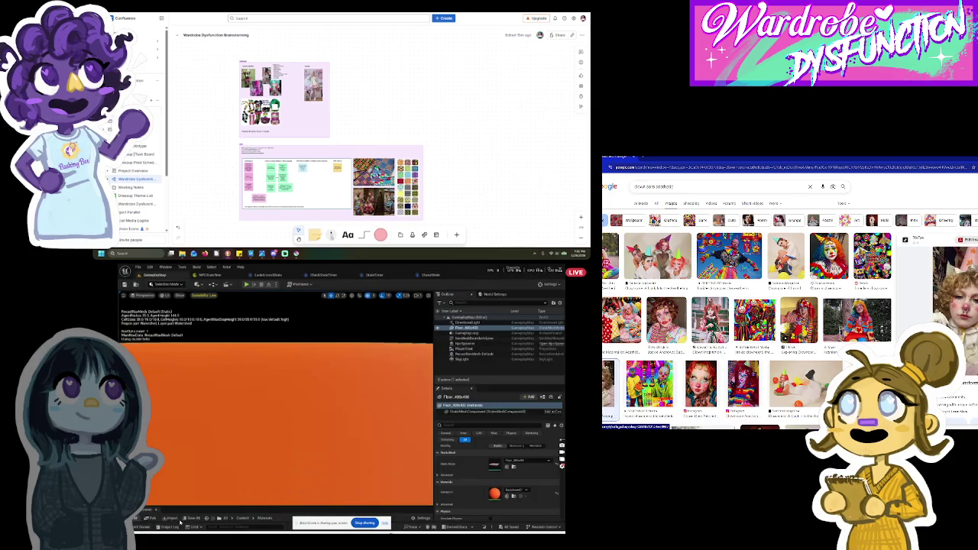
Step: Open the StateTimer task blueprint from the Content Drawer
{"action": "left_click", "coordinate": [141, 527]}
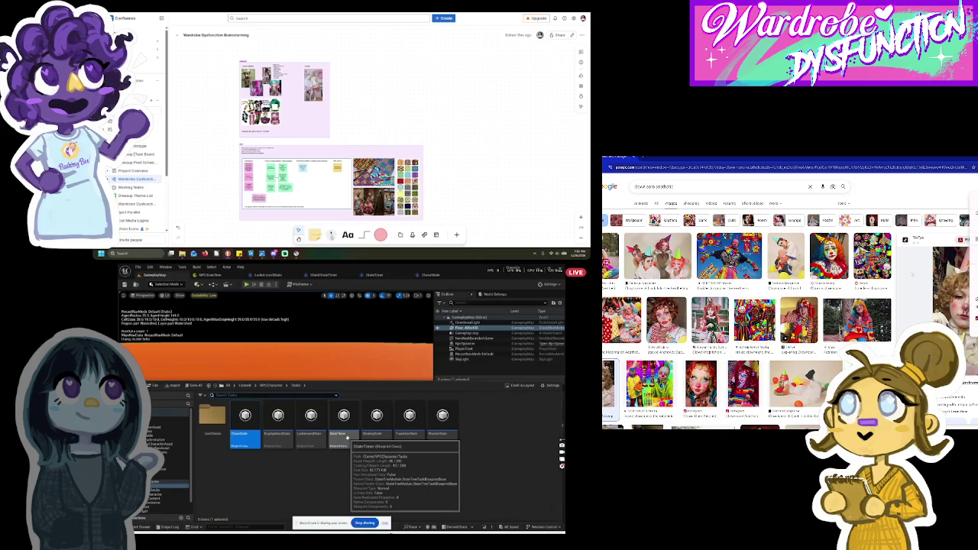
{"action": "double_click", "coordinate": [348, 437]}
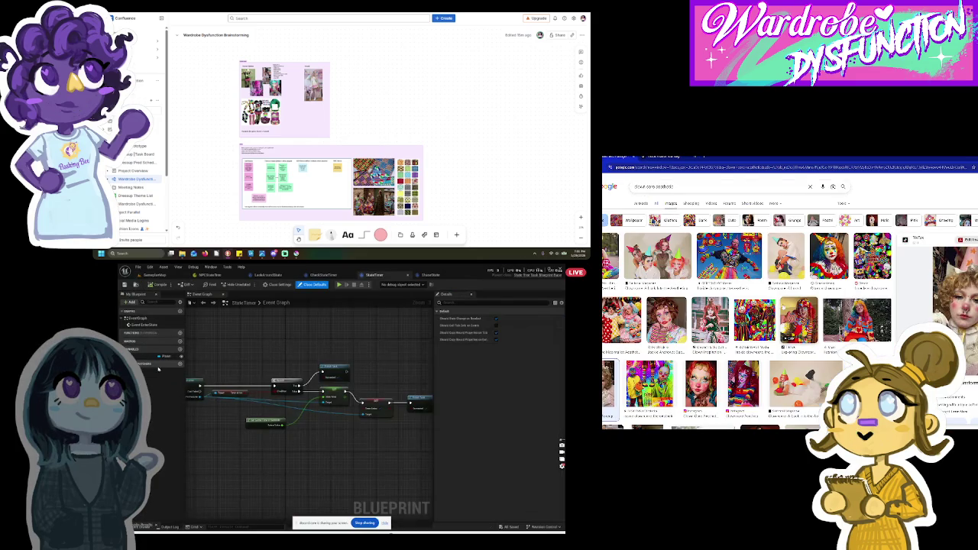
{"action": "left_click", "coordinate": [155, 275]}
Step: Open the TransitionState task blueprint, then bring up the CheckStateTimer condition graph
{"action": "left_click", "coordinate": [156, 527]}
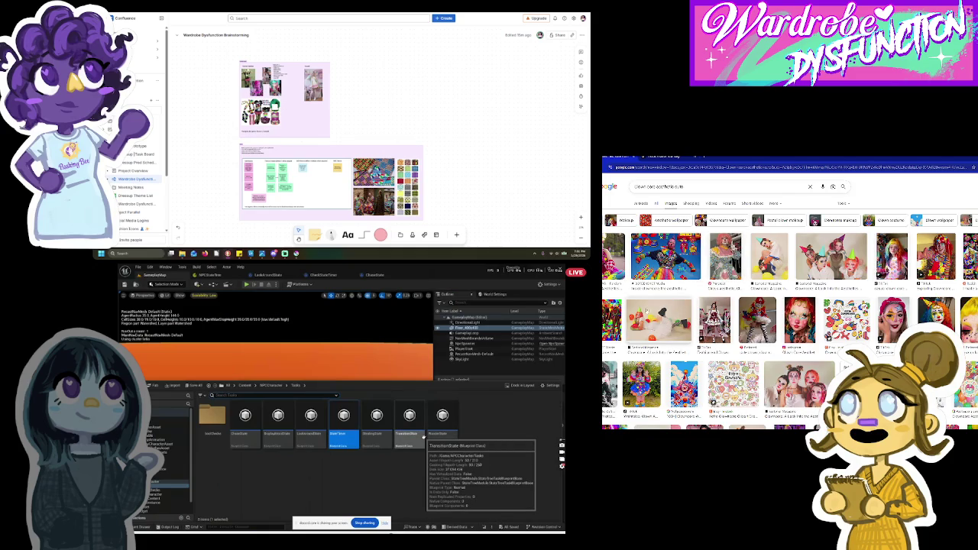
{"action": "double_click", "coordinate": [416, 439]}
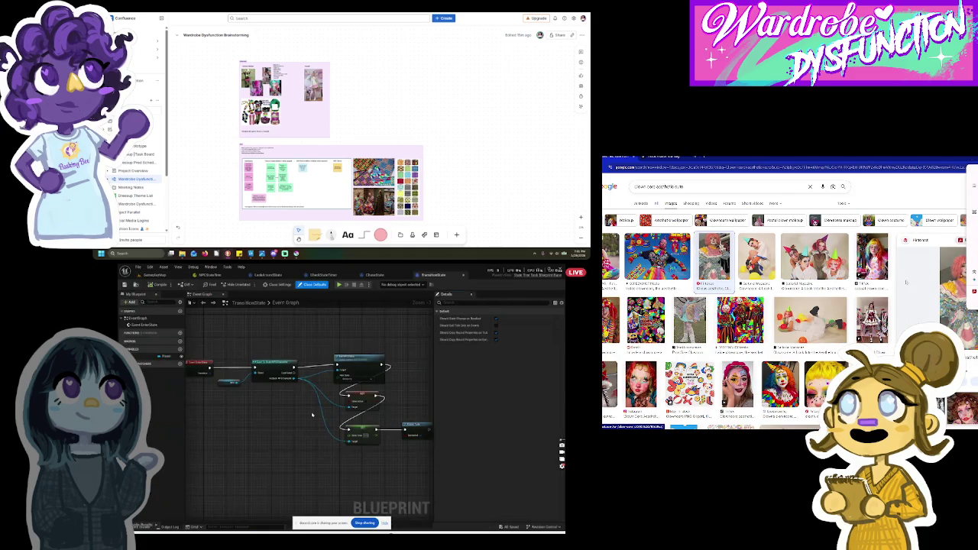
{"action": "scroll", "coordinate": [311, 415], "scroll_direction": "up", "scroll_amount": 2}
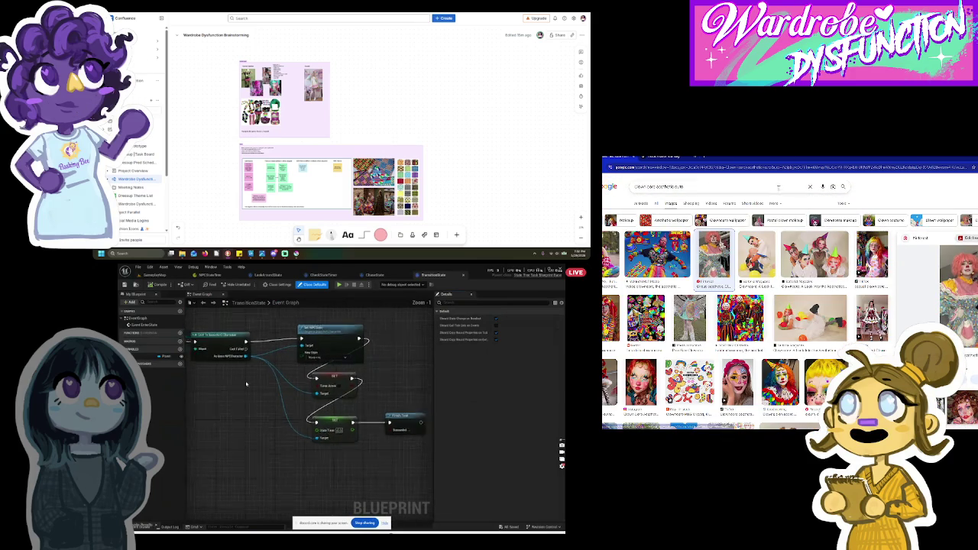
{"action": "left_click", "coordinate": [151, 275]}
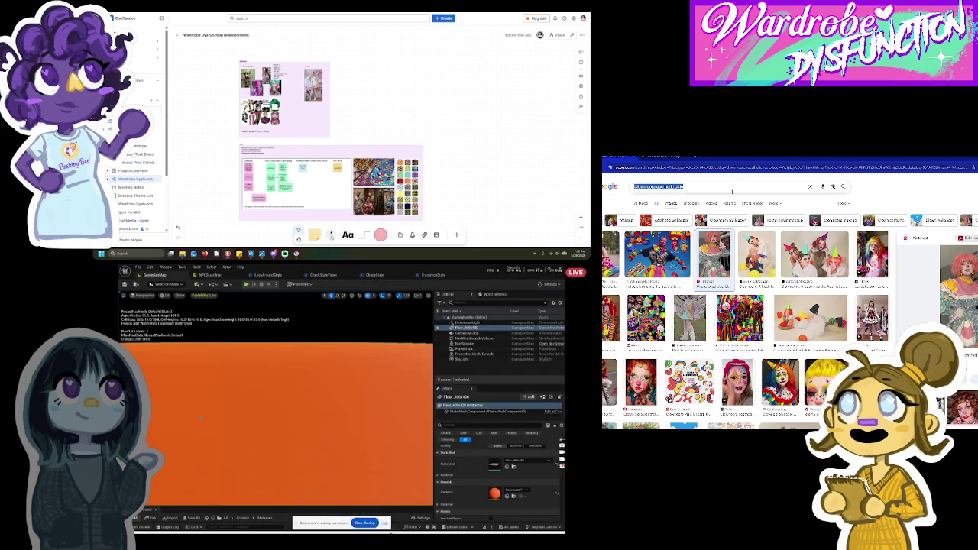
{"action": "left_click", "coordinate": [320, 275]}
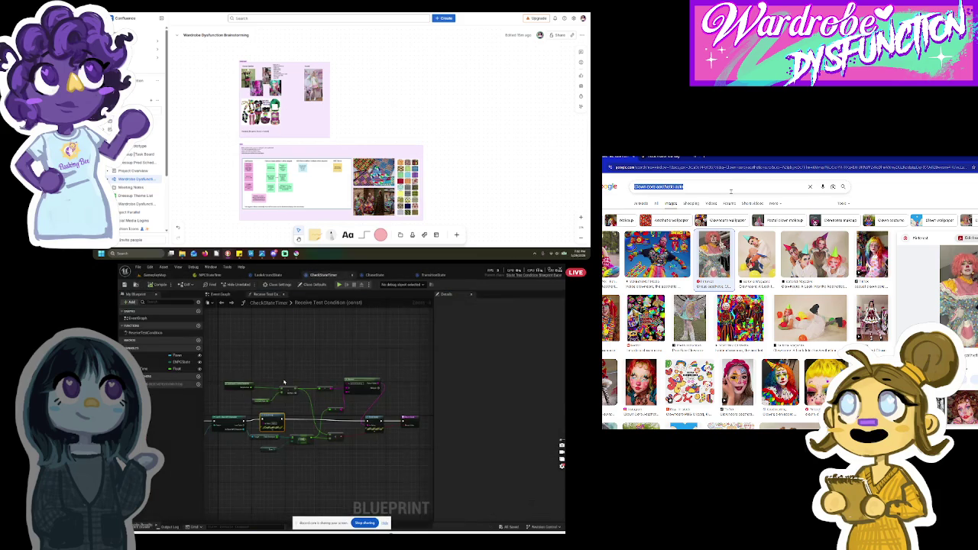
Step: Inspect the EMPCState variable and run a 'harajuku fashion' image search
{"action": "left_click", "coordinate": [143, 362]}
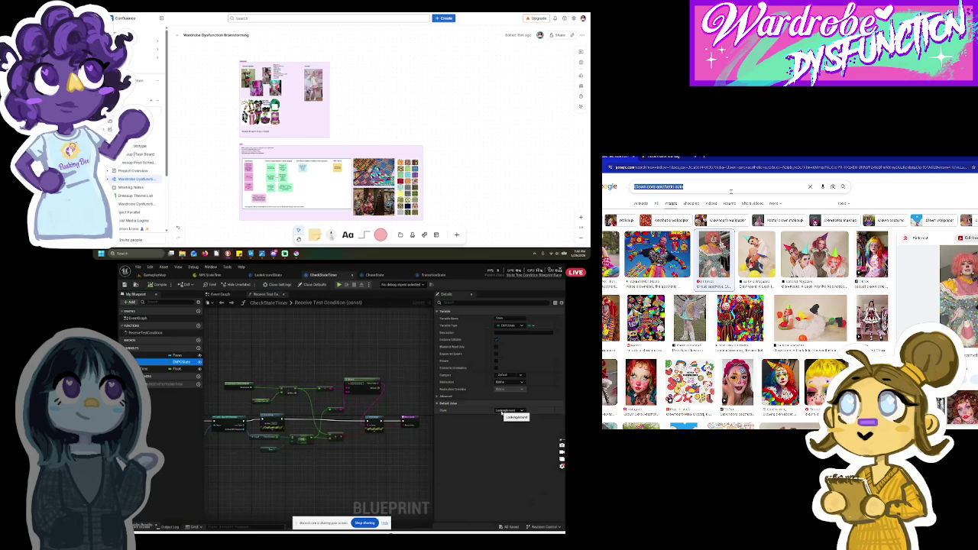
{"action": "type", "text": "harajuk"}
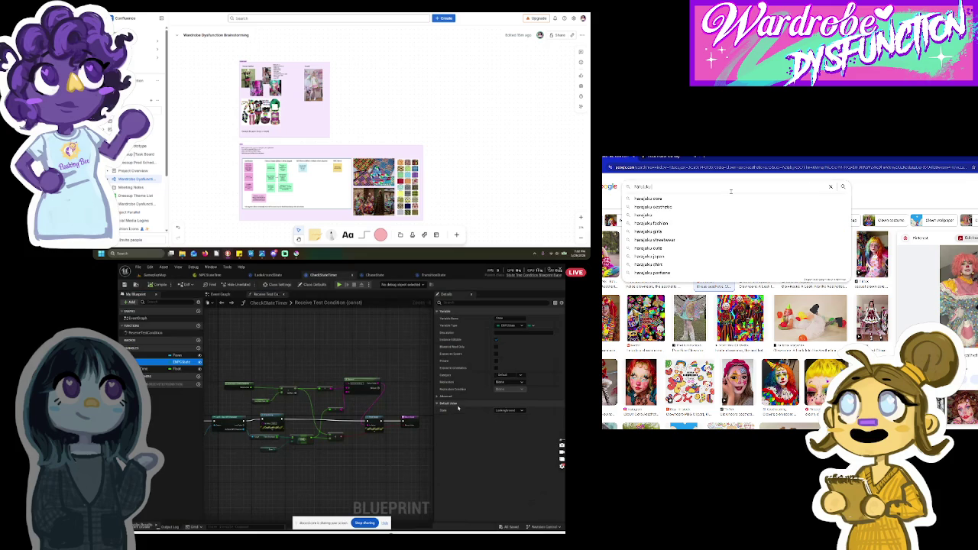
{"action": "type", "text": "u fashion"}
{"action": "key", "text": "Return"}
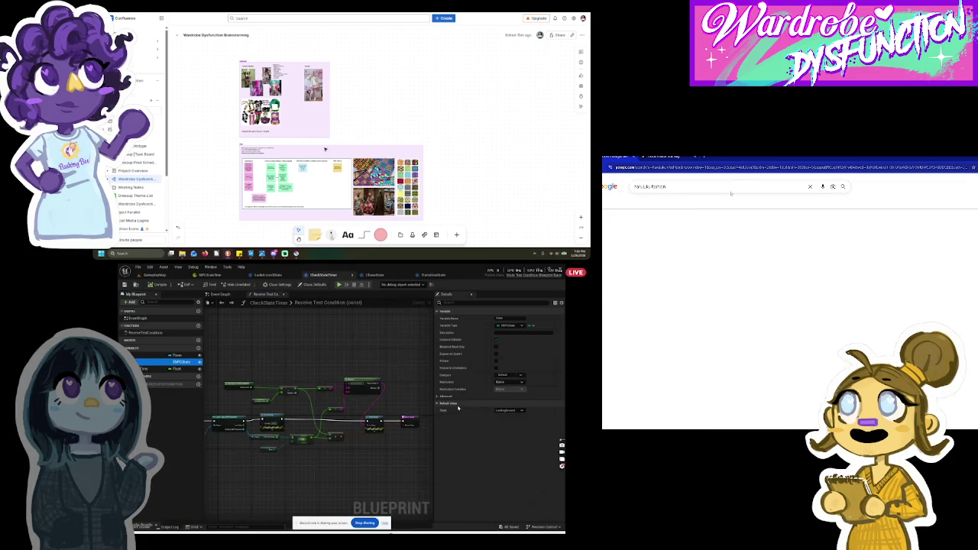
{"action": "scroll", "coordinate": [329, 145], "scroll_direction": "down", "scroll_amount": 5}
Step: Search images for 'decora', then switch to the LookAroundState event graph
{"action": "type", "text": "decora"}
{"action": "key", "text": "Return"}
{"action": "scroll", "coordinate": [336, 139], "scroll_direction": "down", "scroll_amount": 3}
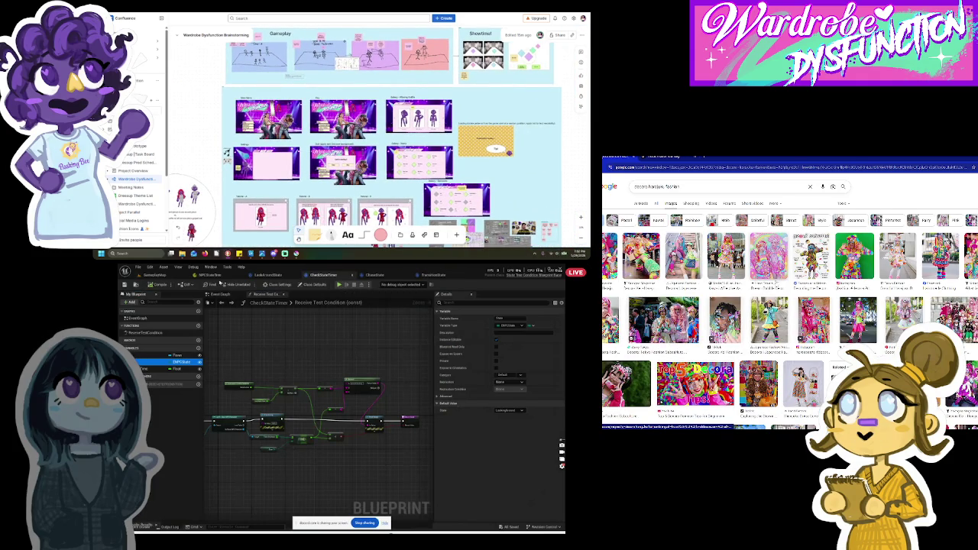
{"action": "left_click", "coordinate": [277, 275]}
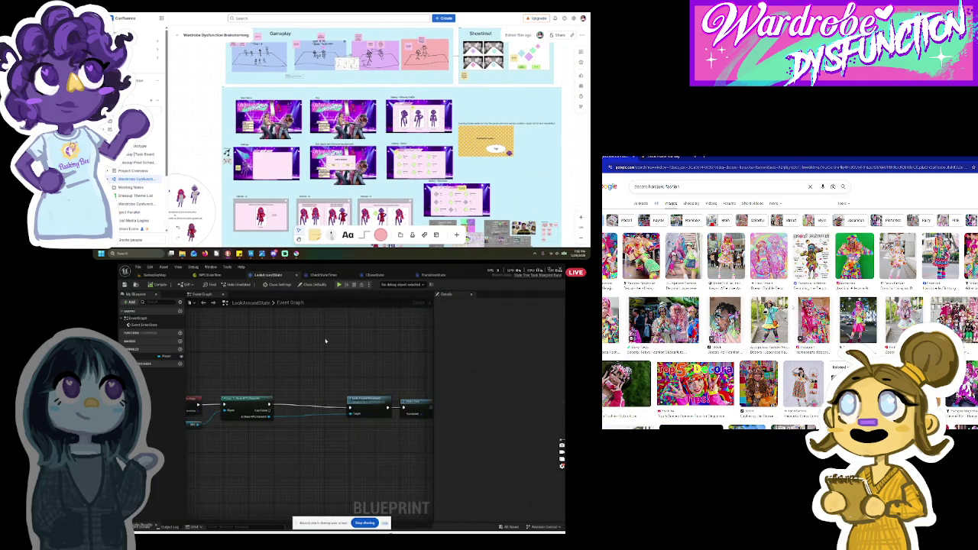
Step: Move the LookAroundState graph's two end nodes left, closer to the rest of the chain
{"action": "scroll", "coordinate": [315, 355], "scroll_direction": "down", "scroll_amount": 4}
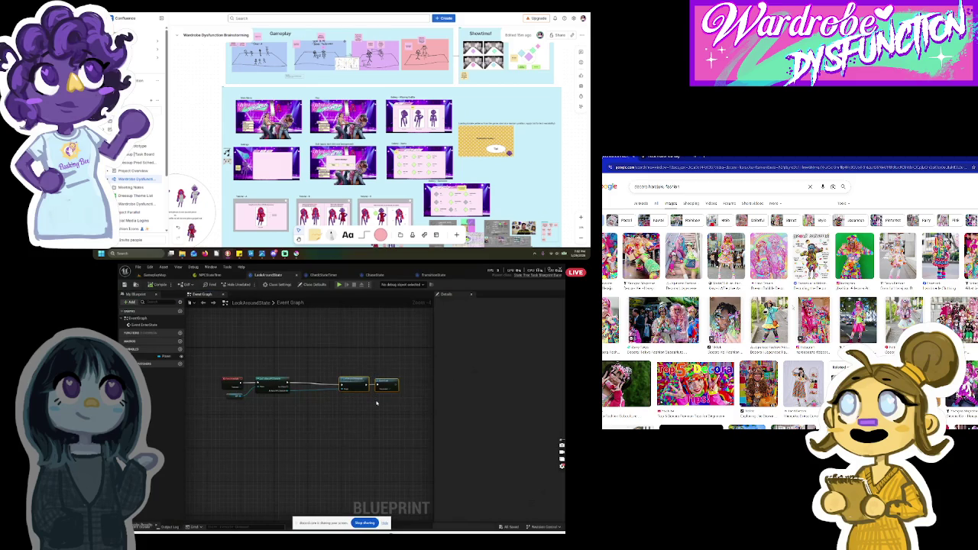
{"action": "left_click_drag", "start_coordinate": [393, 396], "coordinate": [355, 393]}
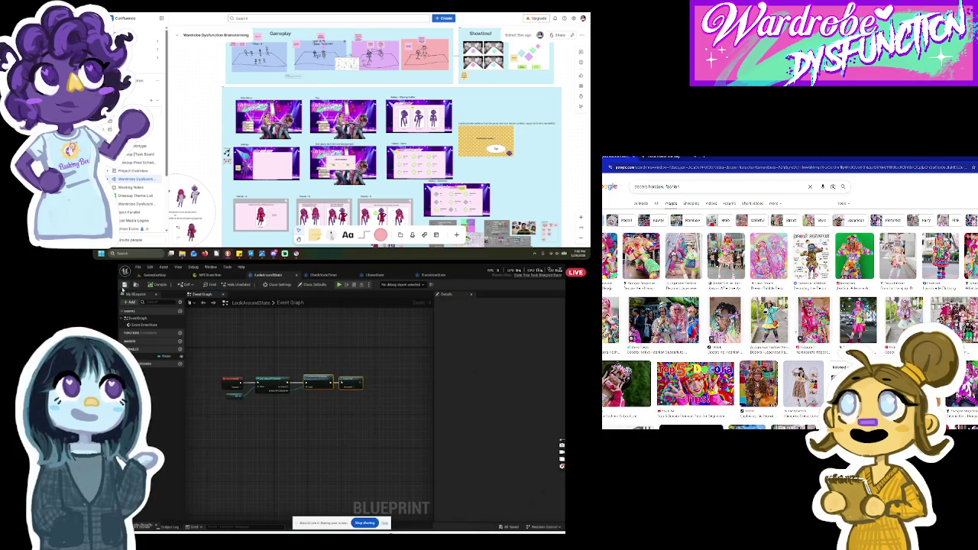
{"action": "left_click", "coordinate": [226, 277]}
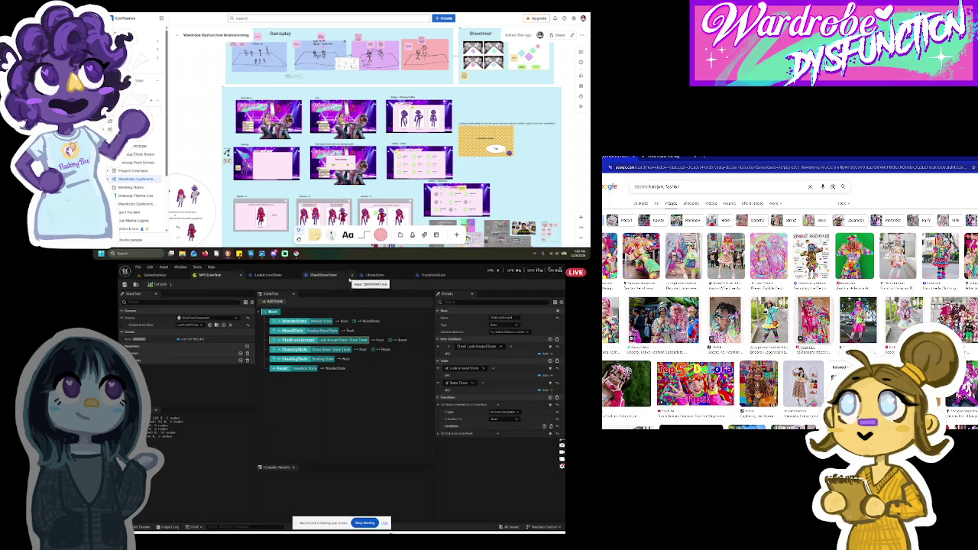
{"action": "left_click", "coordinate": [323, 275]}
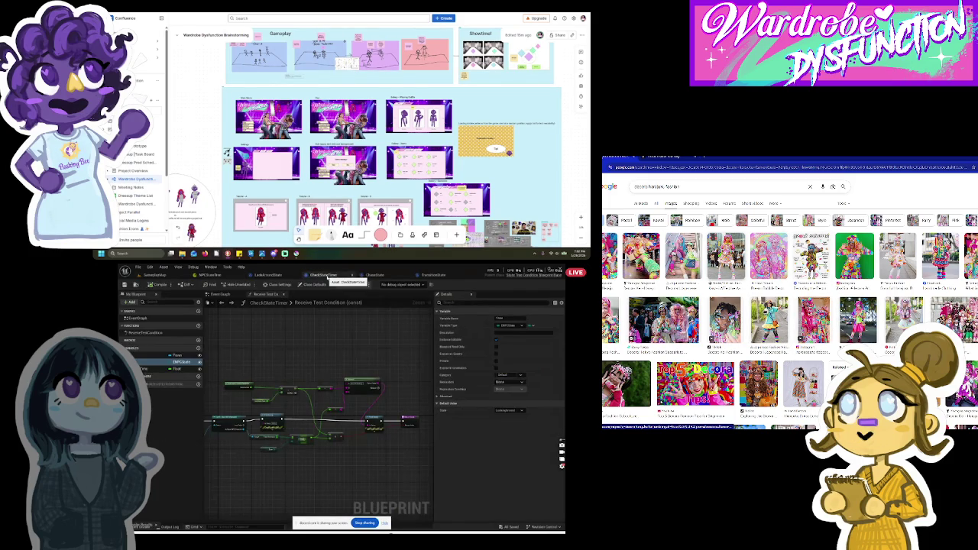
Step: Flip through the LookAroundState, CheckStateTimer and NPCStateTree tabs
{"action": "left_click", "coordinate": [278, 275]}
{"action": "left_click", "coordinate": [324, 275]}
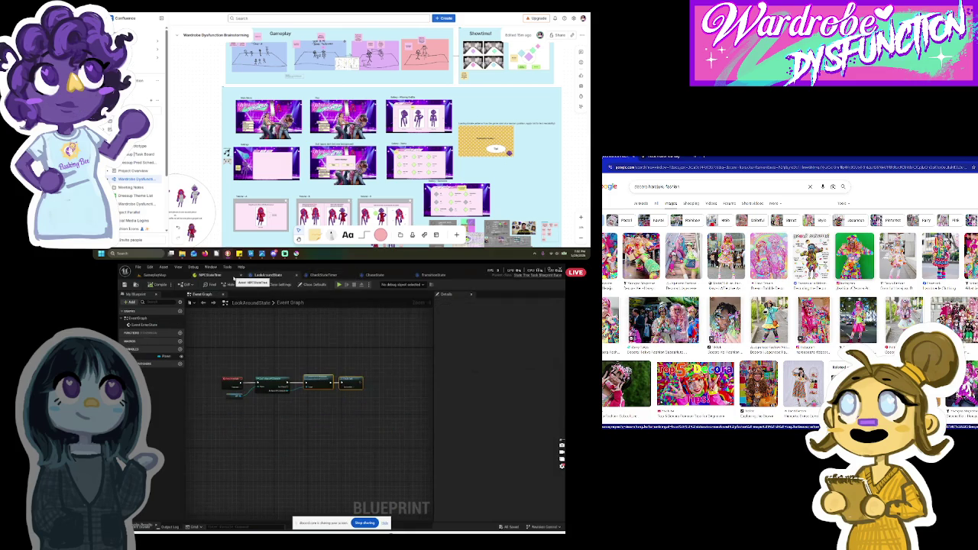
{"action": "left_click", "coordinate": [210, 275]}
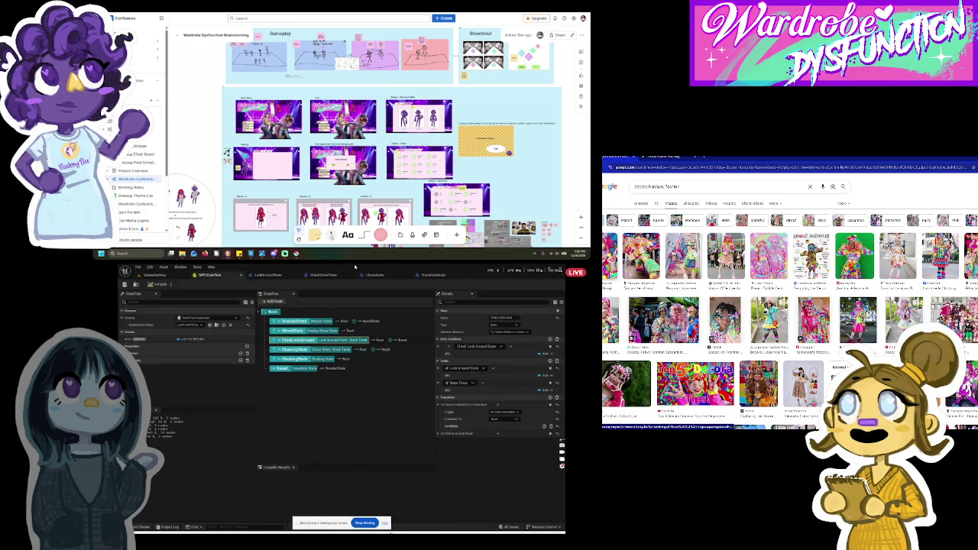
Step: Open the StateTimer task blueprint from the Content Drawer, then return to NPCStateTree
{"action": "left_click", "coordinate": [155, 275]}
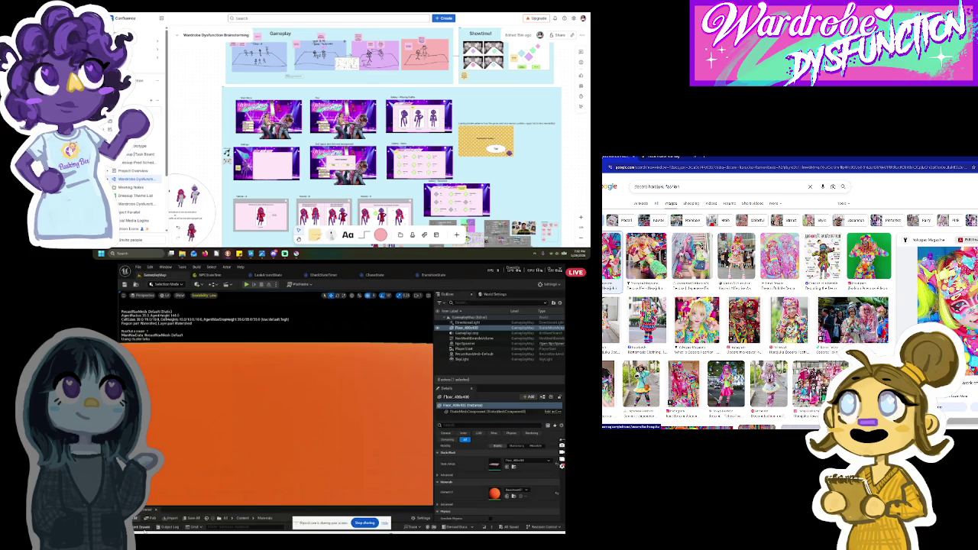
{"action": "left_click", "coordinate": [141, 527]}
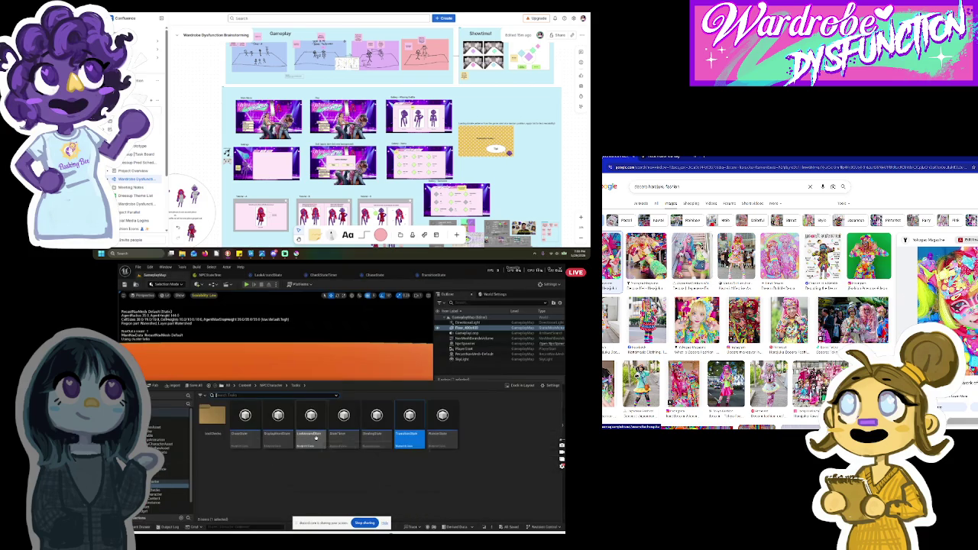
{"action": "double_click", "coordinate": [344, 436]}
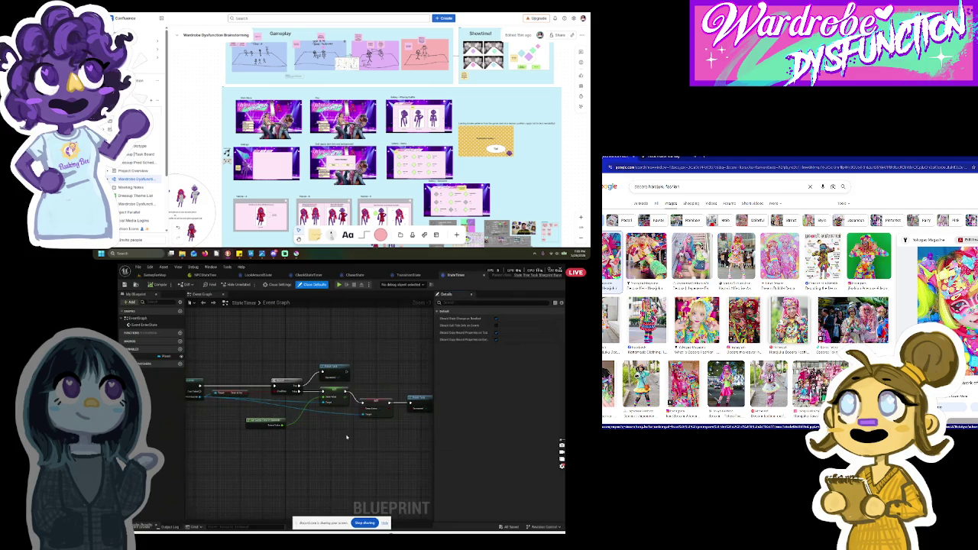
{"action": "left_click", "coordinate": [218, 275]}
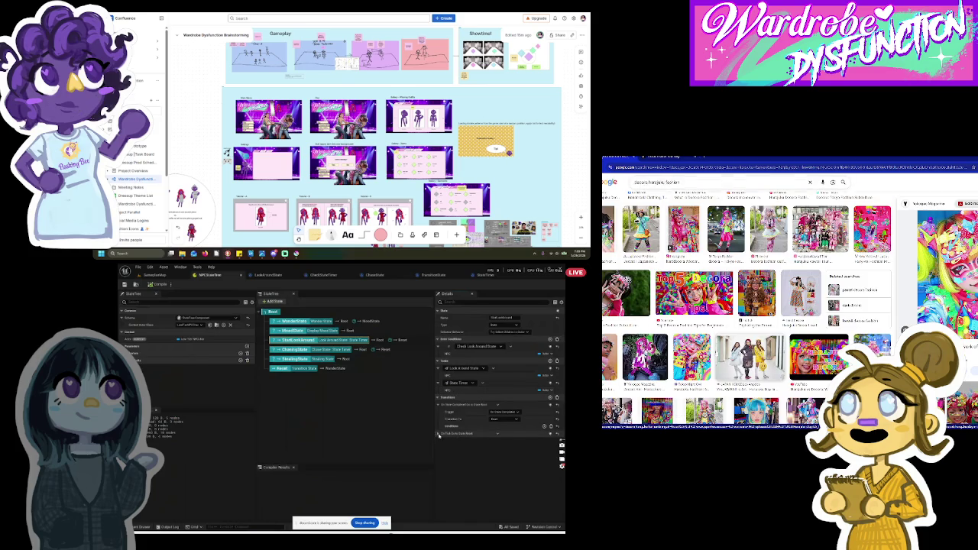
Step: Expand the On Fail transition and timer condition, then select the Reset state
{"action": "left_click", "coordinate": [439, 433]}
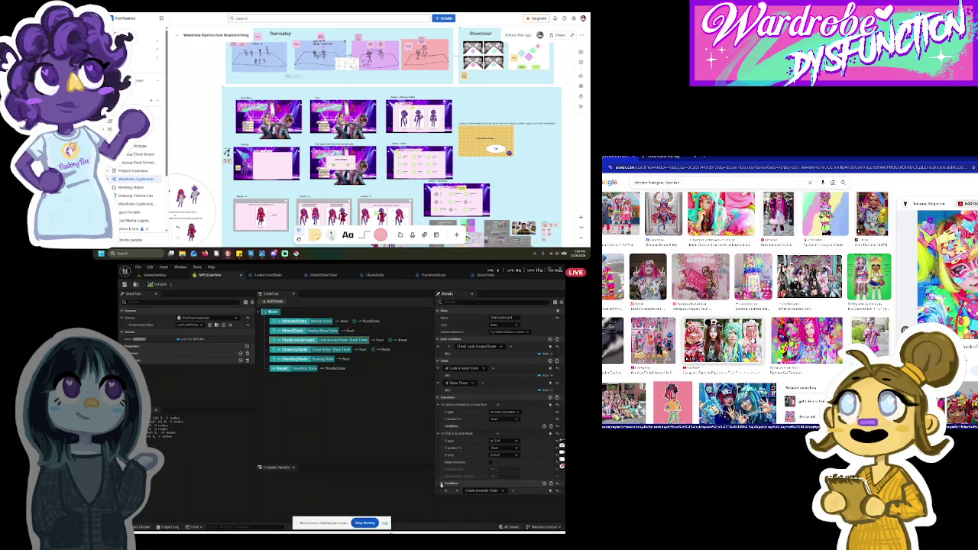
{"action": "left_click", "coordinate": [447, 491]}
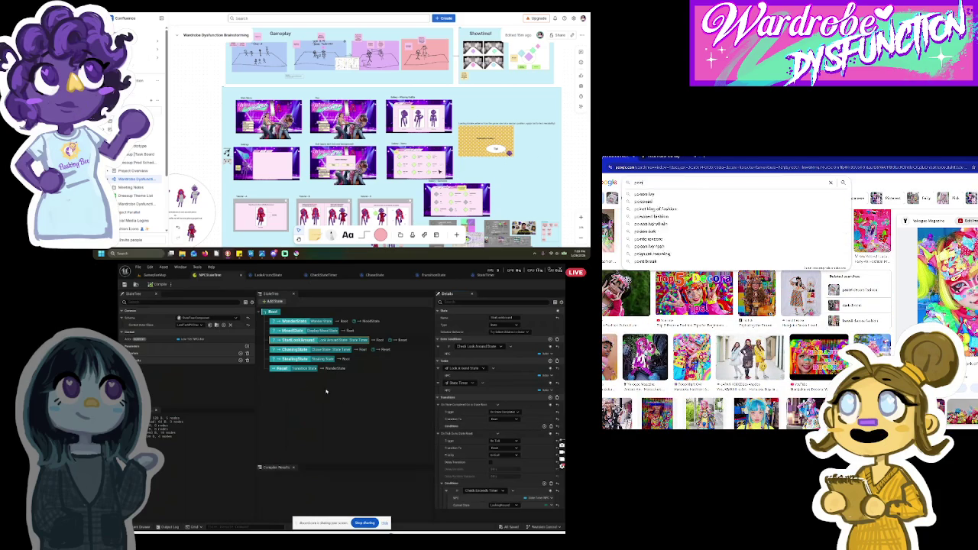
{"action": "left_click", "coordinate": [284, 369]}
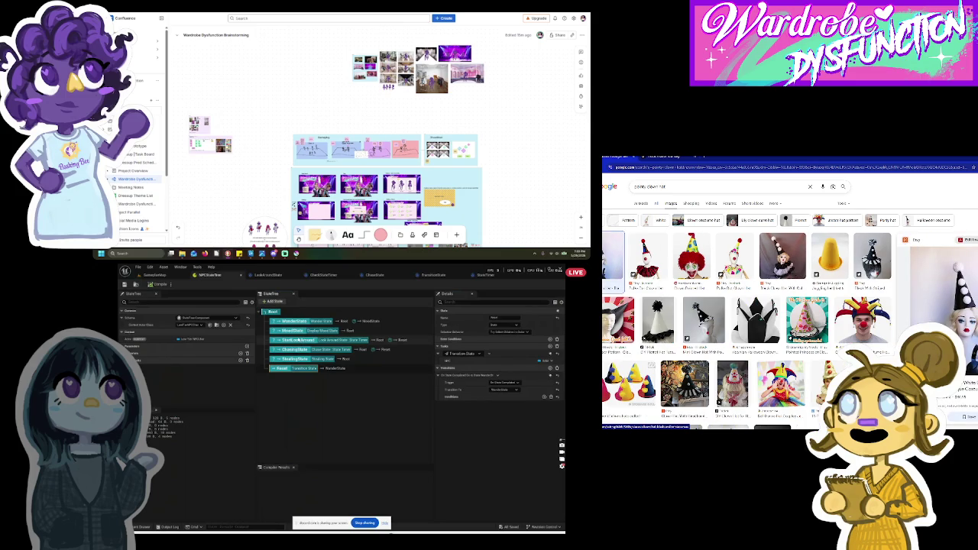
Step: Check the LookAroundState and CheckStateTimer graphs, then go back to the level editor
{"action": "left_click", "coordinate": [268, 275]}
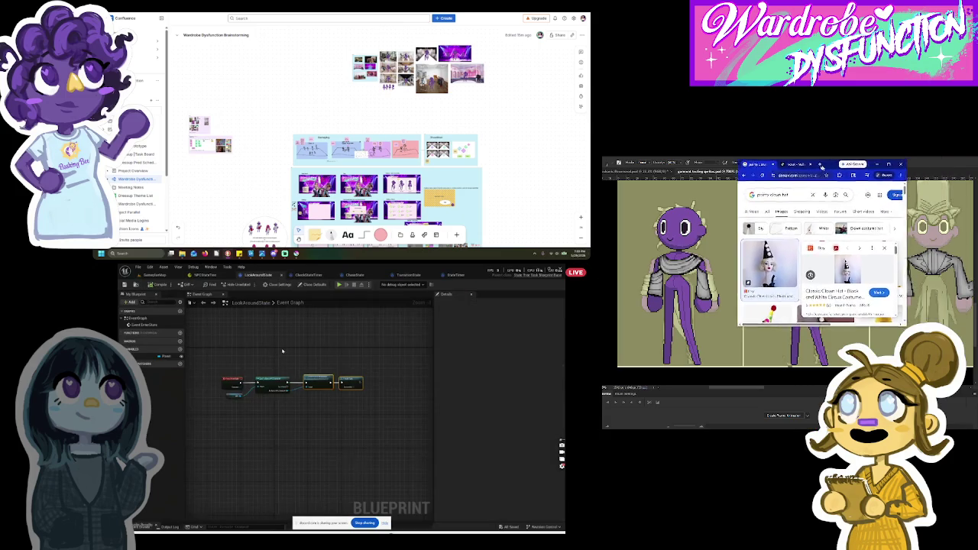
{"action": "left_click", "coordinate": [309, 274]}
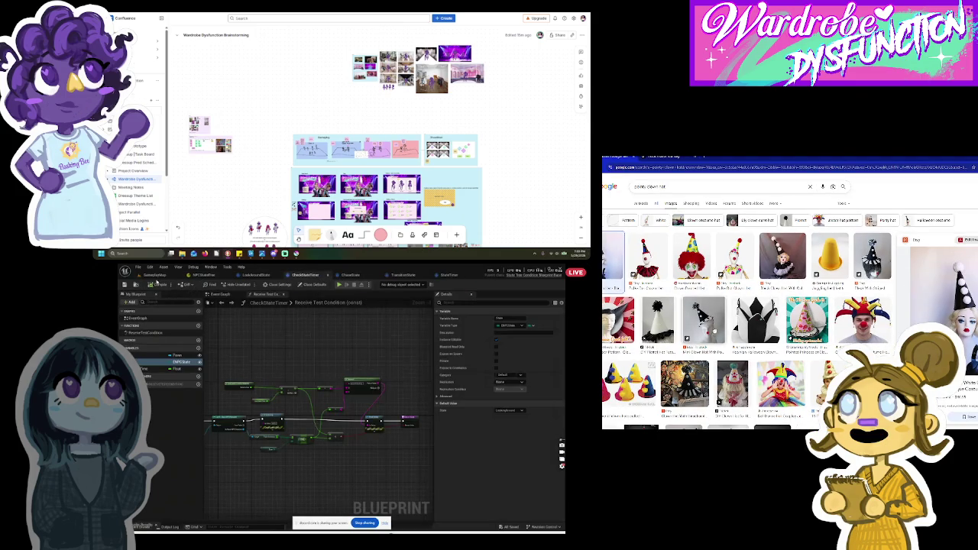
{"action": "left_click", "coordinate": [252, 275]}
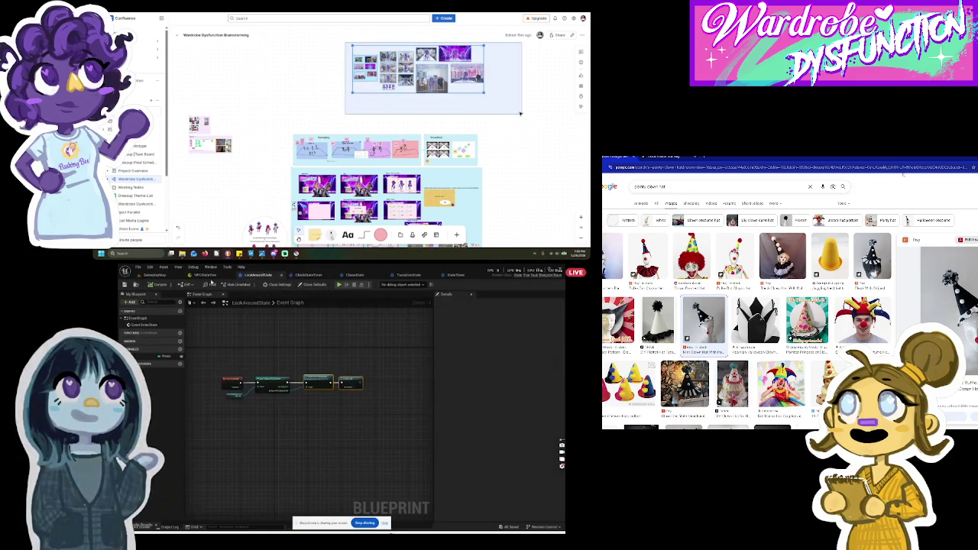
{"action": "left_click", "coordinate": [338, 285]}
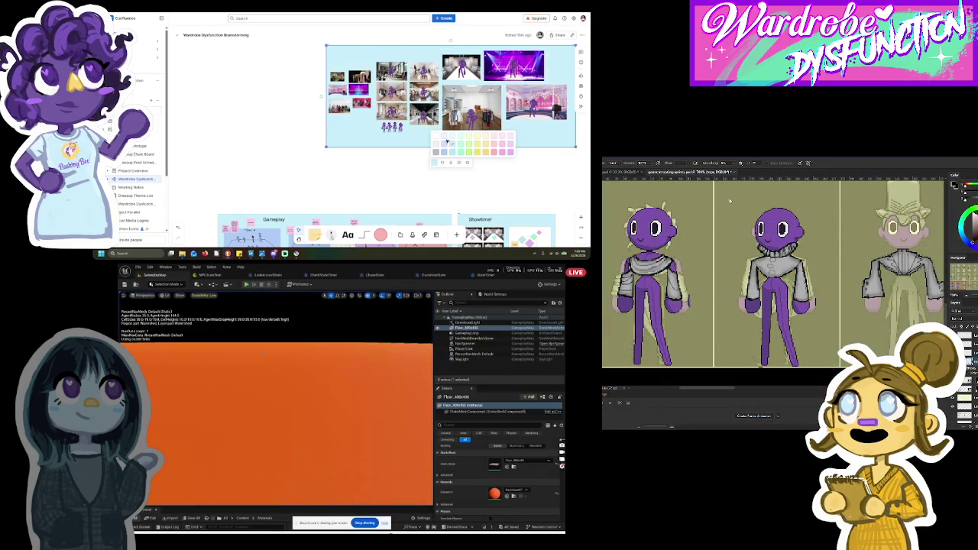
Step: Play-test the level in the editor, narrow a whiteboard photo frame slightly, then stop play
{"action": "left_click", "coordinate": [246, 284]}
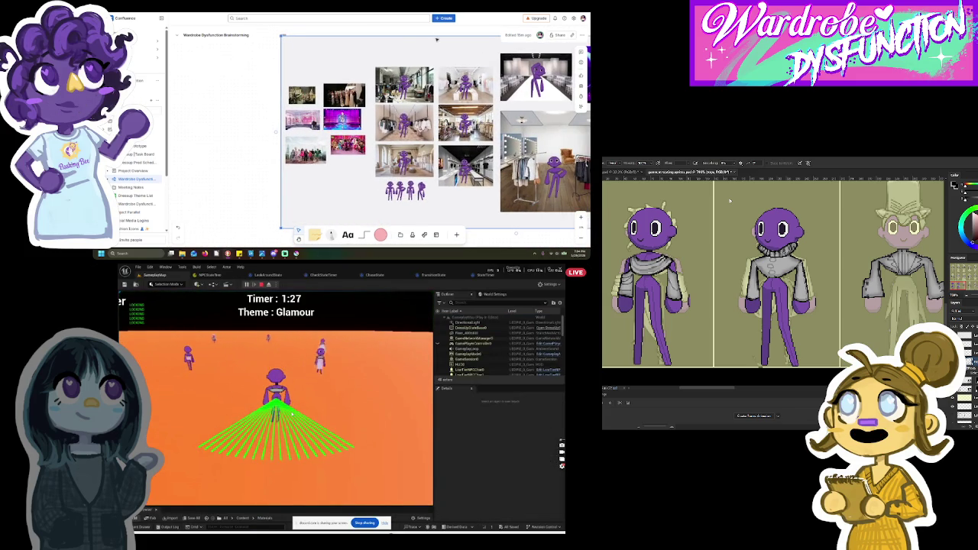
{"action": "left_click", "coordinate": [271, 145]}
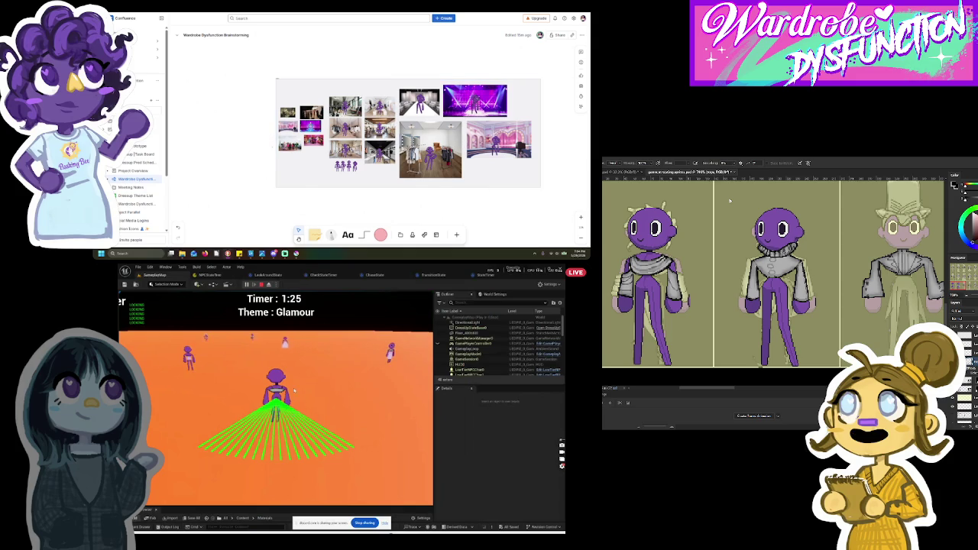
{"action": "left_click", "coordinate": [523, 168]}
{"action": "left_click_drag", "start_coordinate": [540, 159], "coordinate": [535, 159]}
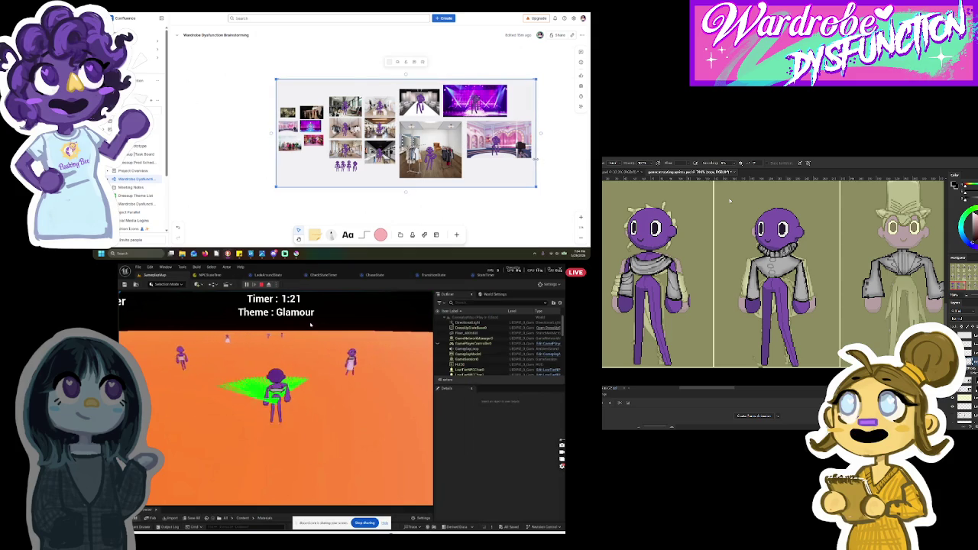
{"action": "left_click", "coordinate": [472, 220]}
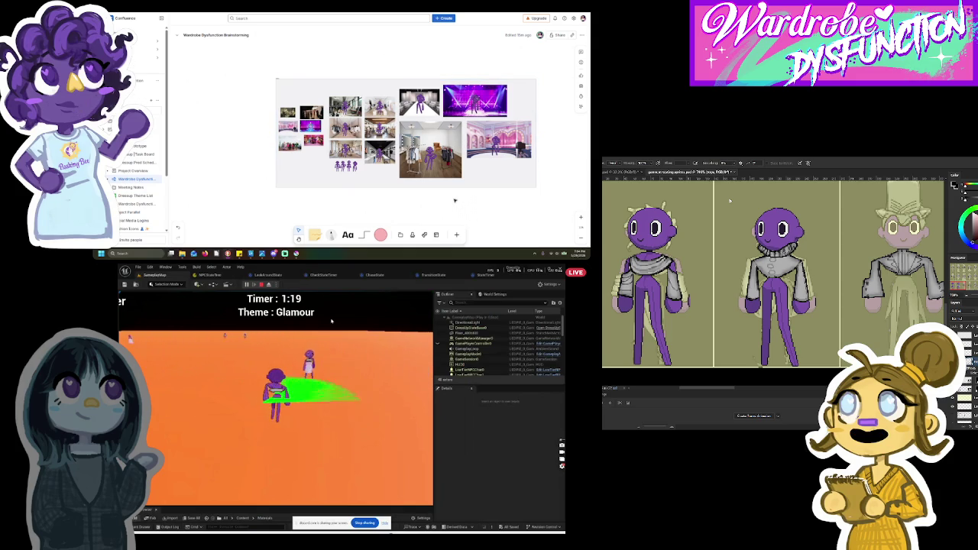
{"action": "scroll", "coordinate": [328, 195], "scroll_direction": "down", "scroll_amount": 5}
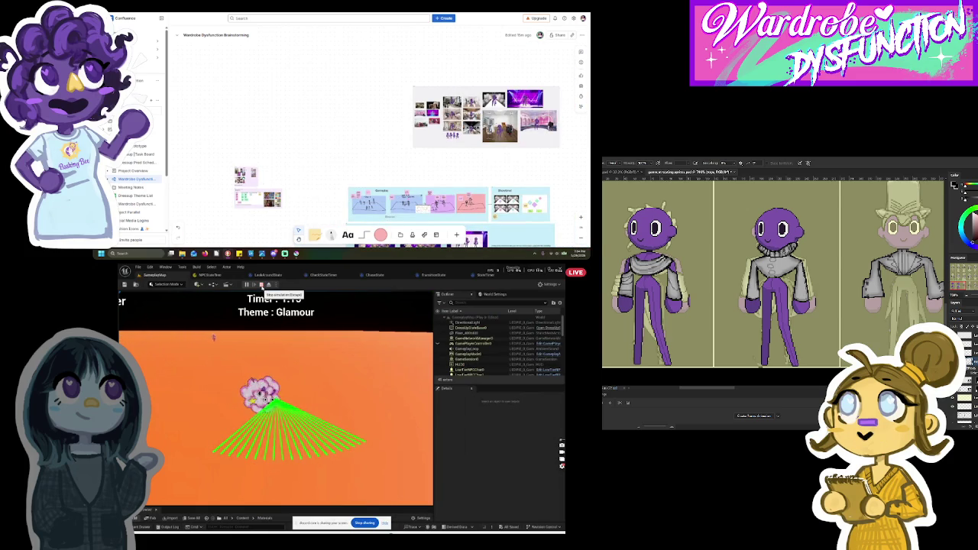
{"action": "left_click", "coordinate": [262, 286]}
Step: Review the open graphs and close the ChaseState and TransitionState tabs
{"action": "left_click", "coordinate": [260, 275]}
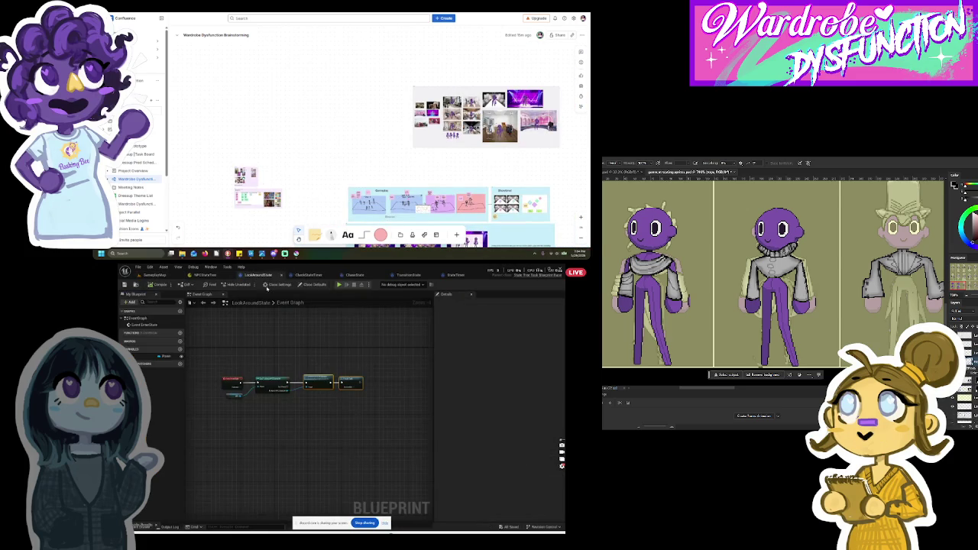
{"action": "left_click", "coordinate": [316, 276]}
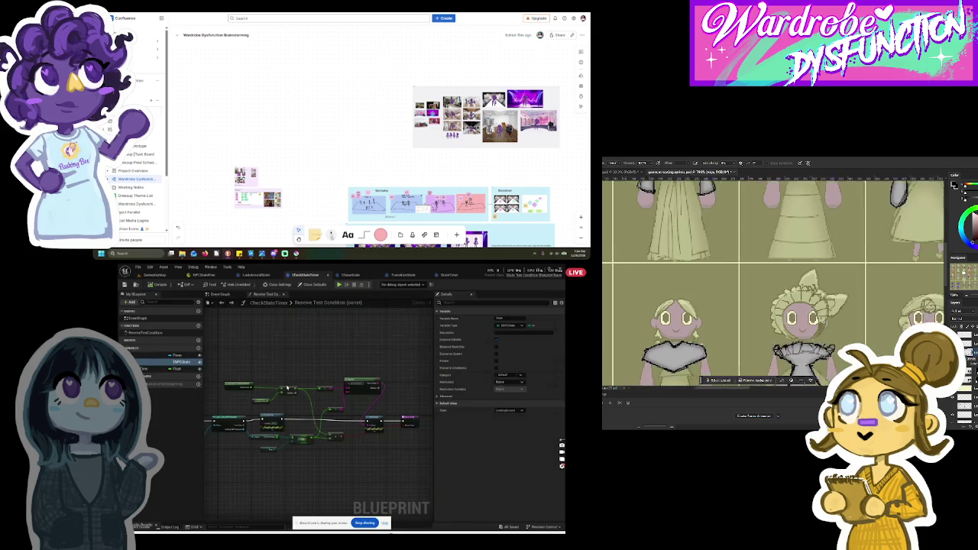
{"action": "left_click", "coordinate": [352, 275]}
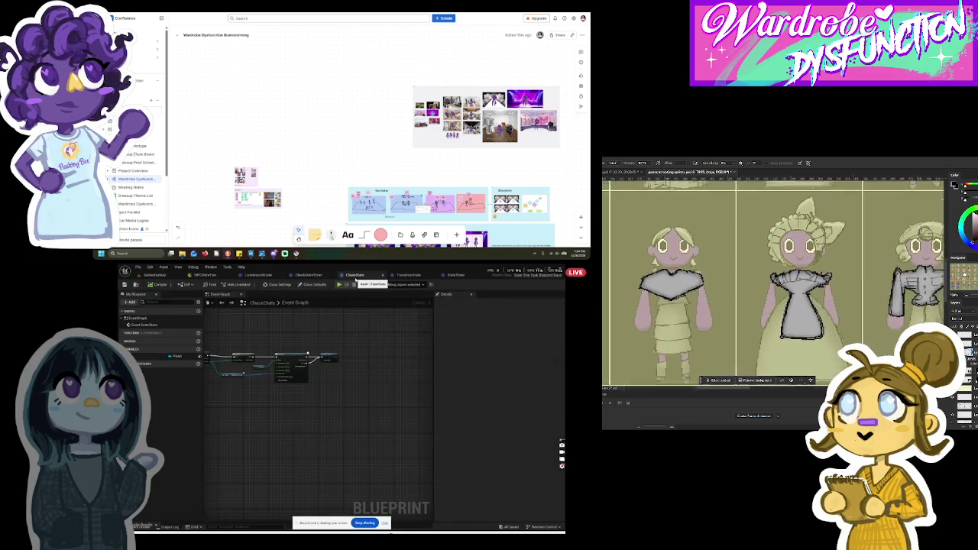
{"action": "left_click", "coordinate": [383, 275]}
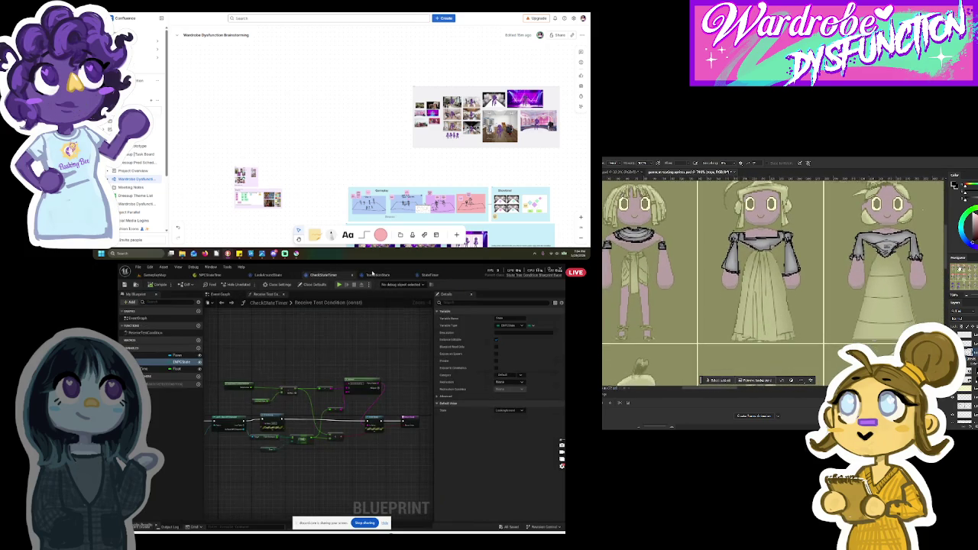
{"action": "left_click", "coordinate": [373, 275]}
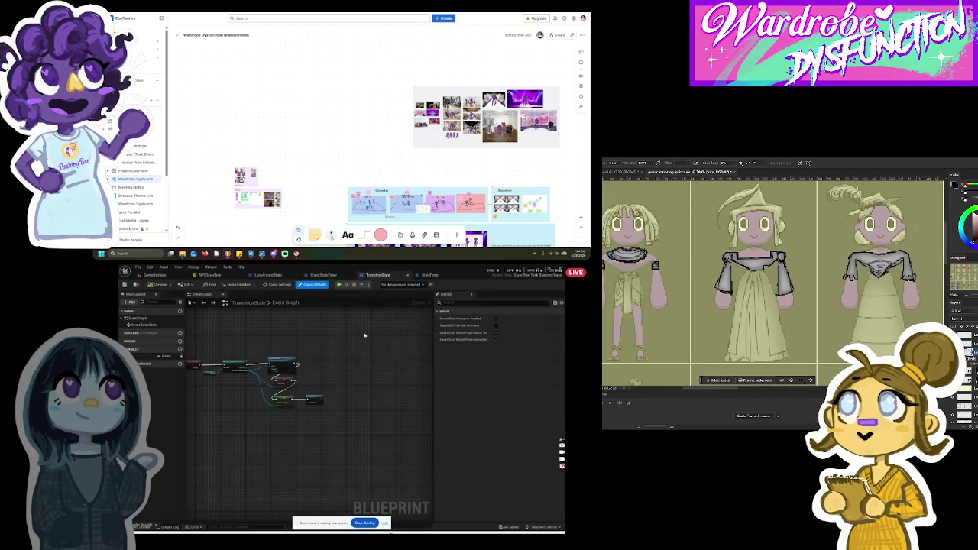
{"action": "left_click", "coordinate": [408, 275]}
Step: Bring up StateTimer, then select the look-around state in NPCStateTree
{"action": "left_click", "coordinate": [371, 275]}
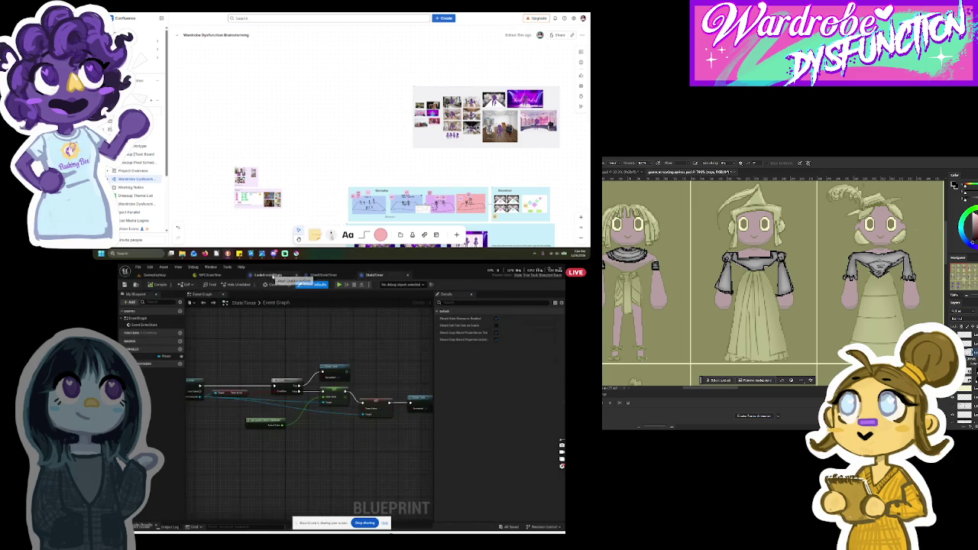
{"action": "left_click", "coordinate": [219, 275]}
{"action": "left_click", "coordinate": [296, 340]}
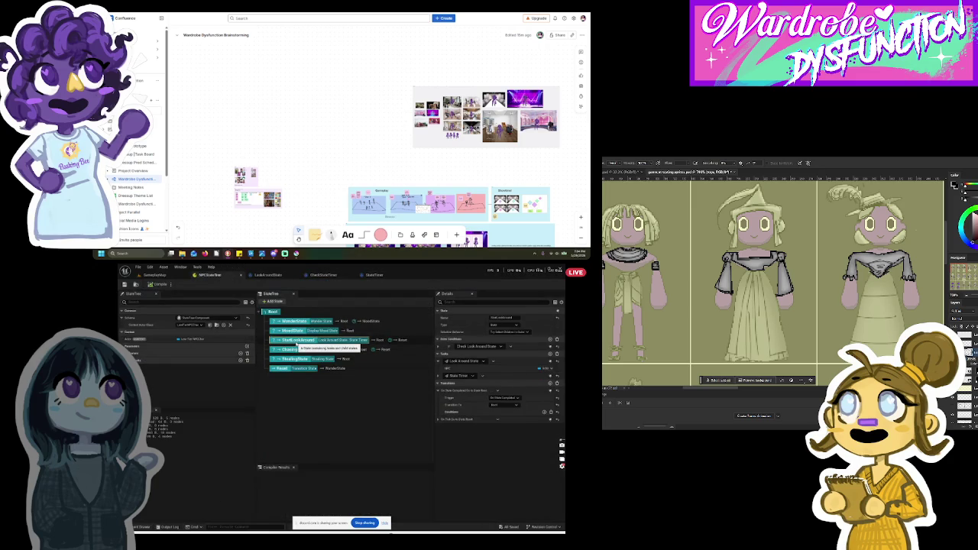
Step: Expand the chasing state's State Timer task and compare the StateTimer and CheckStateTimer graphs
{"action": "left_click", "coordinate": [297, 350]}
{"action": "left_click", "coordinate": [439, 382]}
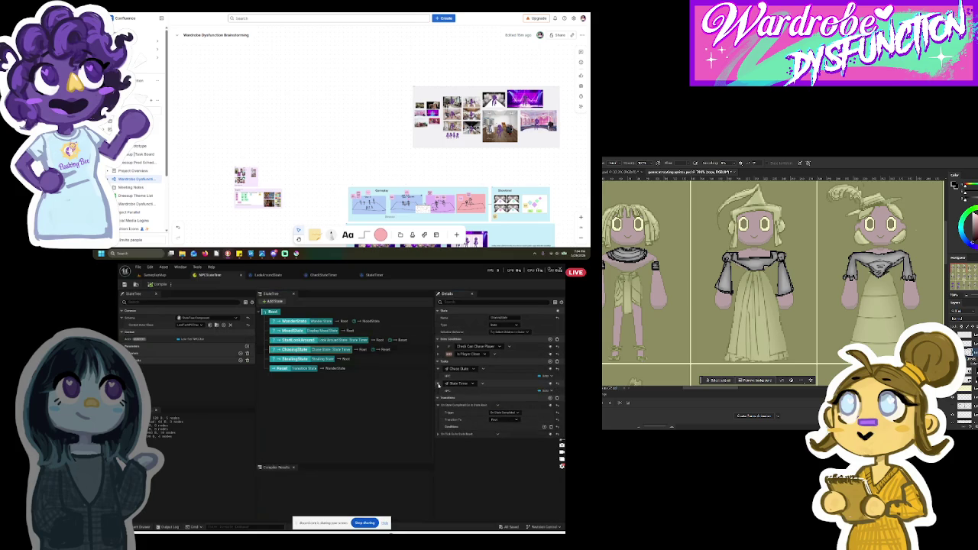
{"action": "left_click", "coordinate": [372, 275]}
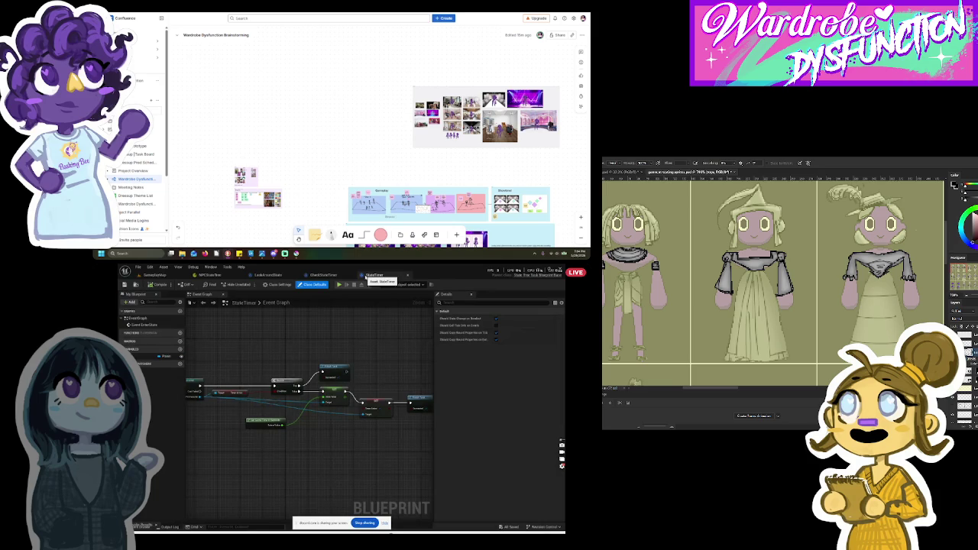
{"action": "scroll", "coordinate": [330, 338], "scroll_direction": "down", "scroll_amount": 5}
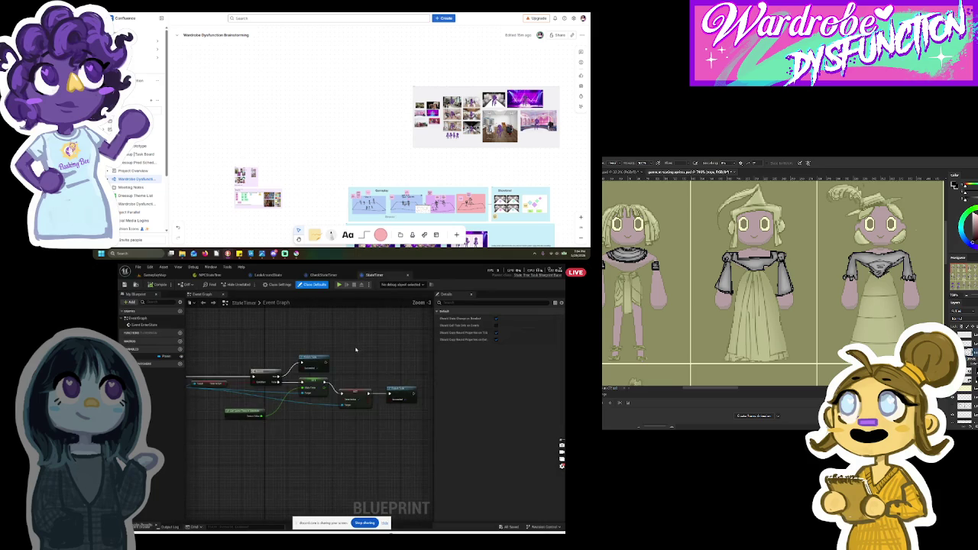
{"action": "left_click", "coordinate": [329, 275]}
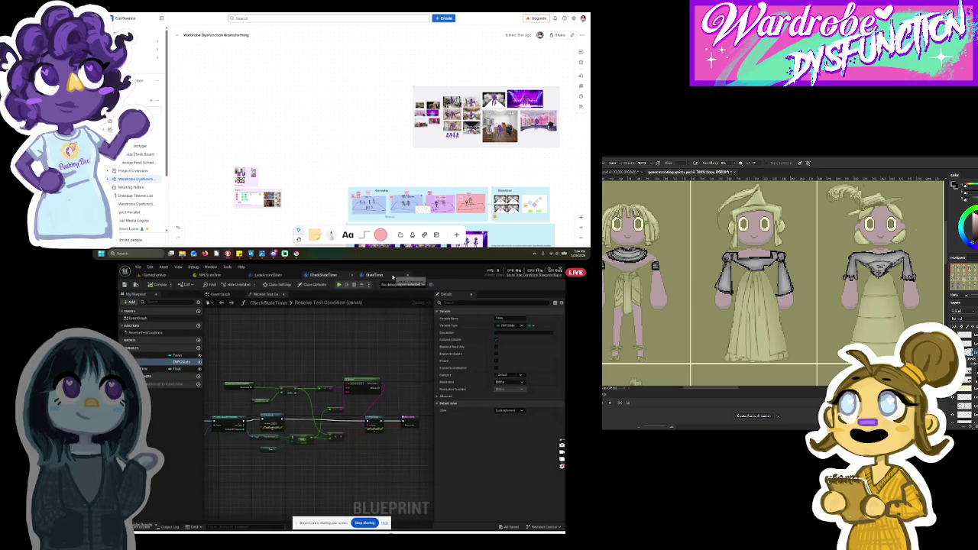
{"action": "left_click", "coordinate": [373, 275]}
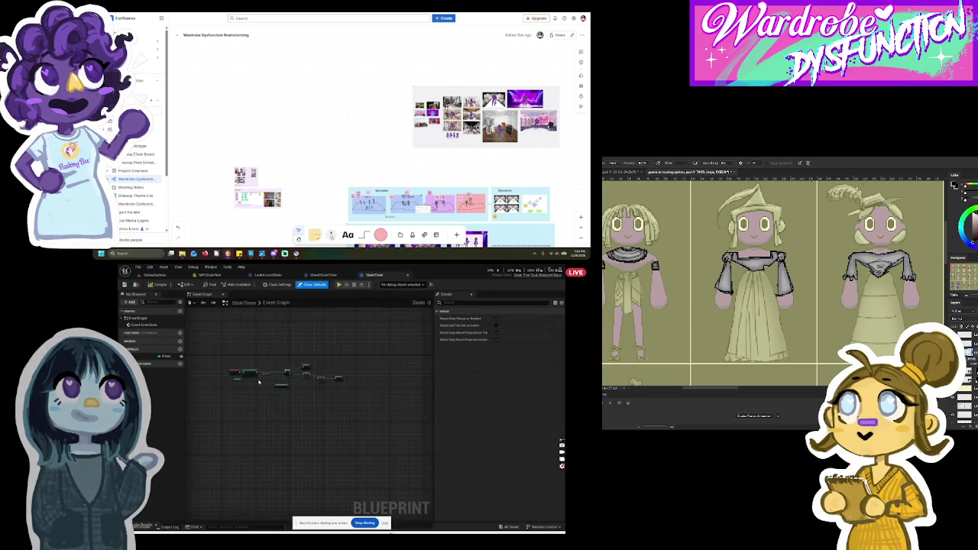
{"action": "scroll", "coordinate": [258, 381], "scroll_direction": "up", "scroll_amount": 3}
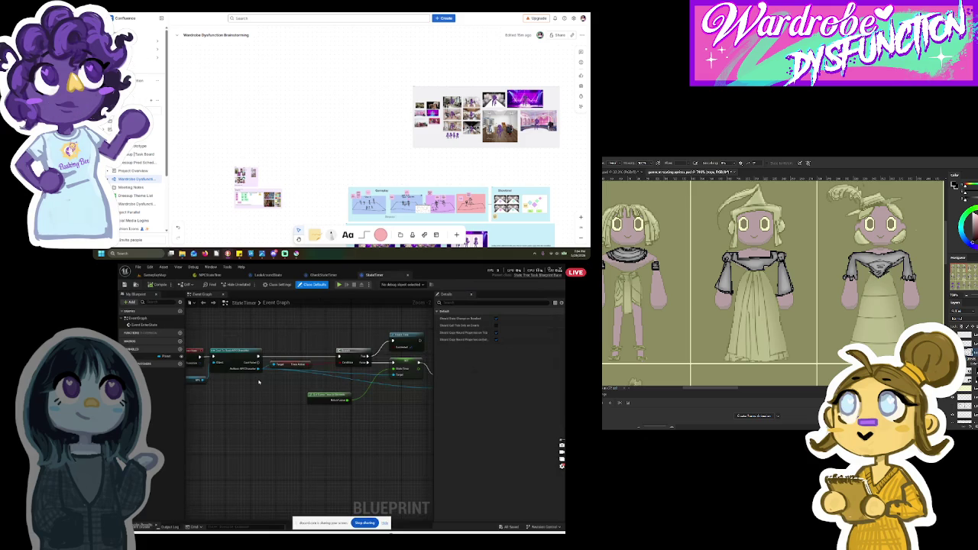
{"action": "scroll", "coordinate": [258, 381], "scroll_direction": "down", "scroll_amount": 1}
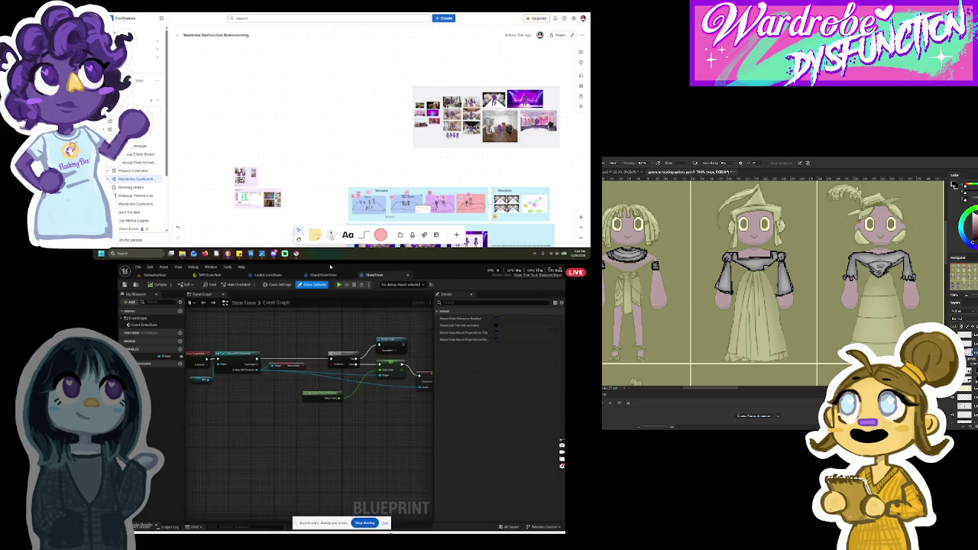
{"action": "left_click", "coordinate": [327, 275]}
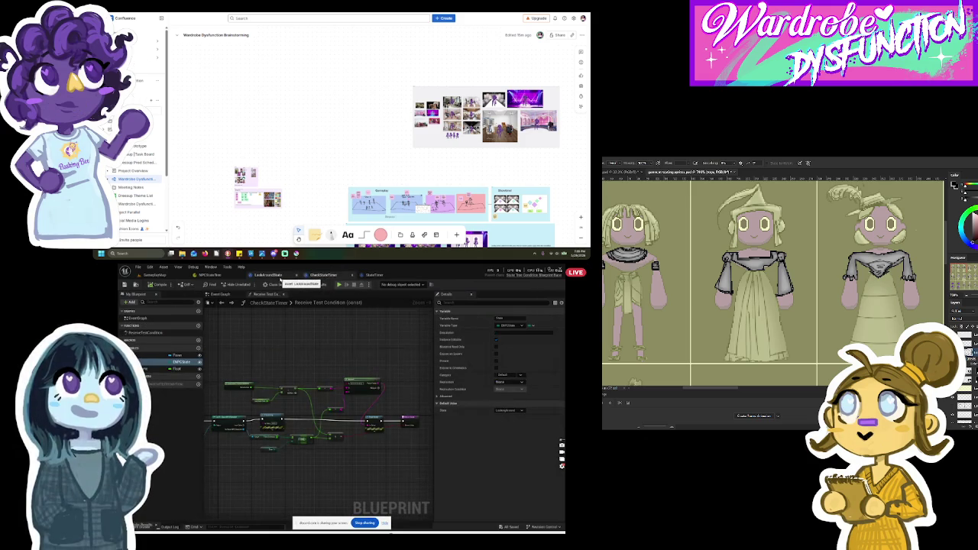
Step: Step through StealingState, Reset, WanderState, MoodState and StareLookAroundState, expanding their task details
{"action": "left_click", "coordinate": [212, 275]}
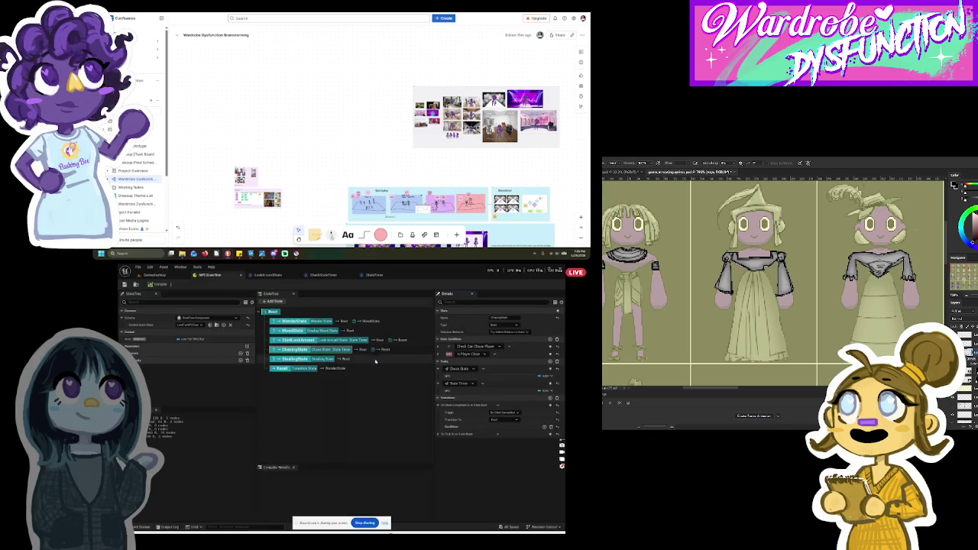
{"action": "left_click", "coordinate": [304, 360]}
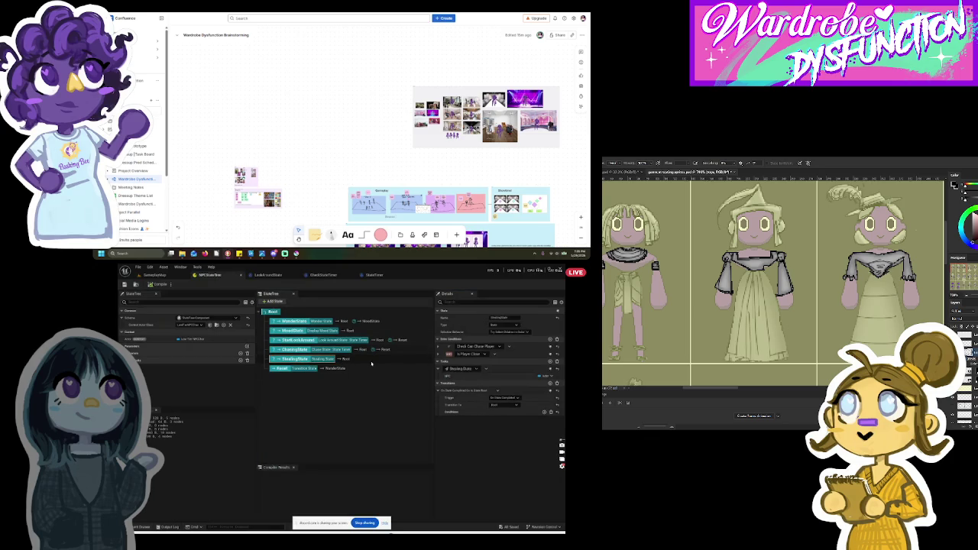
{"action": "left_click", "coordinate": [306, 368]}
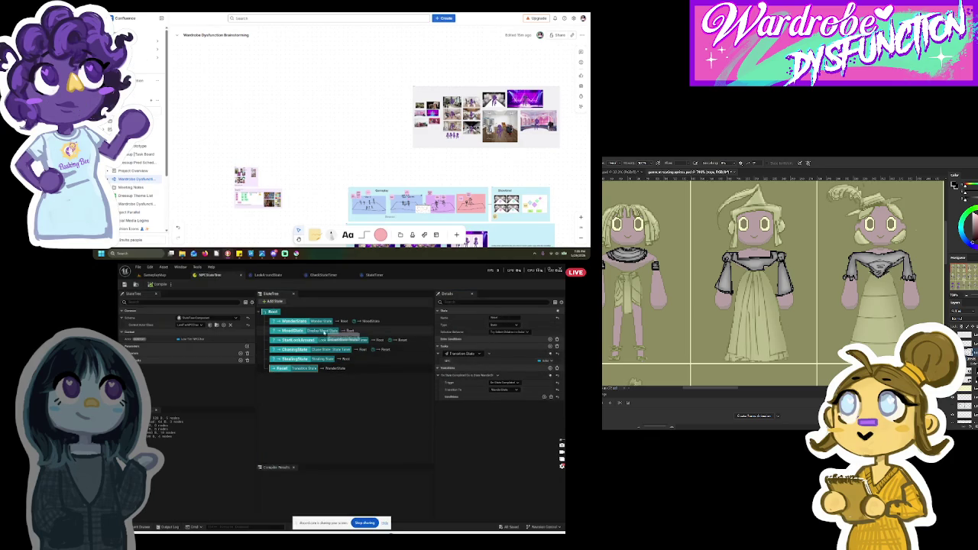
{"action": "left_click", "coordinate": [297, 322]}
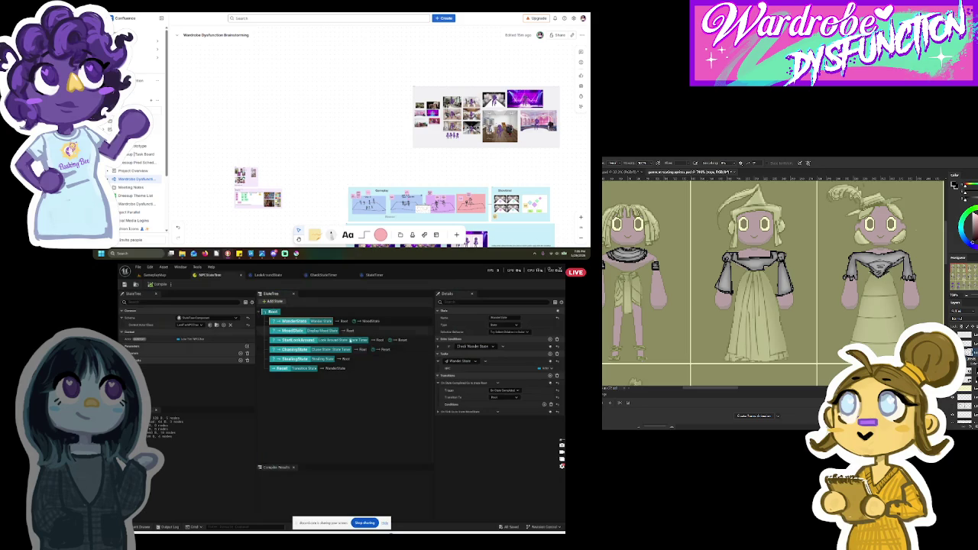
{"action": "left_click", "coordinate": [438, 348]}
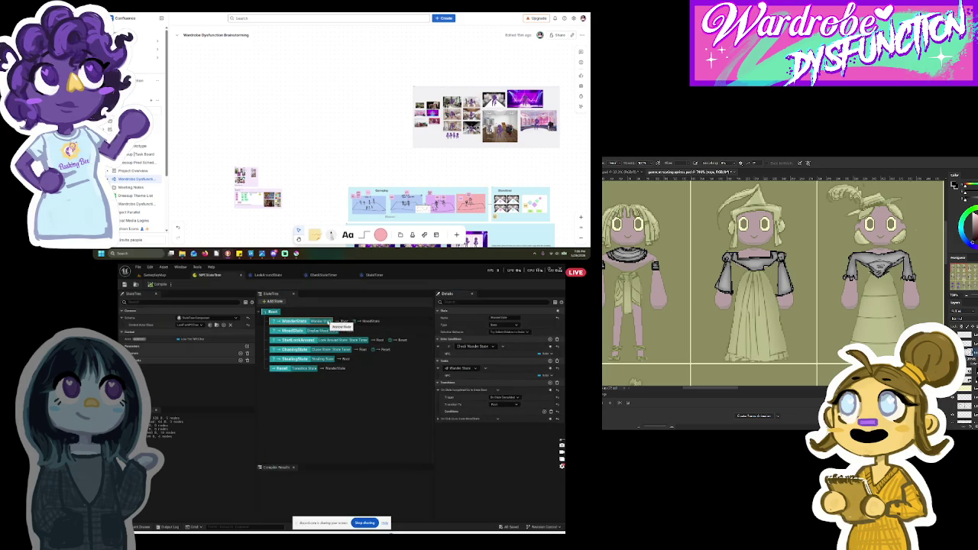
{"action": "left_click", "coordinate": [291, 330]}
{"action": "left_click", "coordinate": [296, 339]}
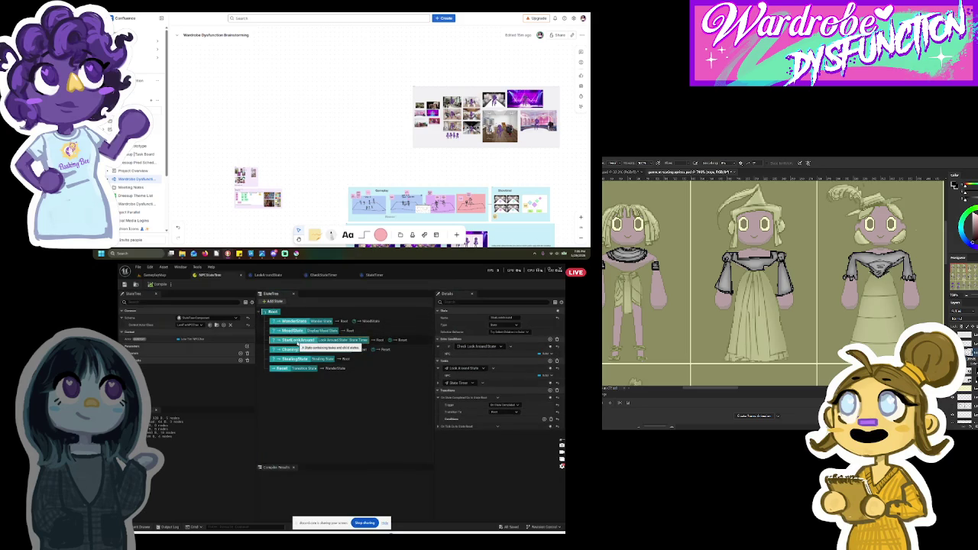
{"action": "left_click", "coordinate": [439, 383]}
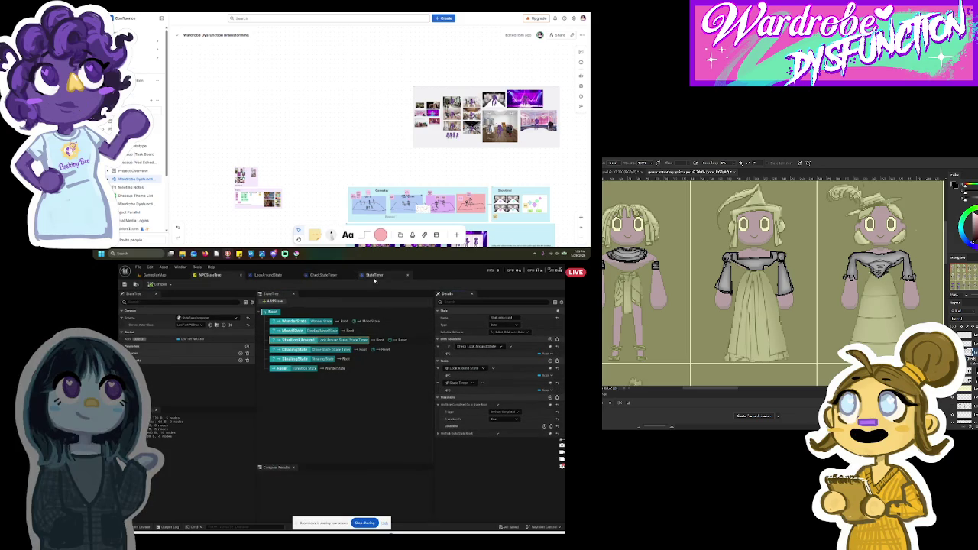
Step: Expand the on-tick transition and Check Seconds Timer condition, then return to GameplayMap
{"action": "left_click", "coordinate": [376, 279]}
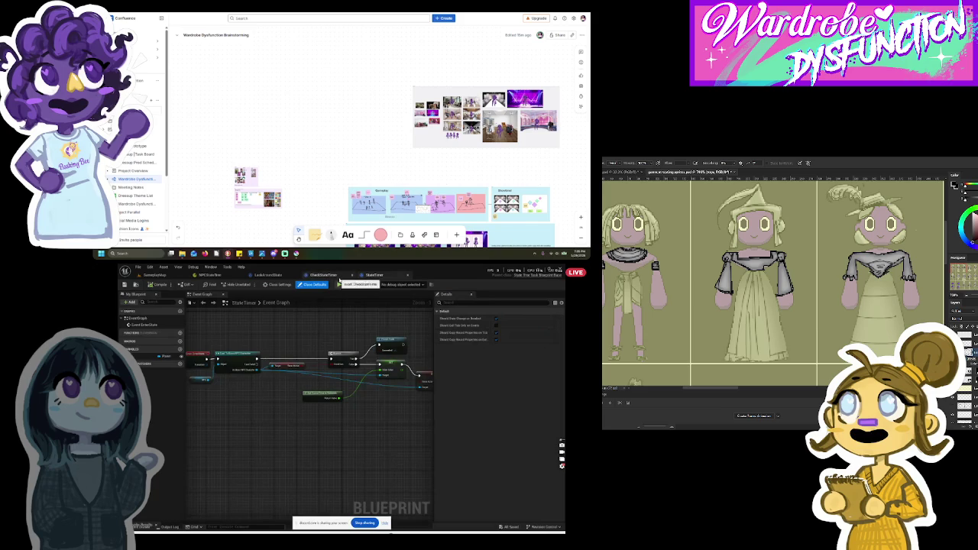
{"action": "left_click", "coordinate": [268, 275]}
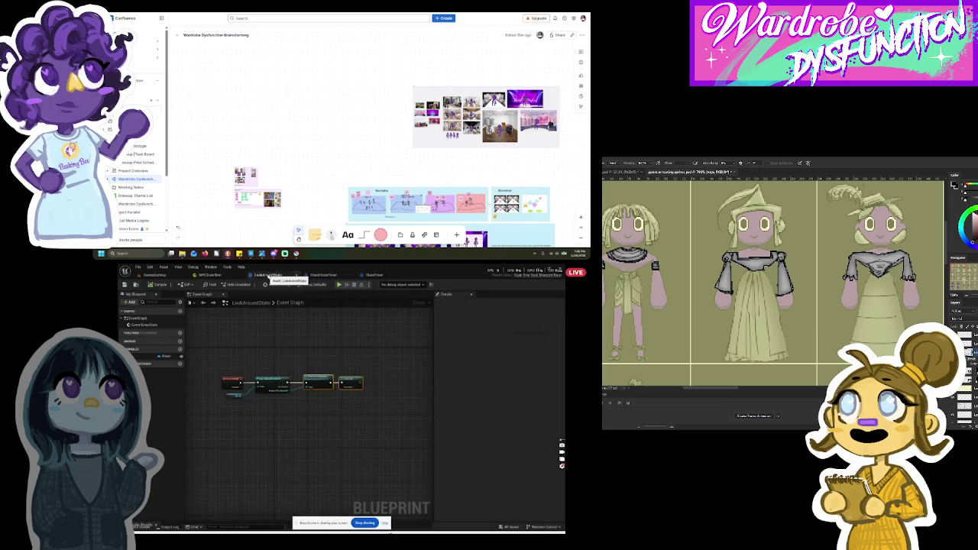
{"action": "left_click", "coordinate": [211, 277]}
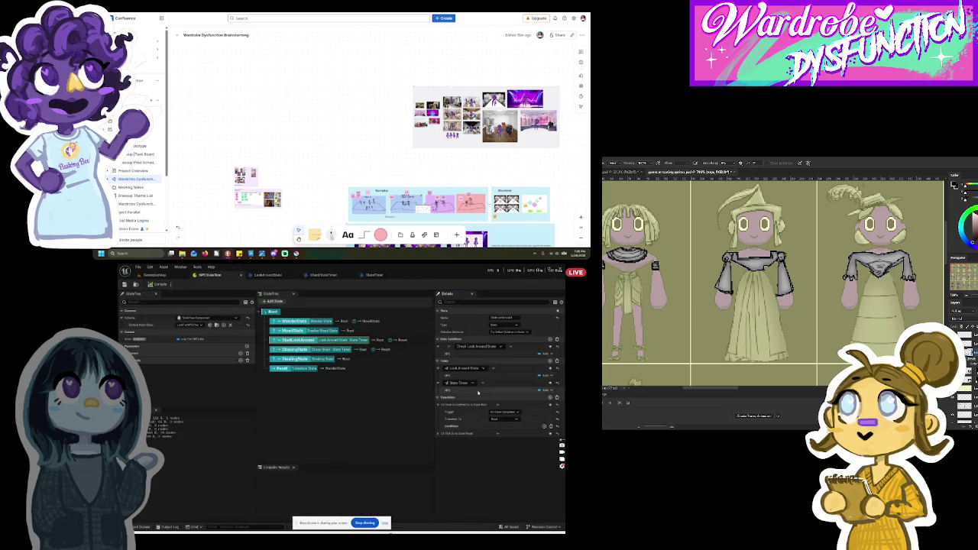
{"action": "left_click", "coordinate": [438, 433]}
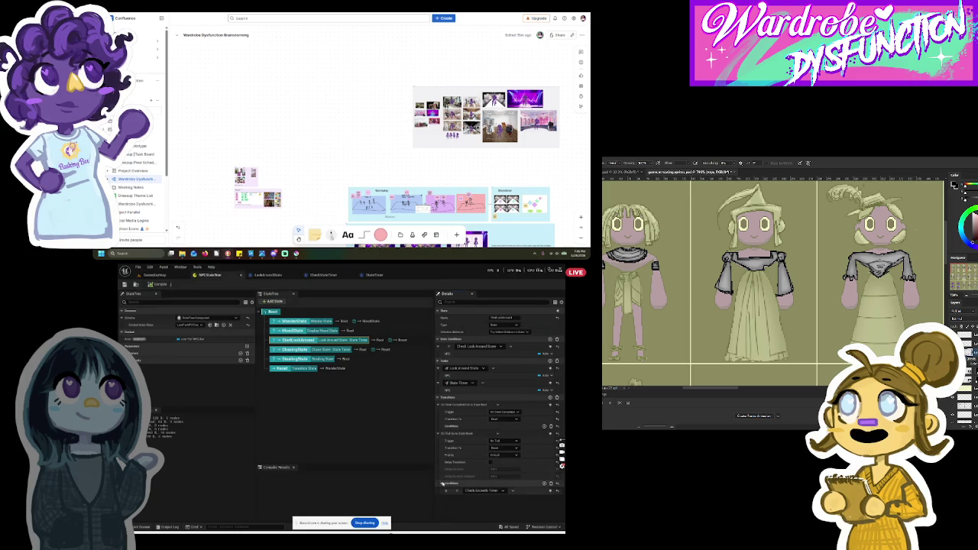
{"action": "left_click", "coordinate": [445, 491]}
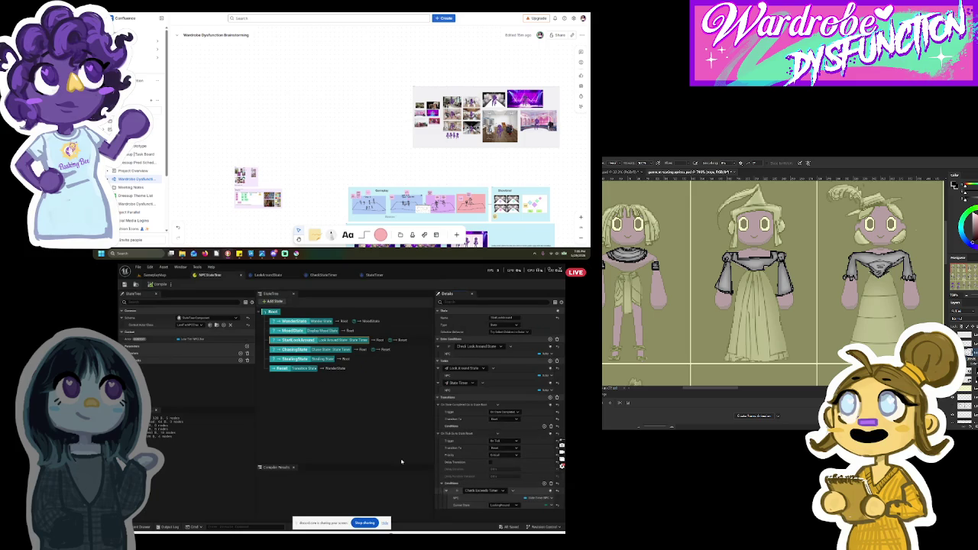
{"action": "left_click", "coordinate": [308, 350]}
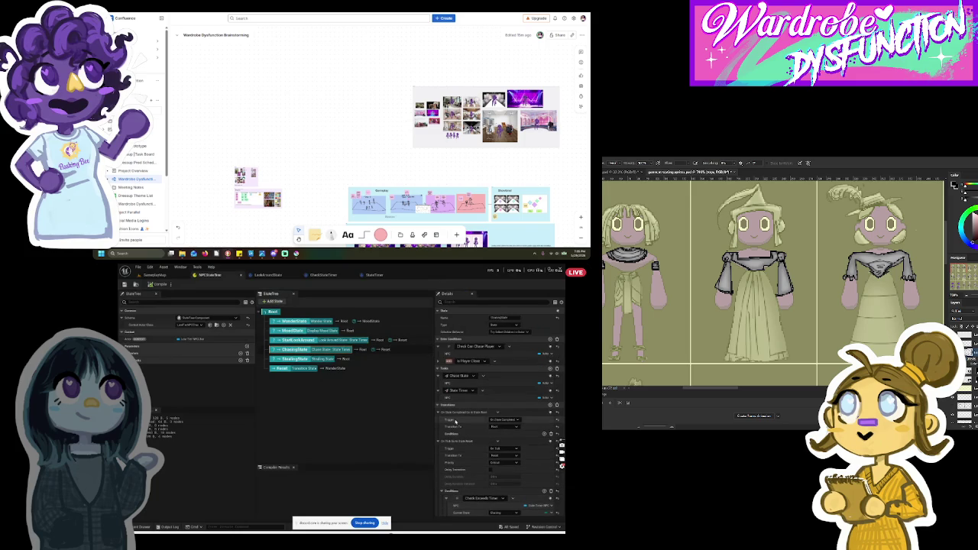
{"action": "left_click", "coordinate": [267, 274]}
{"action": "left_click", "coordinate": [157, 275]}
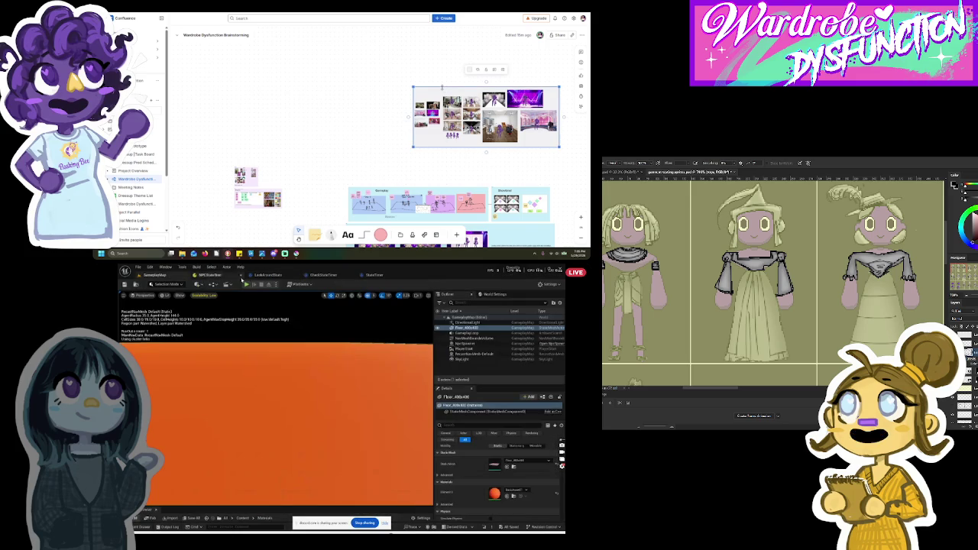
Step: Play-test the Goth-theme level, stop it at 1:27, and bring up the CheckStateTimer graph
{"action": "key", "text": "alt+p"}
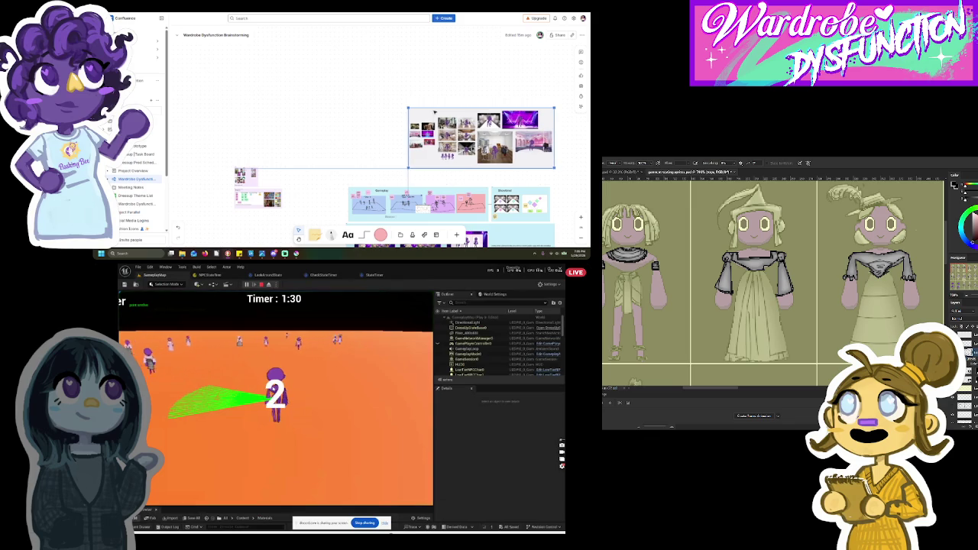
{"action": "scroll", "coordinate": [356, 109], "scroll_direction": "down", "scroll_amount": 2}
{"action": "scroll", "coordinate": [357, 108], "scroll_direction": "right", "scroll_amount": 1}
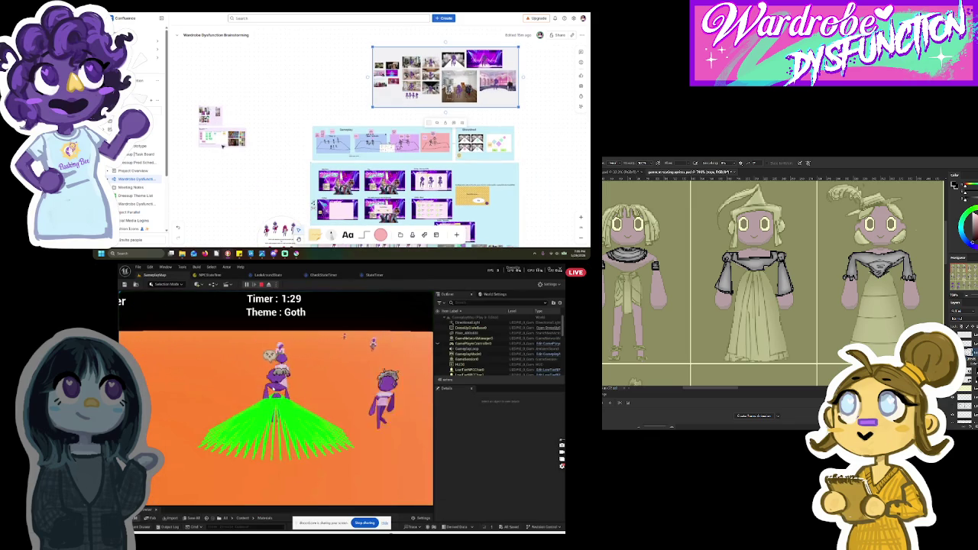
{"action": "scroll", "coordinate": [222, 145], "scroll_direction": "down", "scroll_amount": 2}
{"action": "scroll", "coordinate": [222, 145], "scroll_direction": "right", "scroll_amount": 1}
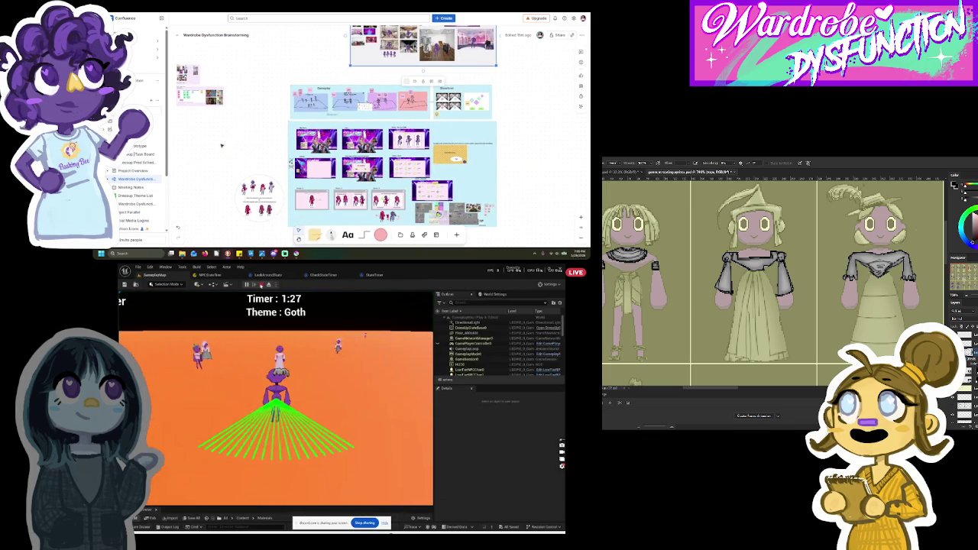
{"action": "left_click", "coordinate": [262, 284]}
{"action": "left_click", "coordinate": [268, 275]}
{"action": "left_click", "coordinate": [323, 275]}
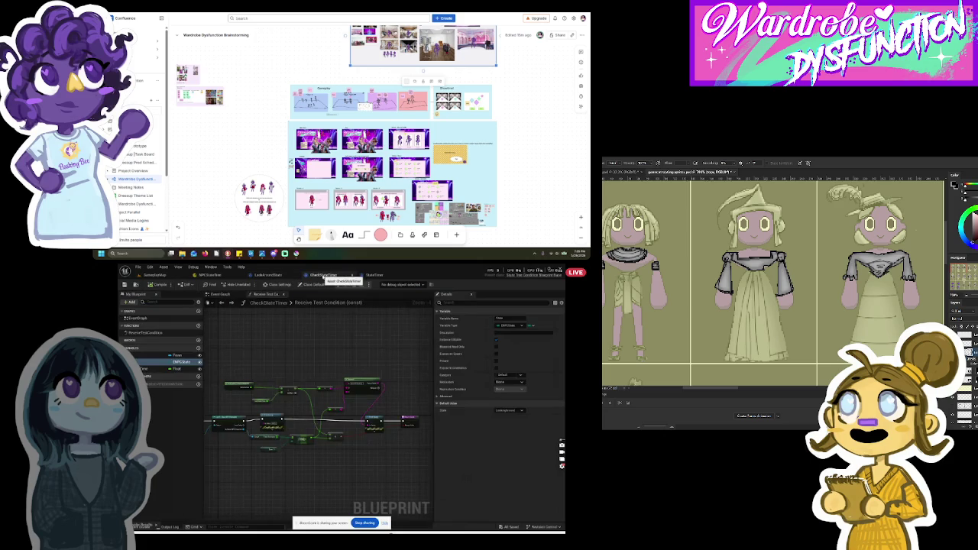
Step: Break the condition node's links, rewire its exec pin to the next node, and save CheckStateTimer
{"action": "right_click", "coordinate": [274, 415]}
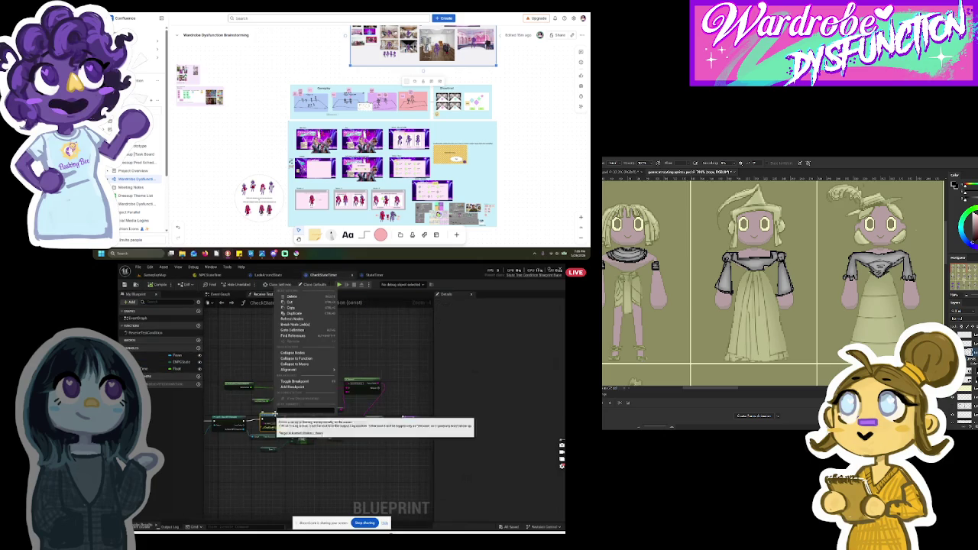
{"action": "left_click", "coordinate": [272, 403]}
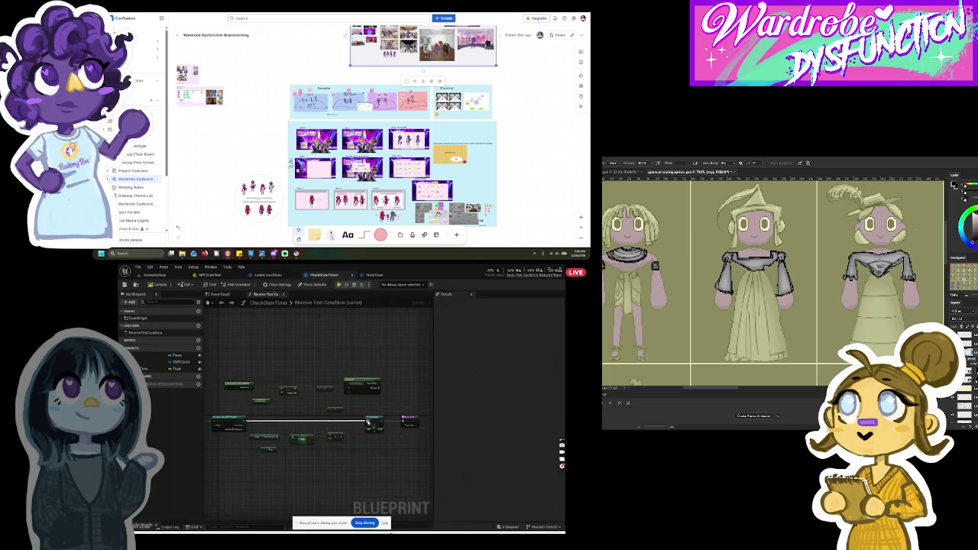
{"action": "left_click_drag", "start_coordinate": [368, 421], "coordinate": [370, 423]}
{"action": "left_click", "coordinate": [124, 284]}
Step: Review the StateTimer blueprint graph, then reopen the CheckStateTimer condition graph
{"action": "left_click", "coordinate": [375, 275]}
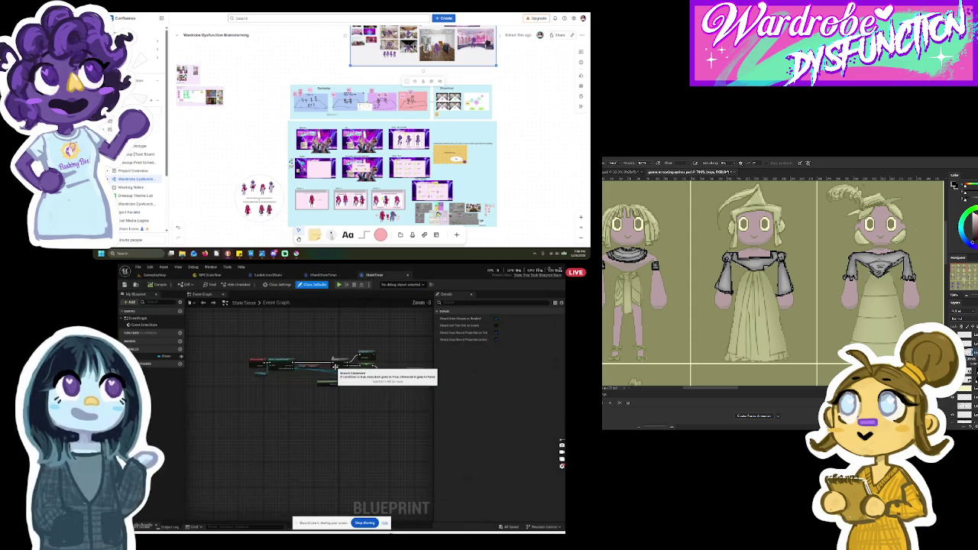
{"action": "scroll", "coordinate": [334, 368], "scroll_direction": "up", "scroll_amount": 2}
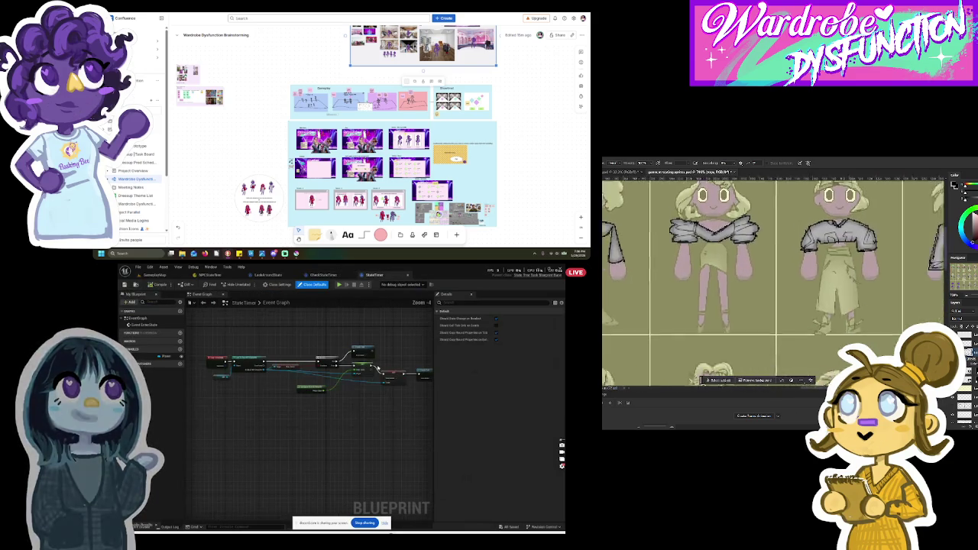
{"action": "scroll", "coordinate": [346, 365], "scroll_direction": "down", "scroll_amount": 3}
{"action": "scroll", "coordinate": [346, 366], "scroll_direction": "up", "scroll_amount": 2}
{"action": "scroll", "coordinate": [346, 366], "scroll_direction": "down", "scroll_amount": 2}
{"action": "scroll", "coordinate": [227, 351], "scroll_direction": "up", "scroll_amount": 2}
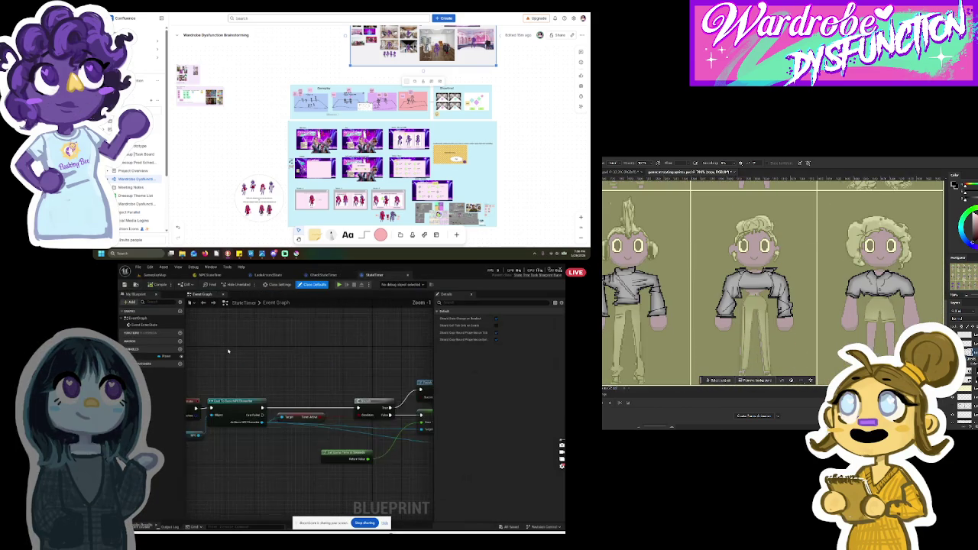
{"action": "double_click", "coordinate": [327, 360]}
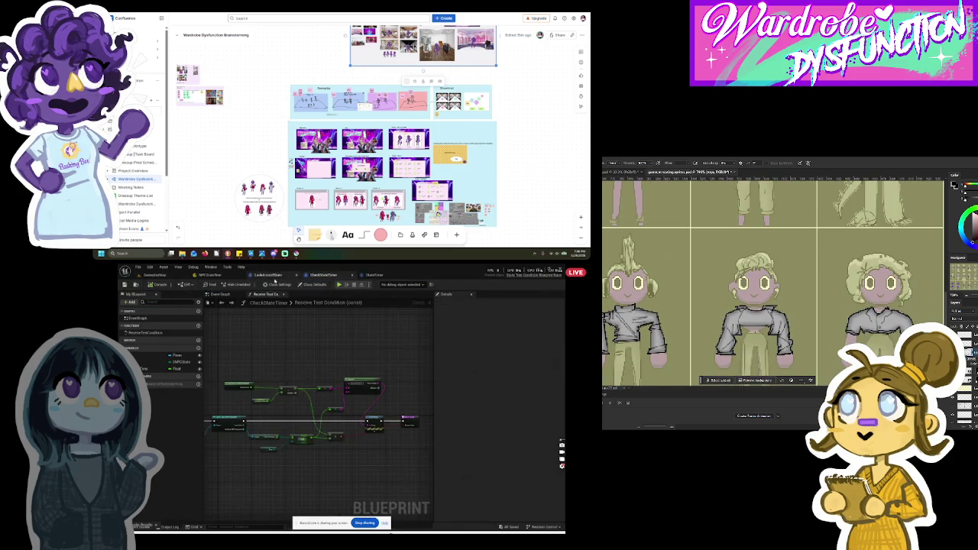
Step: Check the LookAroundState, NPC state tree and StateTimer tabs, then return to GameplayMap
{"action": "left_click", "coordinate": [268, 275]}
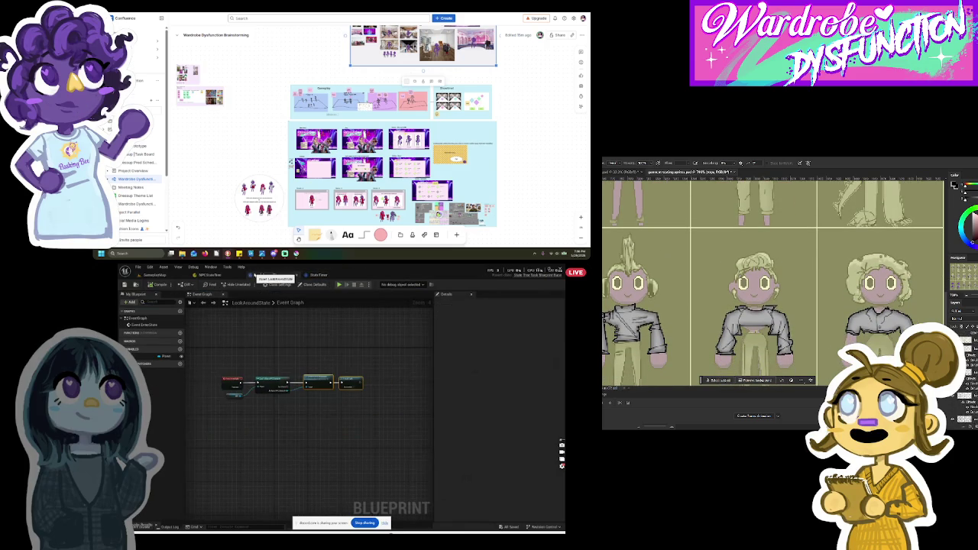
{"action": "left_click", "coordinate": [210, 273]}
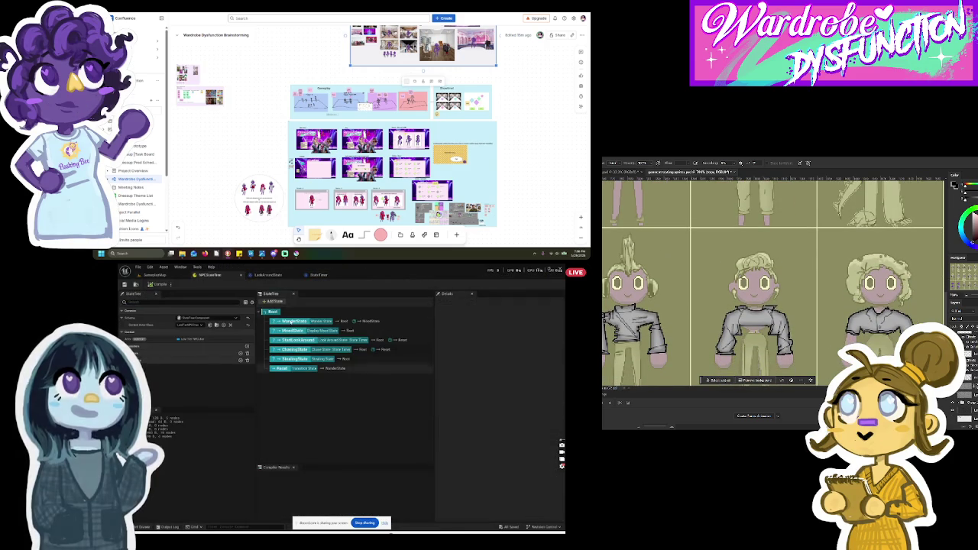
{"action": "left_click", "coordinate": [271, 275]}
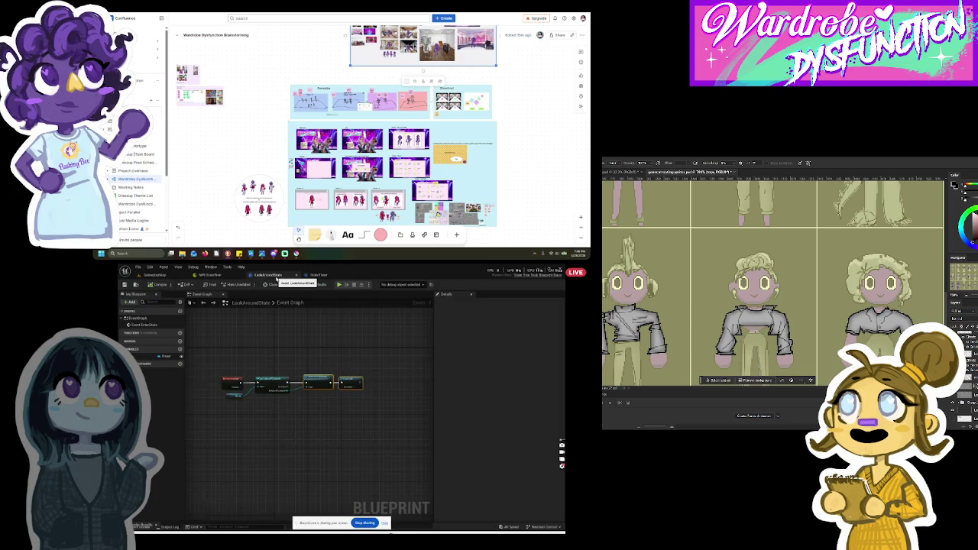
{"action": "left_click", "coordinate": [320, 275]}
{"action": "scroll", "coordinate": [315, 348], "scroll_direction": "down", "scroll_amount": 3}
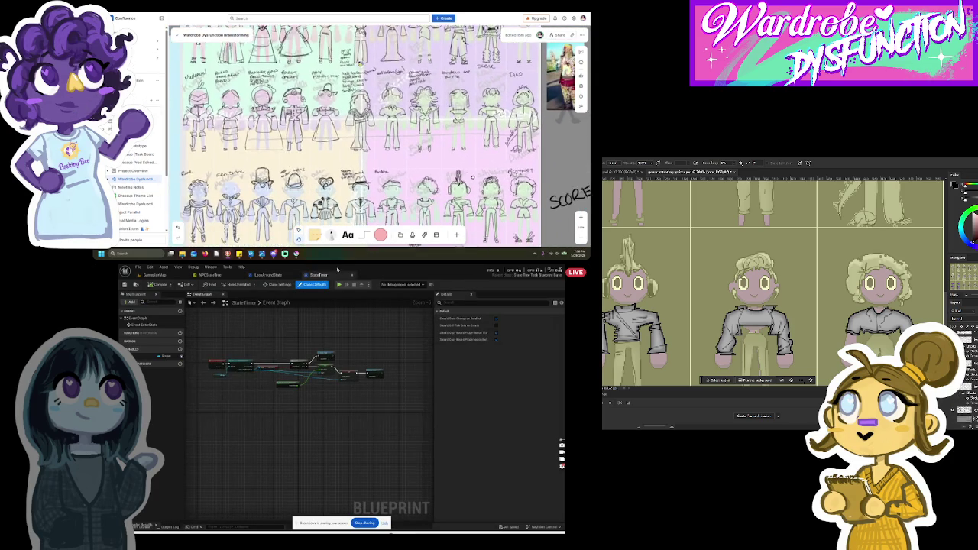
{"action": "left_click", "coordinate": [156, 275]}
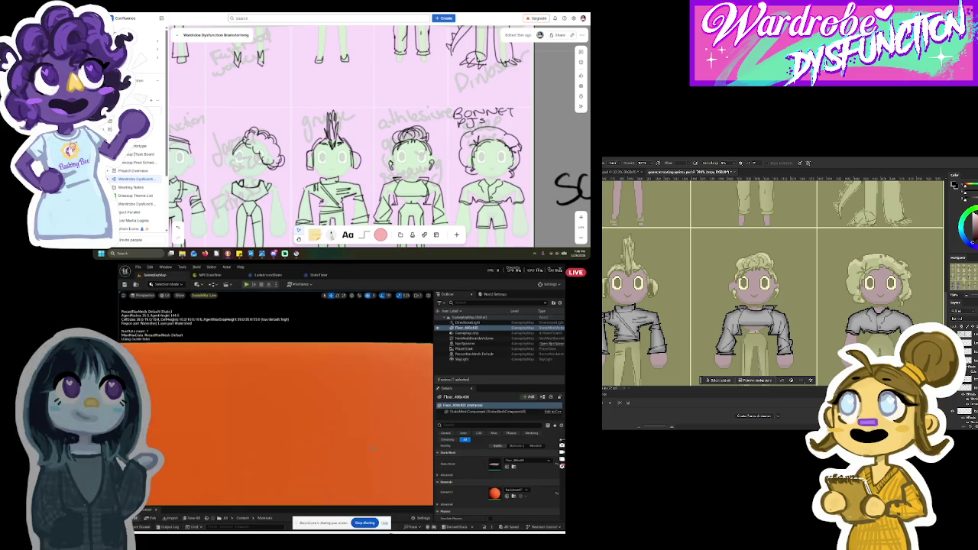
Step: Browse the Tasks folder assets, then select the Floor_400x400 floor in the level
{"action": "left_click", "coordinate": [143, 527]}
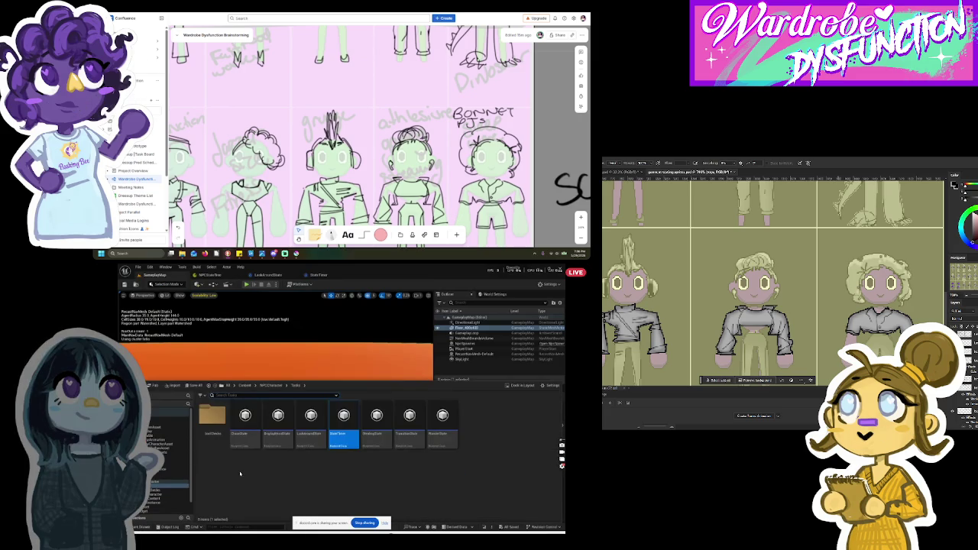
{"action": "left_click", "coordinate": [314, 324]}
{"action": "left_click", "coordinate": [294, 387]}
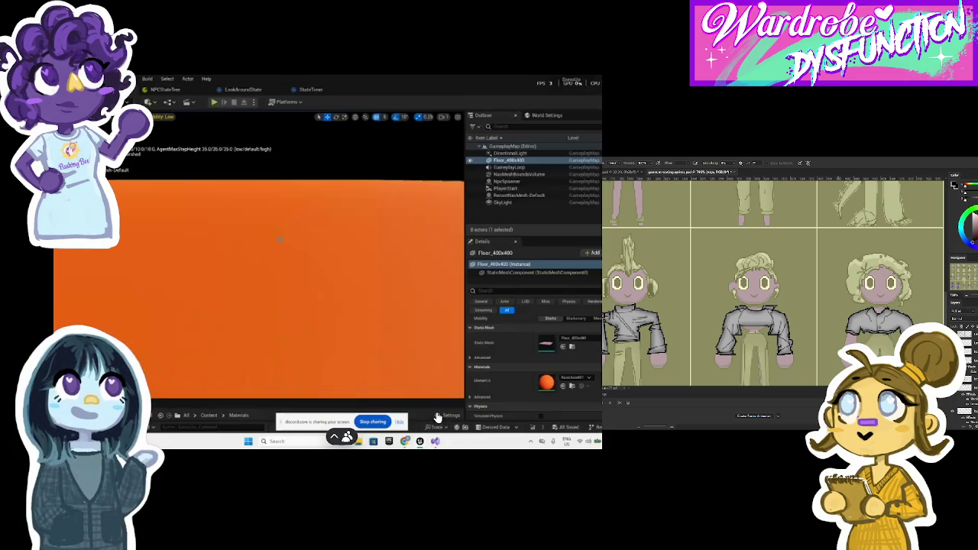
Step: Run a brief play-test of the level from 1:30, stop it, and switch to Visual Studio
{"action": "left_click", "coordinate": [214, 101]}
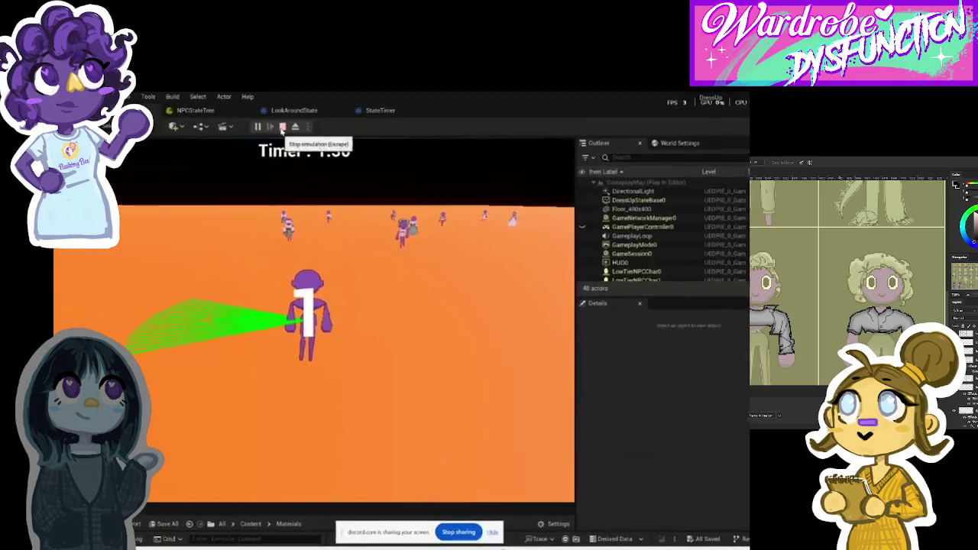
{"action": "left_click", "coordinate": [291, 132]}
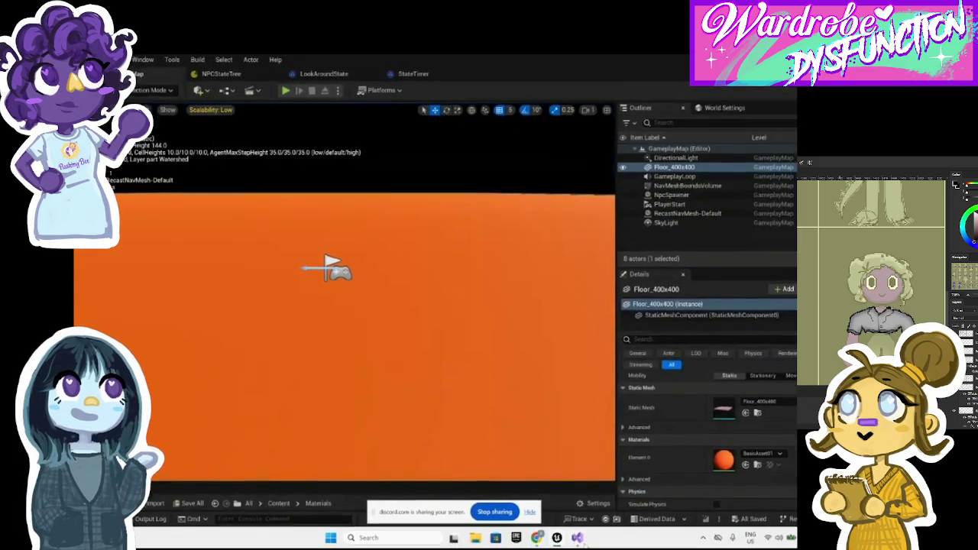
{"action": "key", "text": "alt+Tab"}
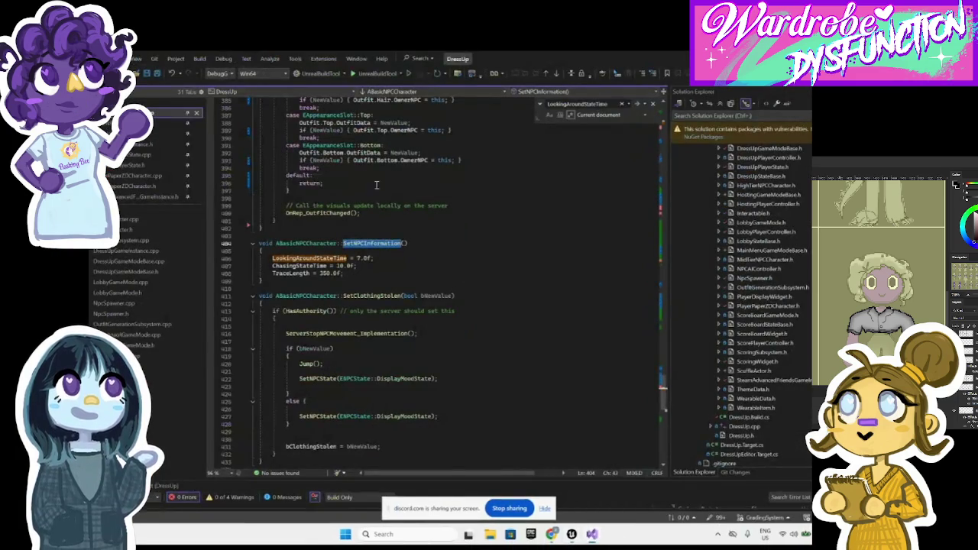
Step: In PlayerPaperZDCharacter.cpp, find and comment out the first on-screen print debug message
{"action": "left_click", "coordinate": [134, 176]}
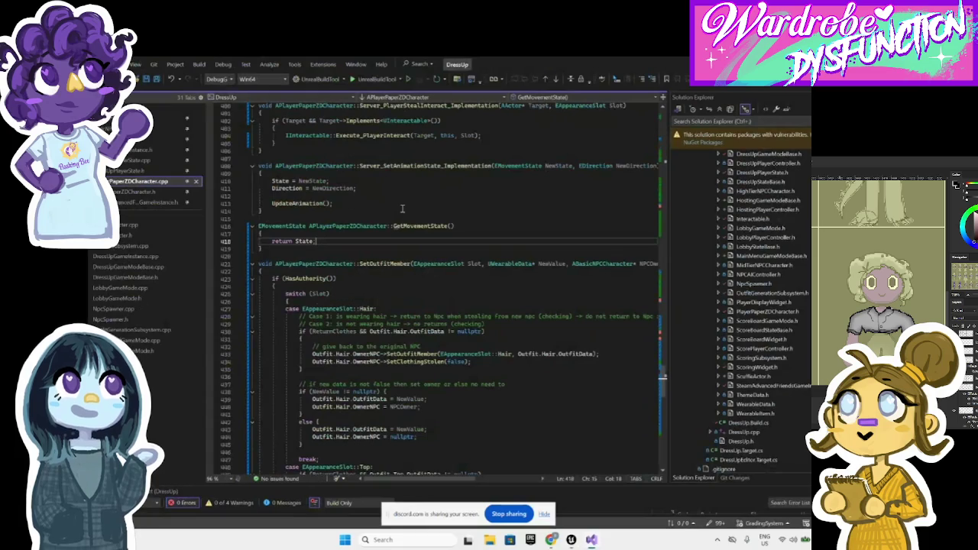
{"action": "type", "text": ";"}
{"action": "key", "text": "ctrl+f"}
{"action": "key", "text": "Return"}
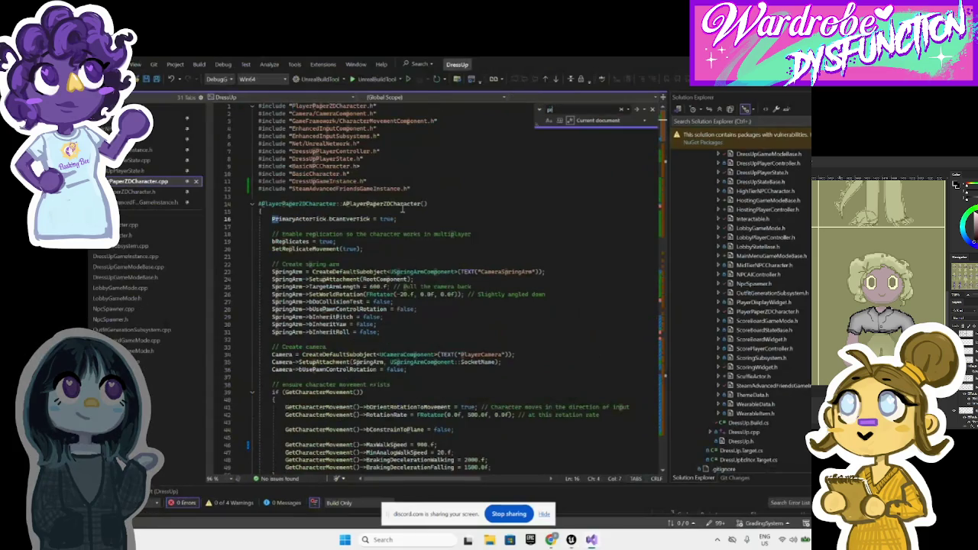
{"action": "type", "text": "int s"}
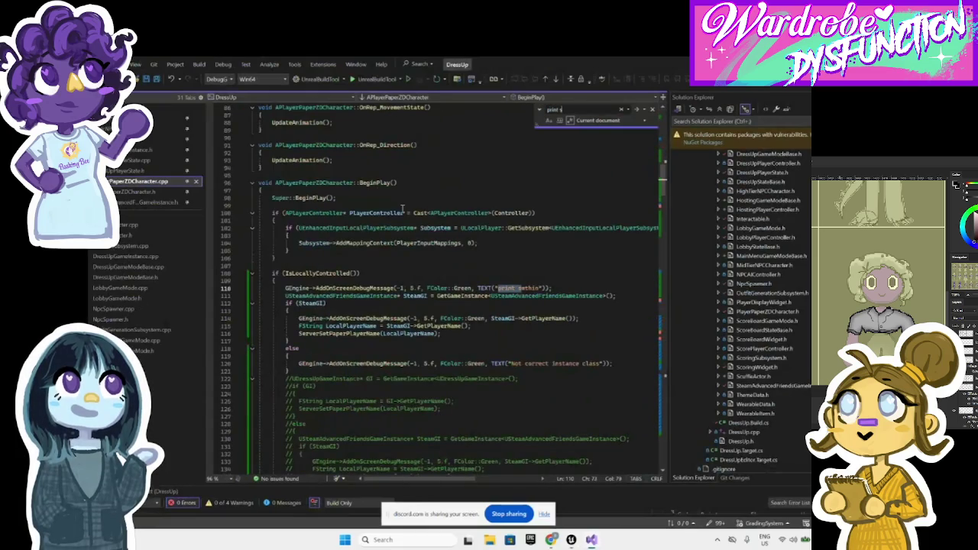
{"action": "left_click_drag", "start_coordinate": [561, 288], "coordinate": [239, 291]}
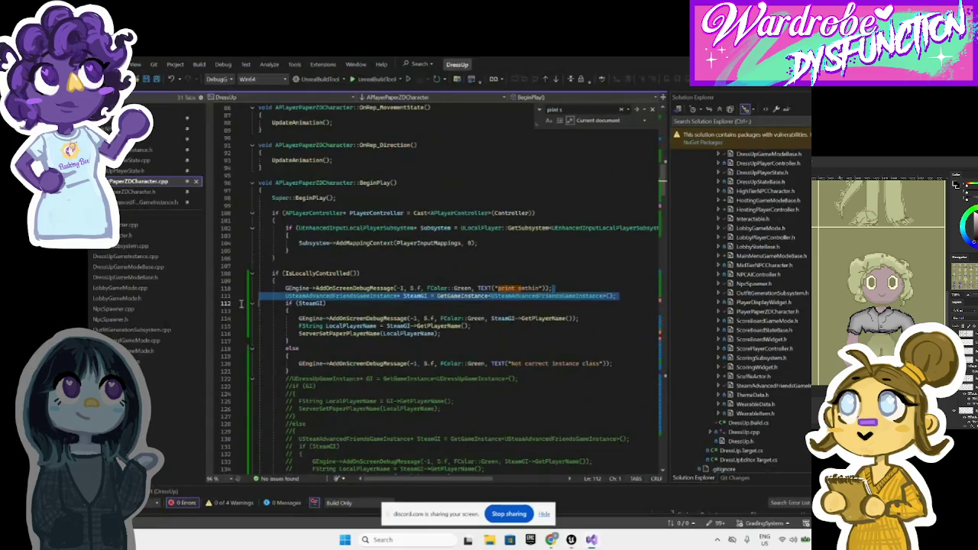
{"action": "key", "text": "ctrl+k"}
{"action": "key", "text": "ctrl+c"}
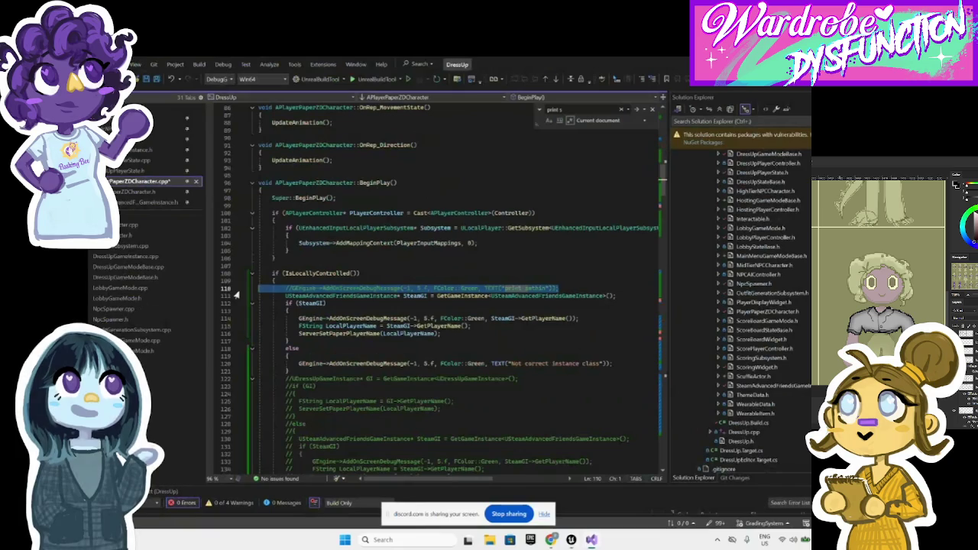
{"action": "left_click", "coordinate": [454, 399]}
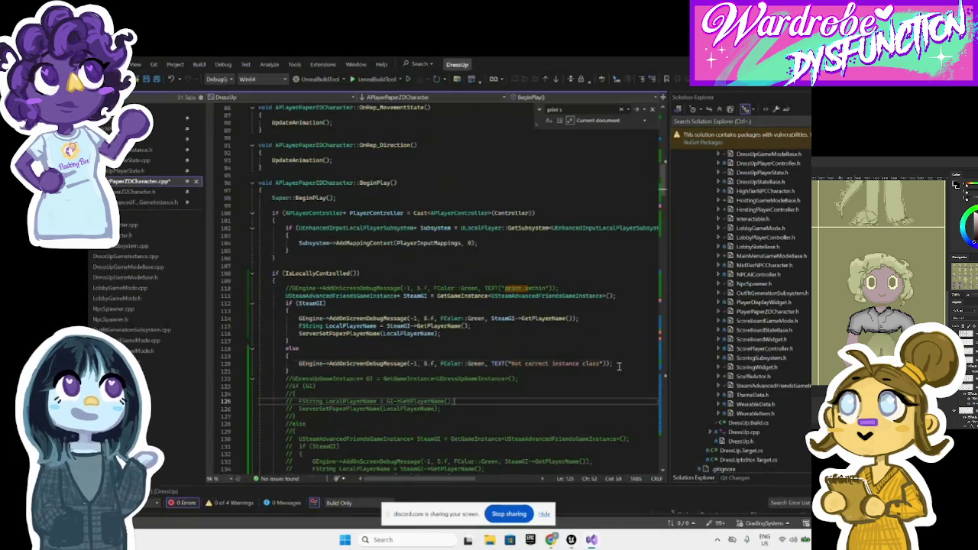
Step: Comment out the 'Not correct instance class' debug message and return to Unreal for compiling
{"action": "left_click_drag", "start_coordinate": [619, 366], "coordinate": [231, 364]}
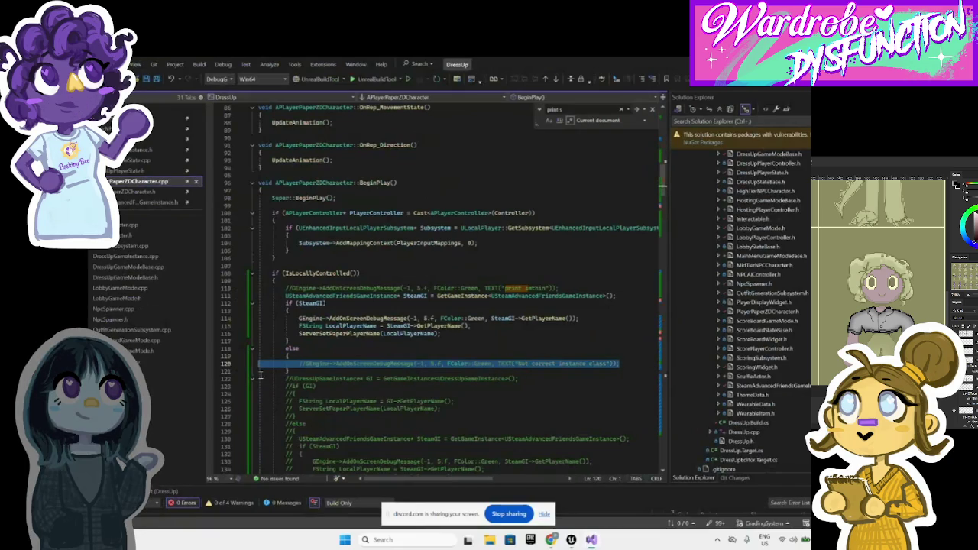
{"action": "key", "text": "ctrl+k"}
{"action": "key", "text": "ctrl+c"}
{"action": "left_click", "coordinate": [415, 357]}
{"action": "key", "text": "alt+Tab"}
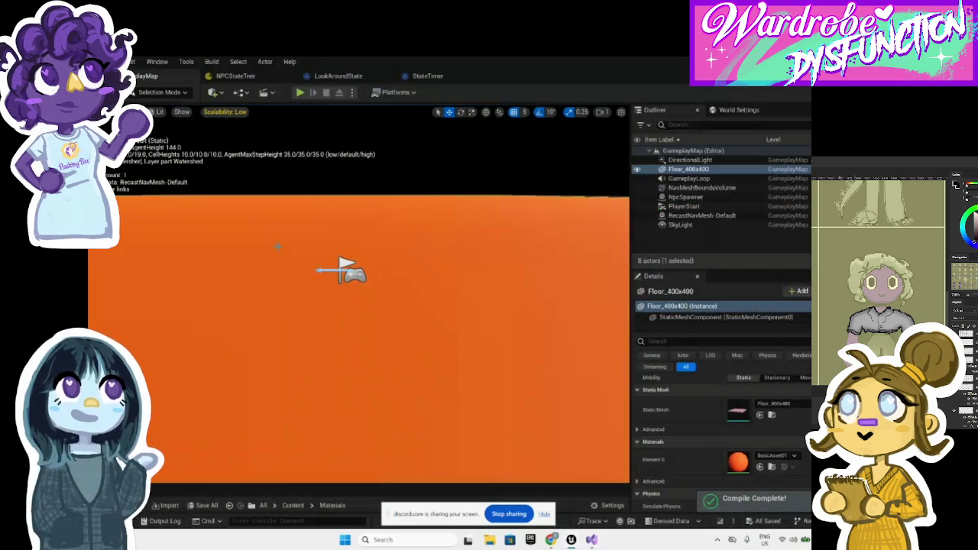
{"action": "left_click", "coordinate": [301, 93]}
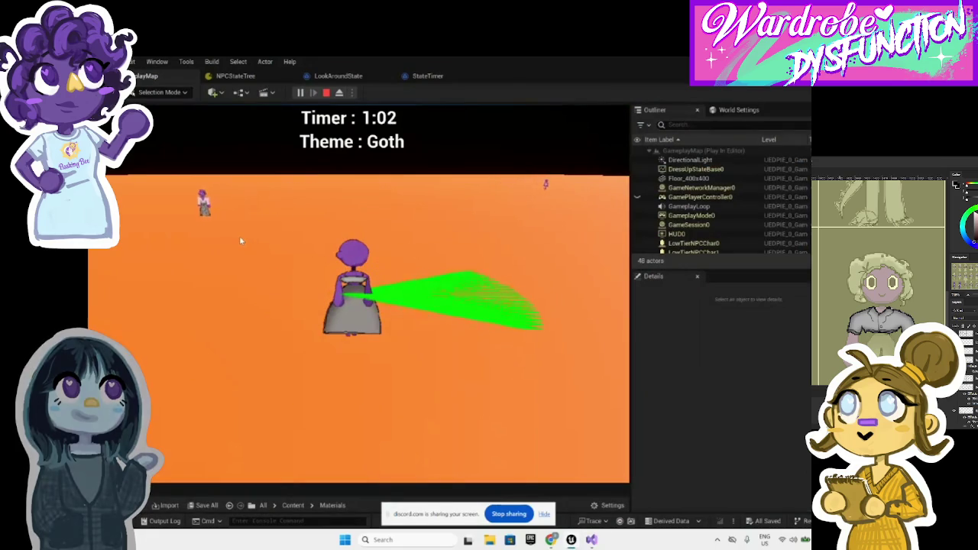
{"action": "left_click", "coordinate": [324, 95]}
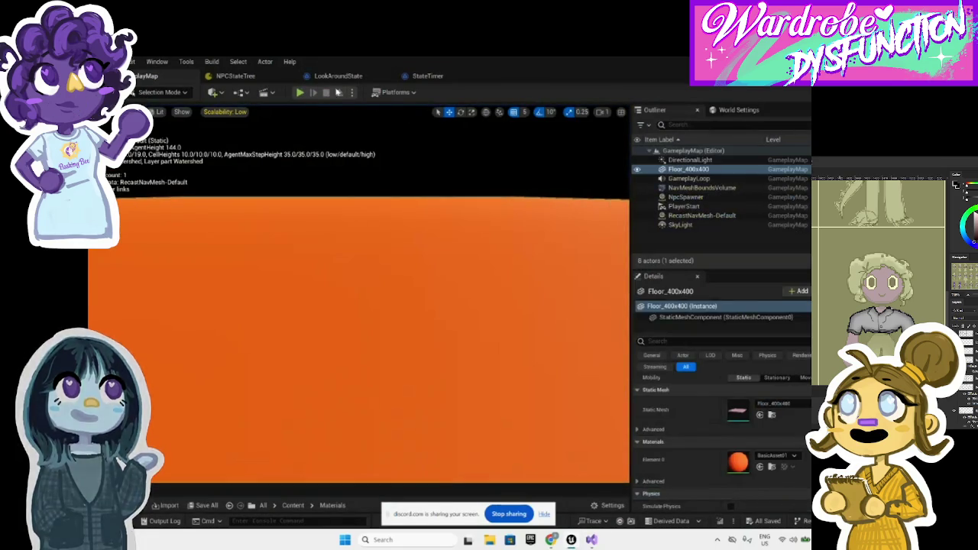
{"action": "left_click", "coordinate": [300, 93]}
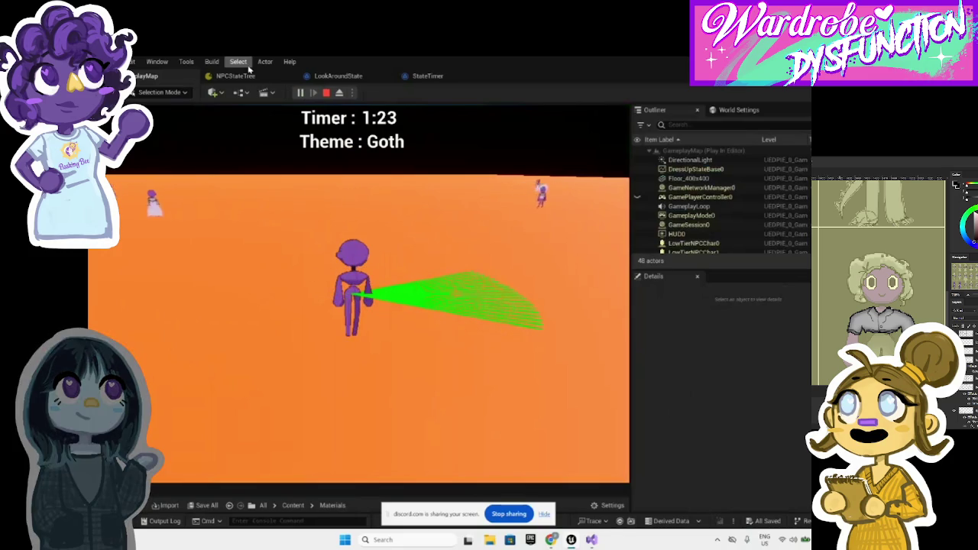
{"action": "left_click", "coordinate": [326, 93]}
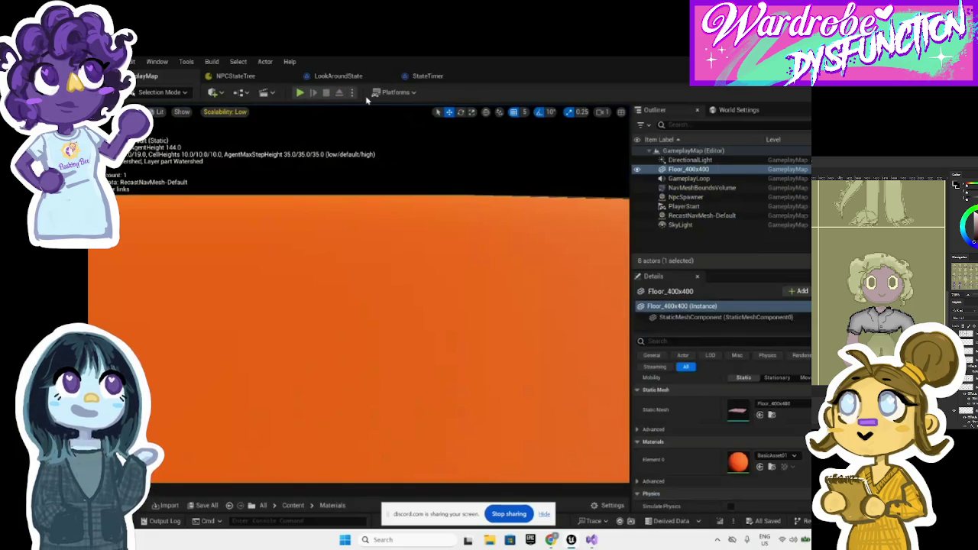
{"action": "left_click", "coordinate": [353, 92]}
{"action": "left_click", "coordinate": [408, 92]}
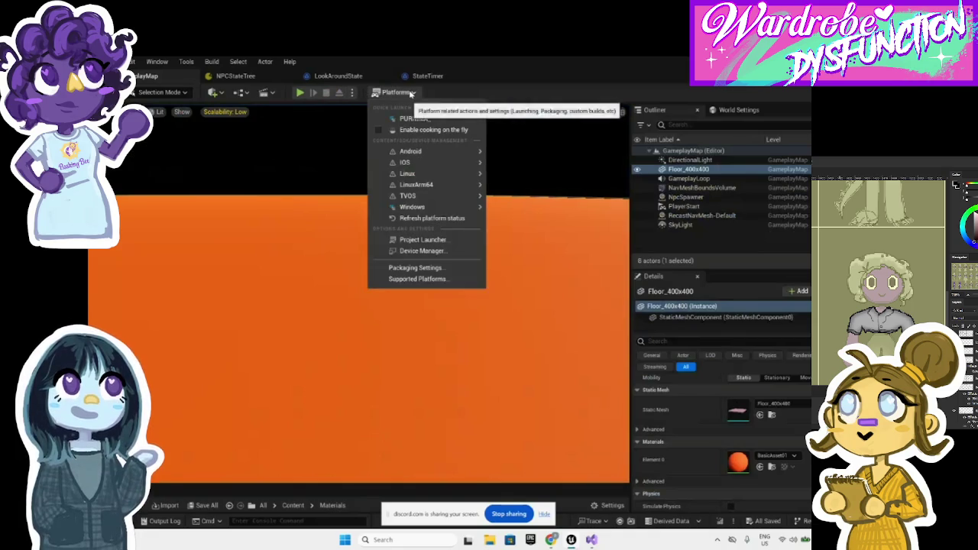
{"action": "mouse_move", "coordinate": [473, 207]}
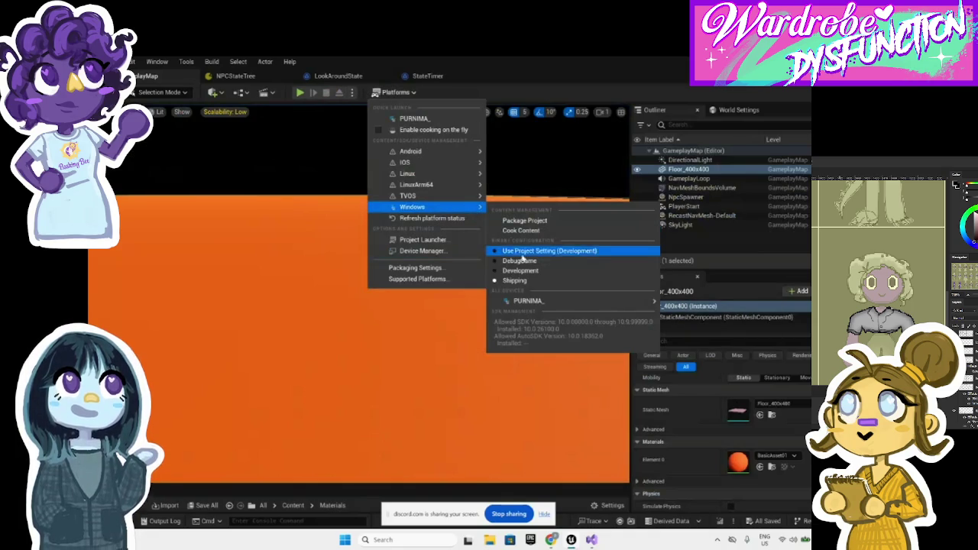
{"action": "mouse_move", "coordinate": [512, 301]}
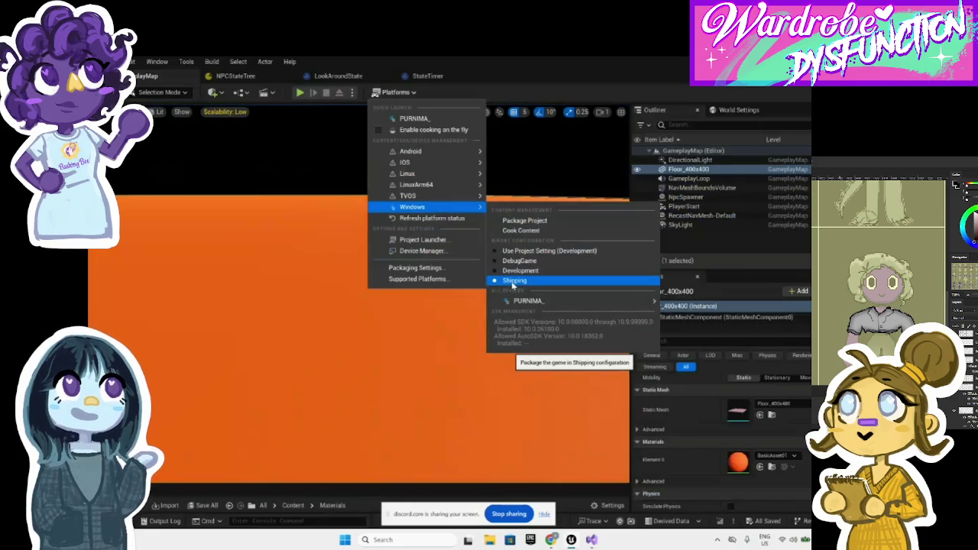
{"action": "left_click", "coordinate": [489, 376]}
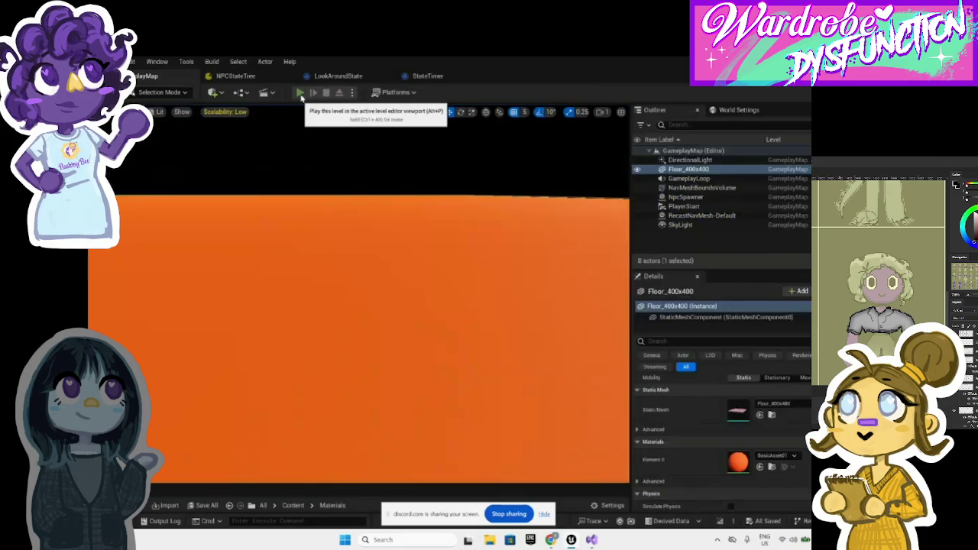
Step: Play-test GameplayMap, stop the session, then start a fresh run with the timer at 1:30
{"action": "left_click", "coordinate": [300, 93]}
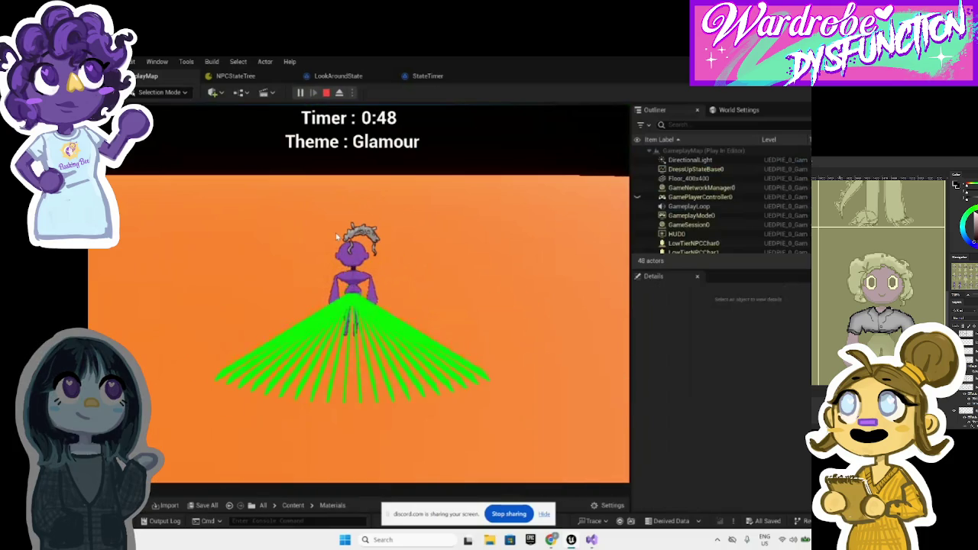
{"action": "left_click", "coordinate": [326, 92]}
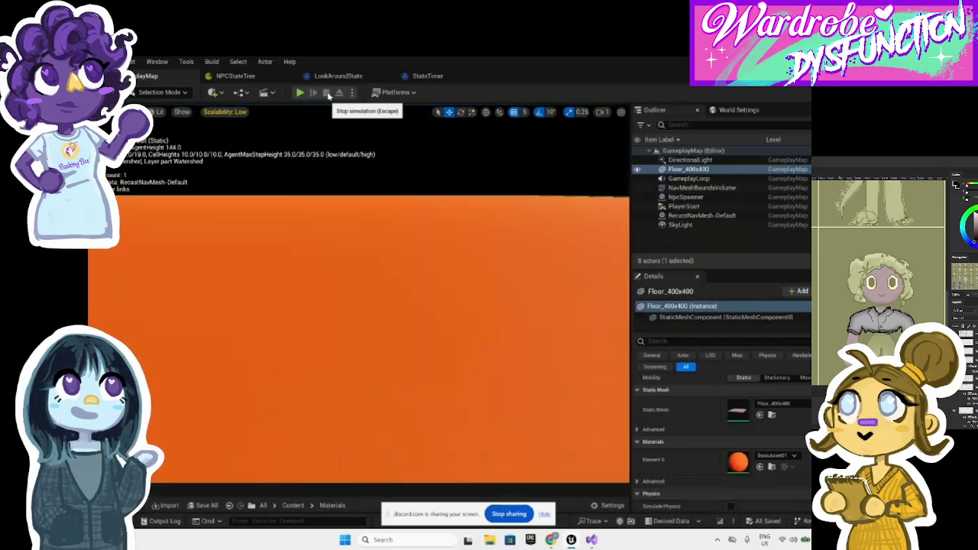
{"action": "left_click", "coordinate": [299, 93]}
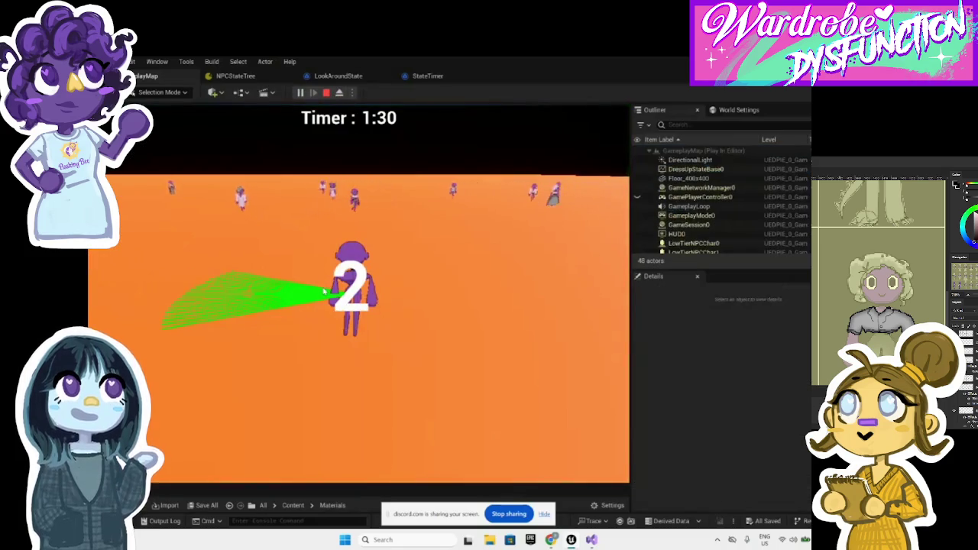
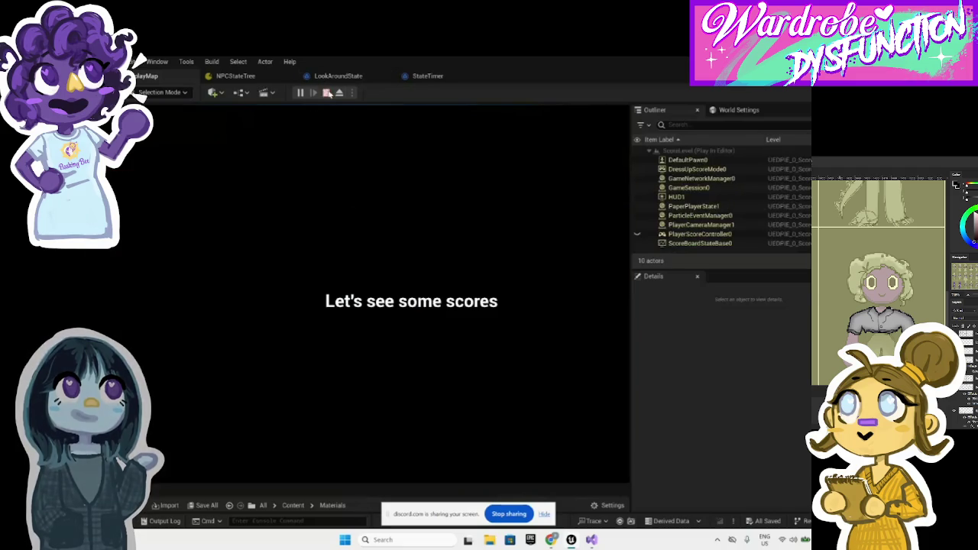
Step: Restart Play In Editor, let the Glamour round run, then stop the game test
{"action": "left_click", "coordinate": [327, 92]}
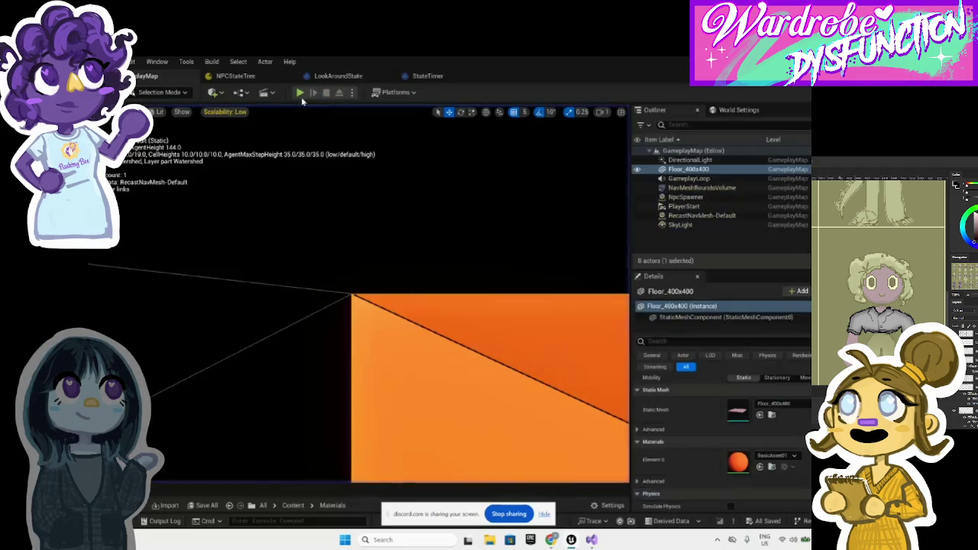
{"action": "left_click", "coordinate": [300, 93]}
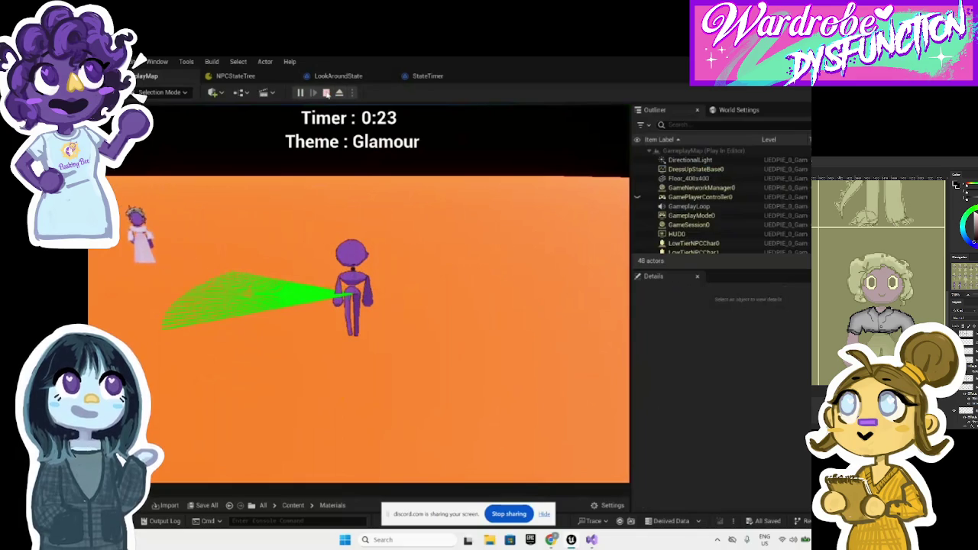
{"action": "left_click", "coordinate": [326, 93]}
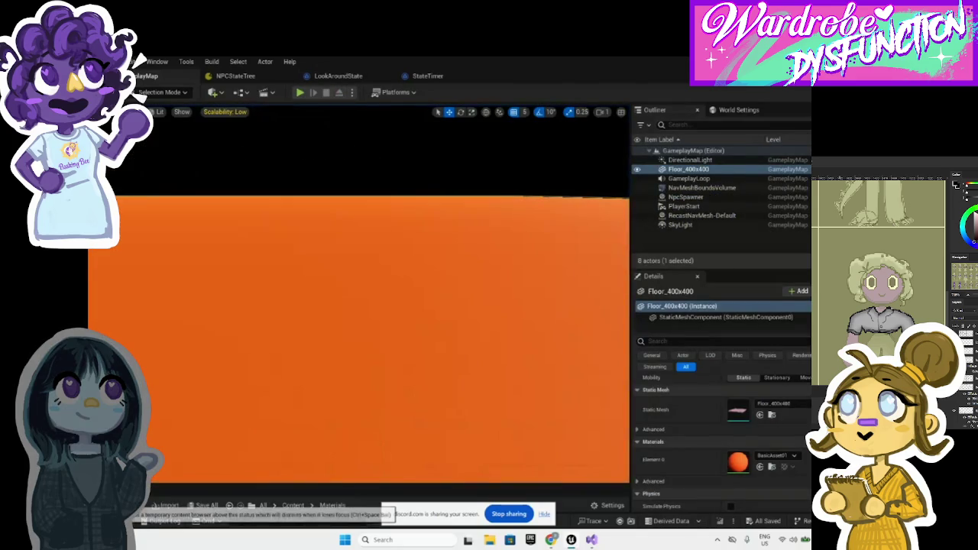
{"action": "left_click", "coordinate": [123, 520]}
Step: Open the DataTable folder, then play the level once more and stop it
{"action": "left_click", "coordinate": [143, 360]}
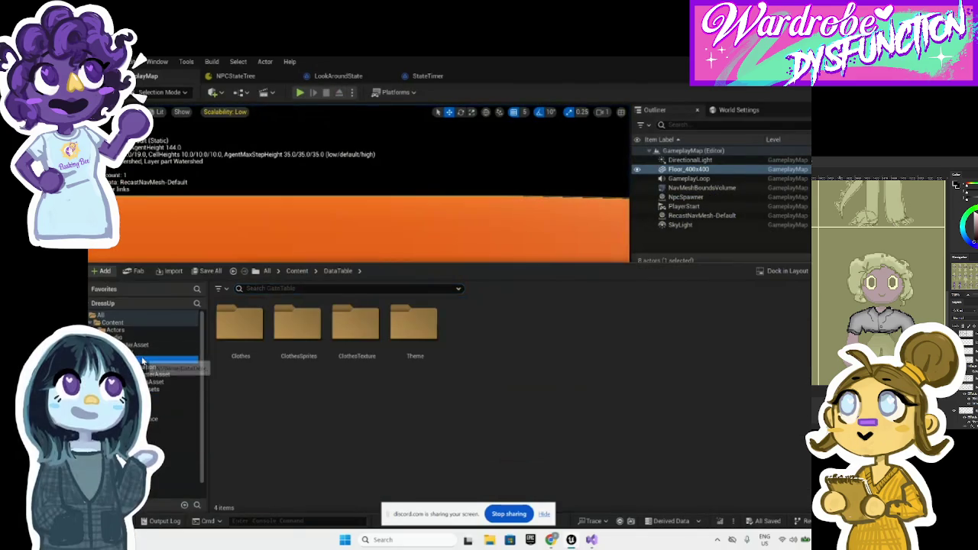
{"action": "left_click", "coordinate": [300, 92]}
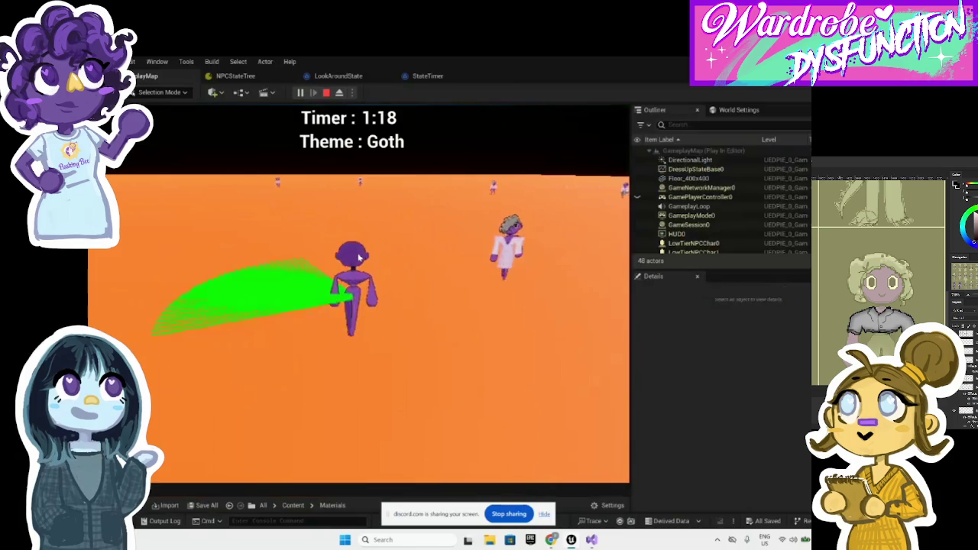
{"action": "left_click", "coordinate": [327, 93]}
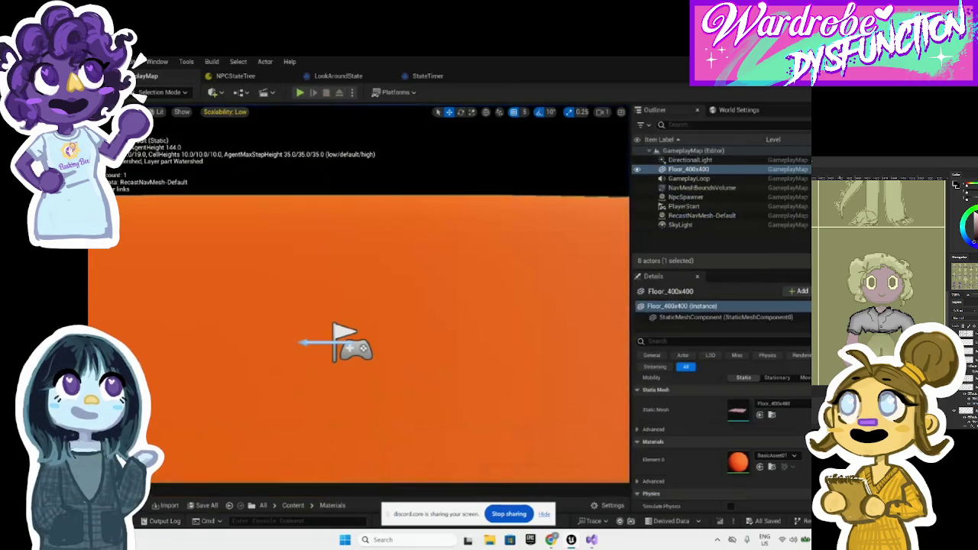
Step: In the Content Drawer, browse GameMode and CharacterAsset and select FullBodyAnimation
{"action": "key", "text": "ctrl+space"}
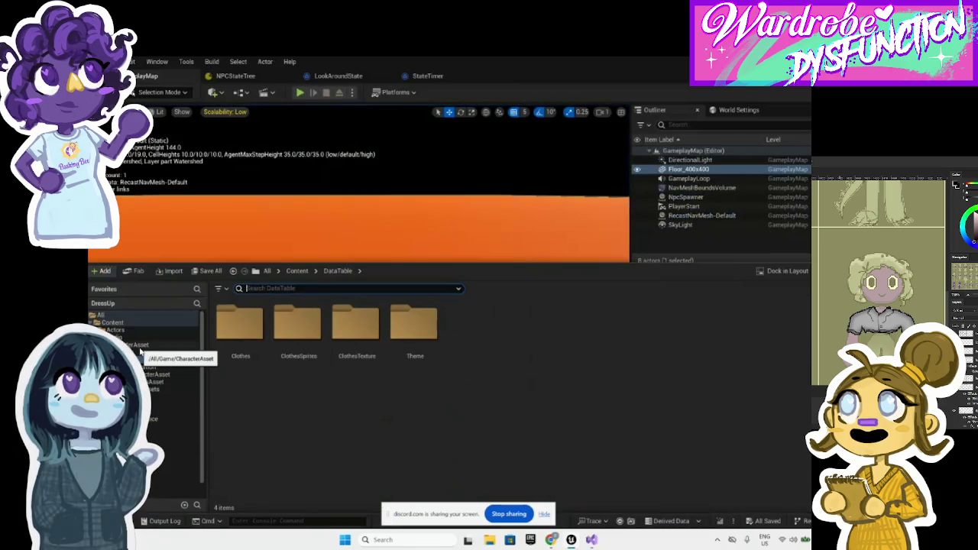
{"action": "right_click", "coordinate": [144, 349]}
{"action": "left_click", "coordinate": [157, 396]}
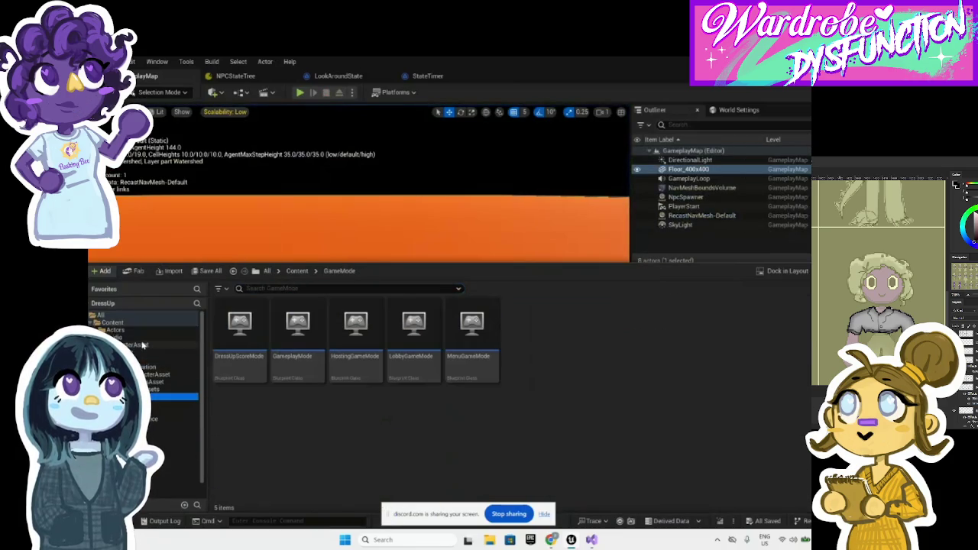
{"action": "left_click", "coordinate": [142, 345]}
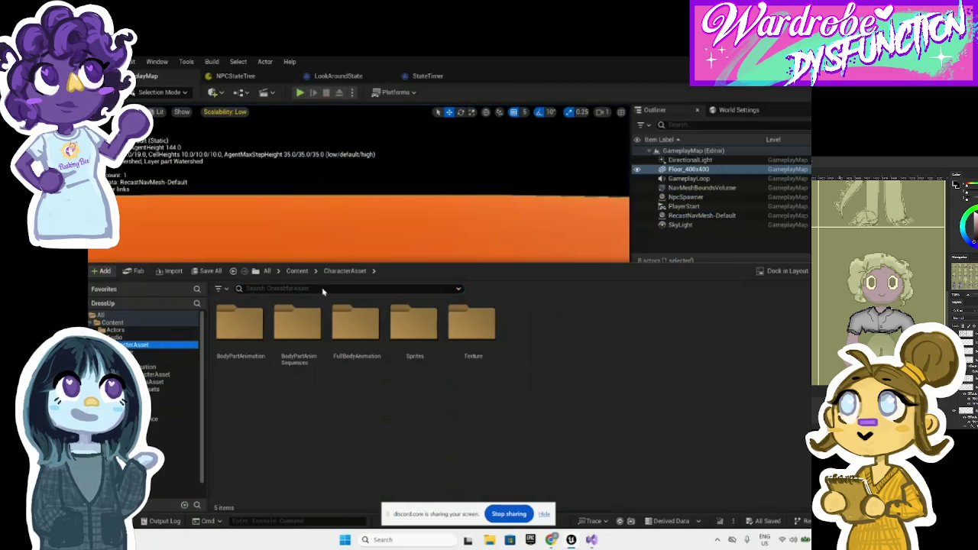
{"action": "left_click", "coordinate": [360, 370]}
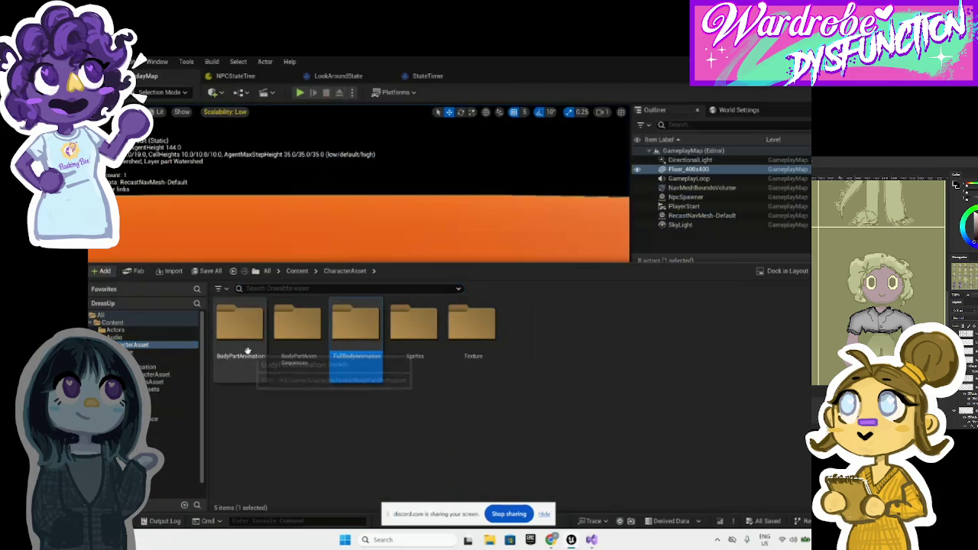
Step: Browse the NPCCharacter Tasks, PlayerCharacter, Audio and DummyAnimation folders
{"action": "left_click", "coordinate": [155, 447]}
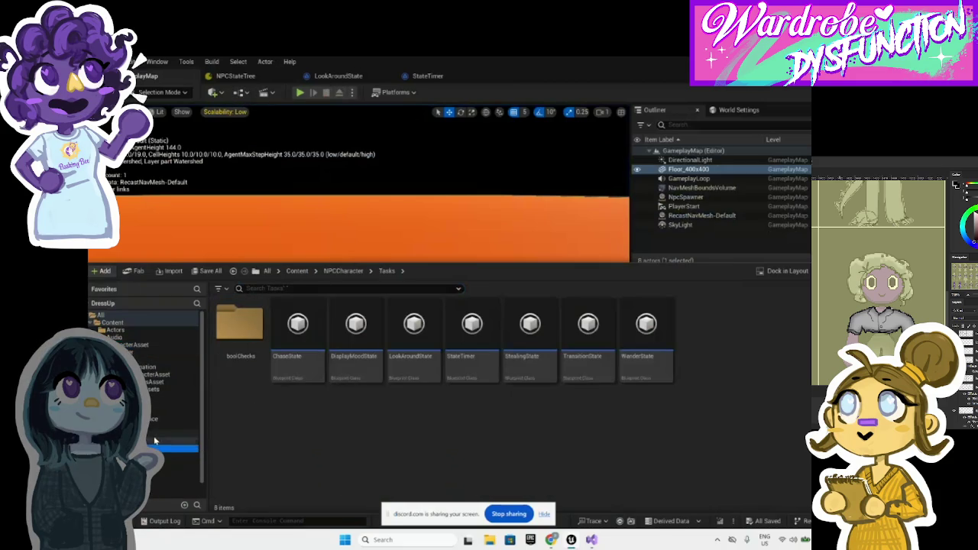
{"action": "left_click", "coordinate": [156, 456]}
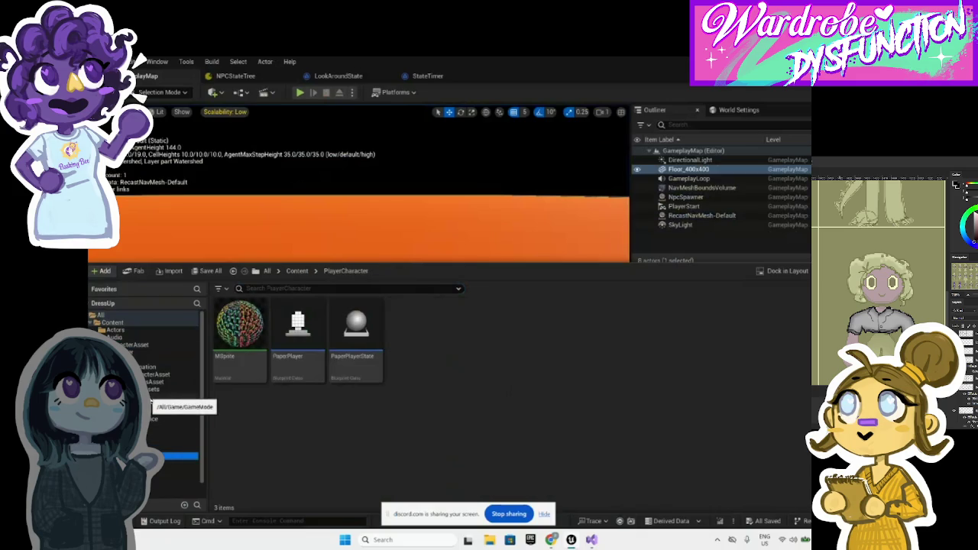
{"action": "left_click", "coordinate": [174, 344]}
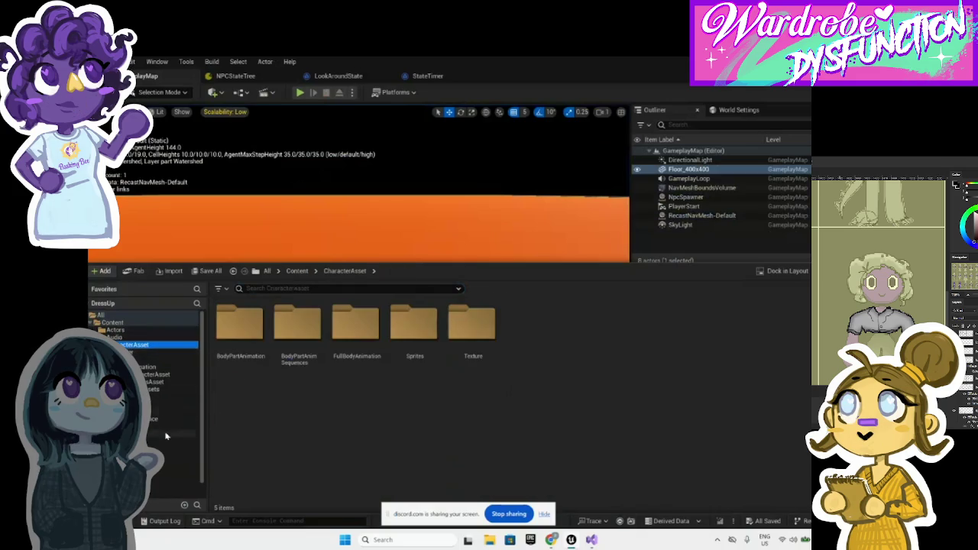
{"action": "left_click", "coordinate": [149, 337]}
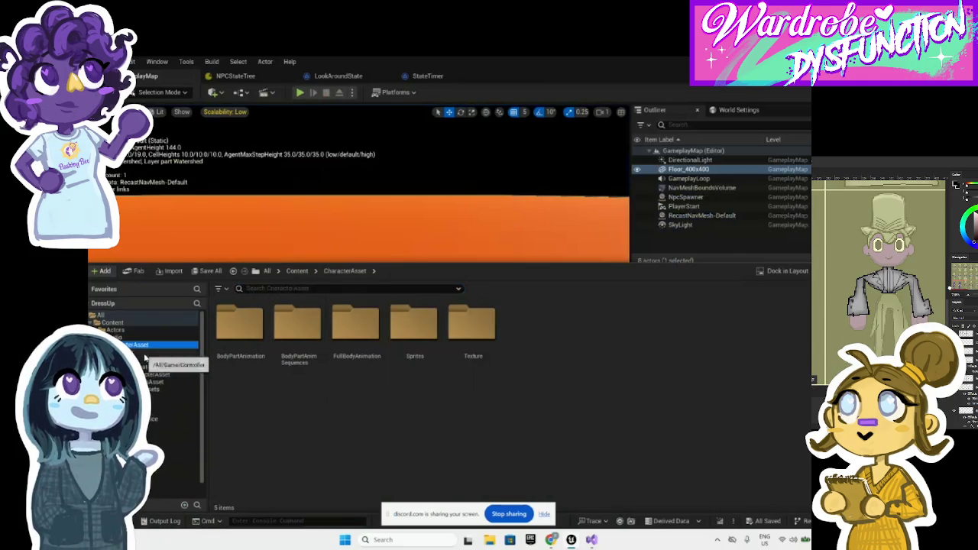
{"action": "left_click", "coordinate": [155, 372]}
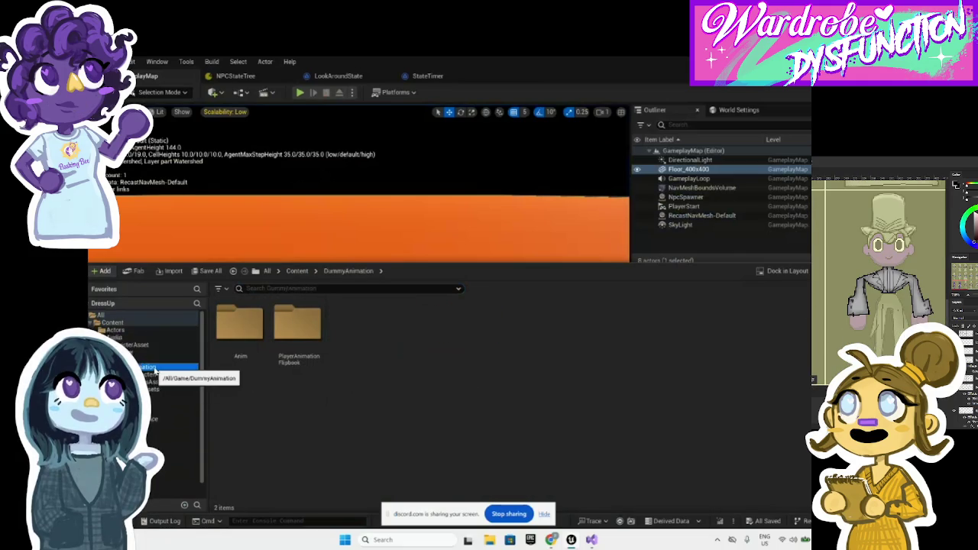
Step: Go through PlayerAnimationFlipbook and Anim > AnimSequences, and open PlayerIdle in its editor
{"action": "left_click", "coordinate": [277, 336]}
{"action": "double_click", "coordinate": [276, 336]}
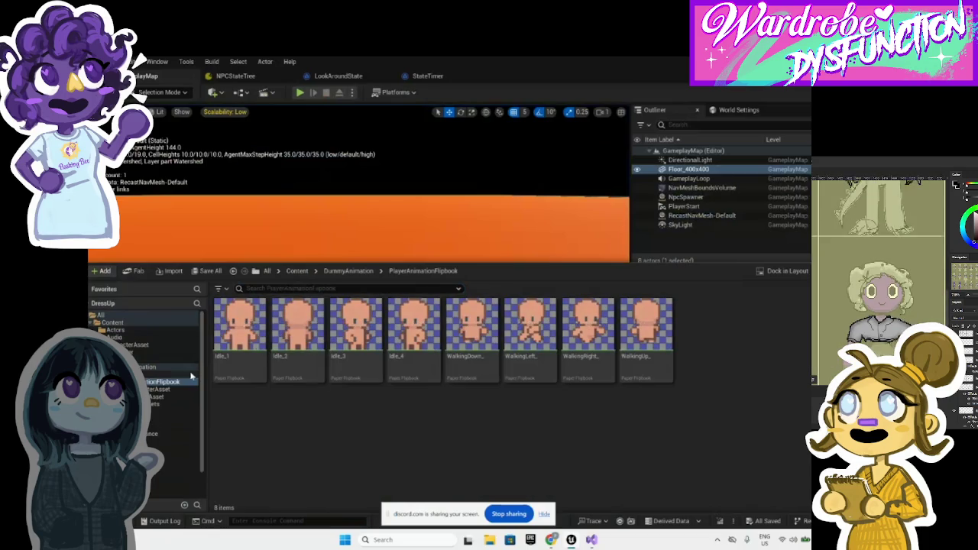
{"action": "left_click", "coordinate": [153, 374]}
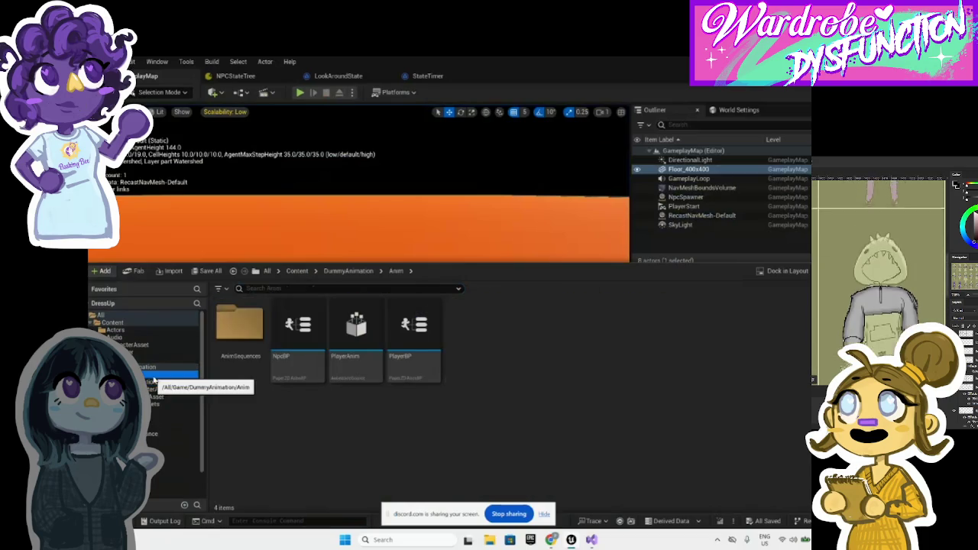
{"action": "double_click", "coordinate": [239, 327]}
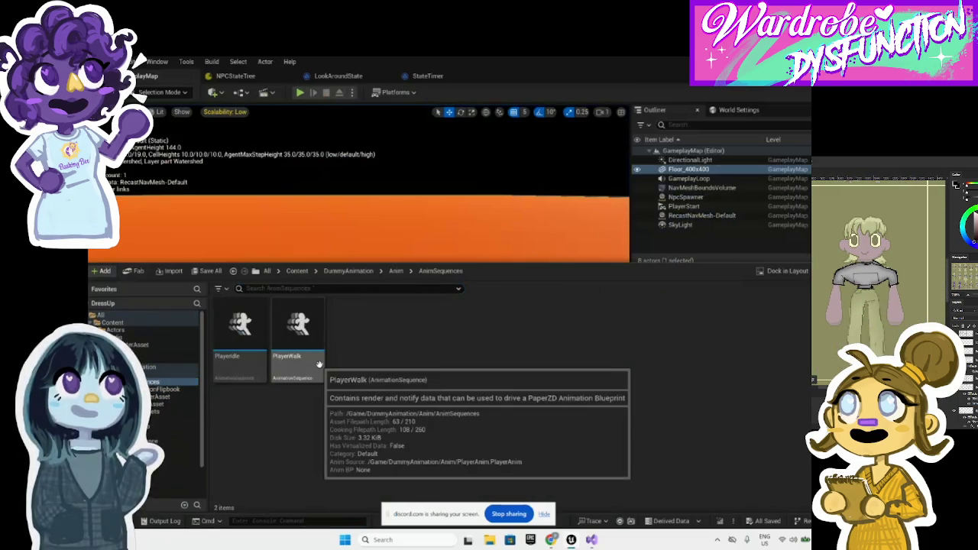
{"action": "double_click", "coordinate": [262, 350]}
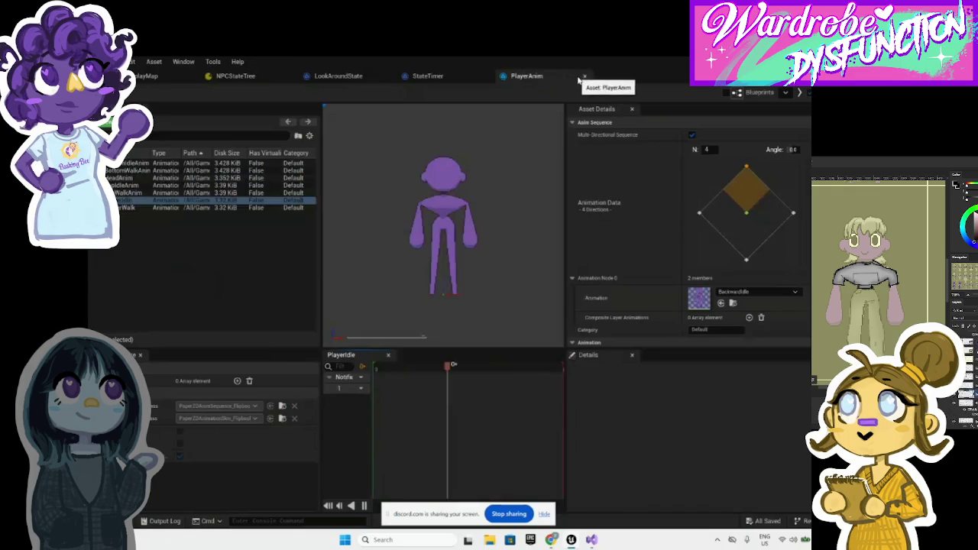
Step: Close the PlayerAnim editor and return to GameplayMap with the Content Drawer showing
{"action": "left_click", "coordinate": [584, 76]}
{"action": "left_click", "coordinate": [147, 75]}
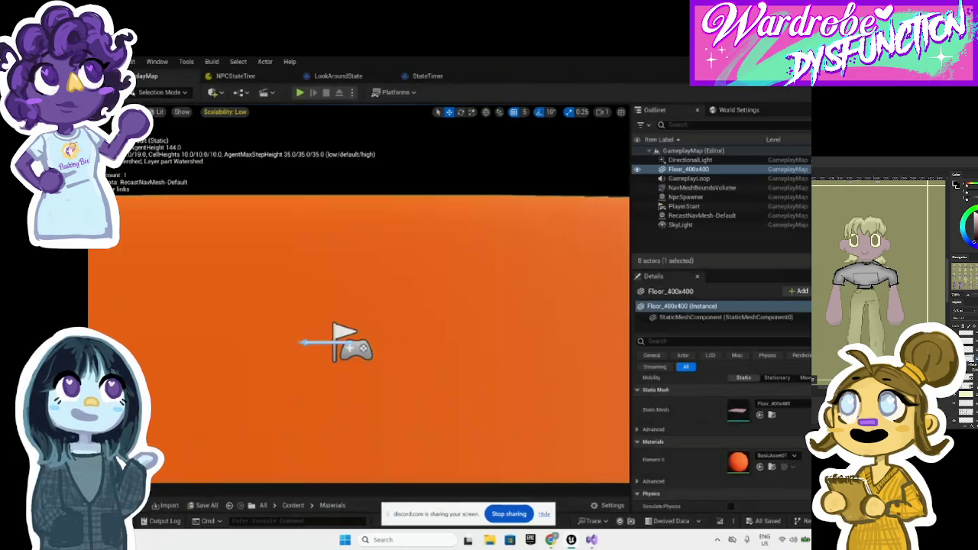
{"action": "left_click", "coordinate": [107, 520]}
Step: Browse DummyClothesAsset, Bottom, DummyCharacterAsset, CharacterSprite, PlayerAnimationFlipbook, then AnimSequences
{"action": "left_click", "coordinate": [175, 390]}
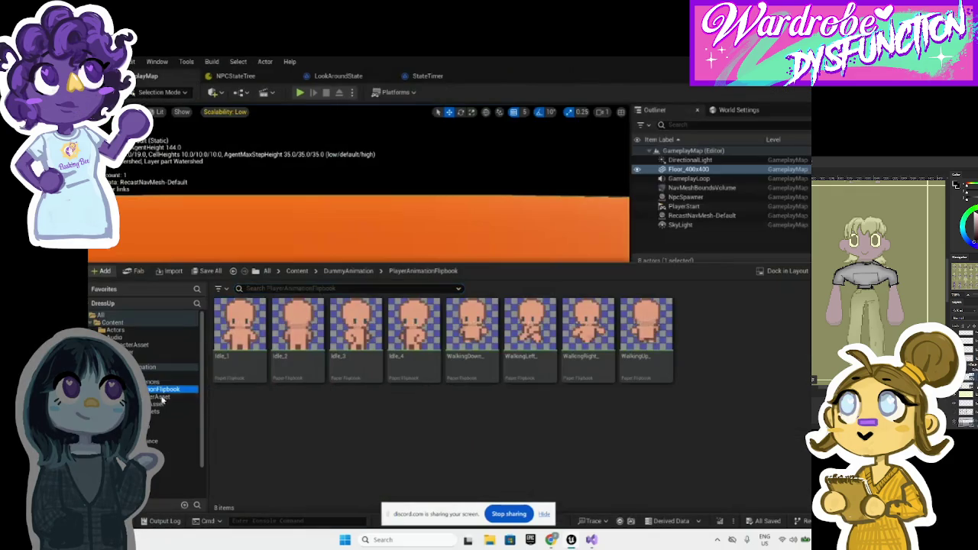
{"action": "left_click", "coordinate": [168, 404]}
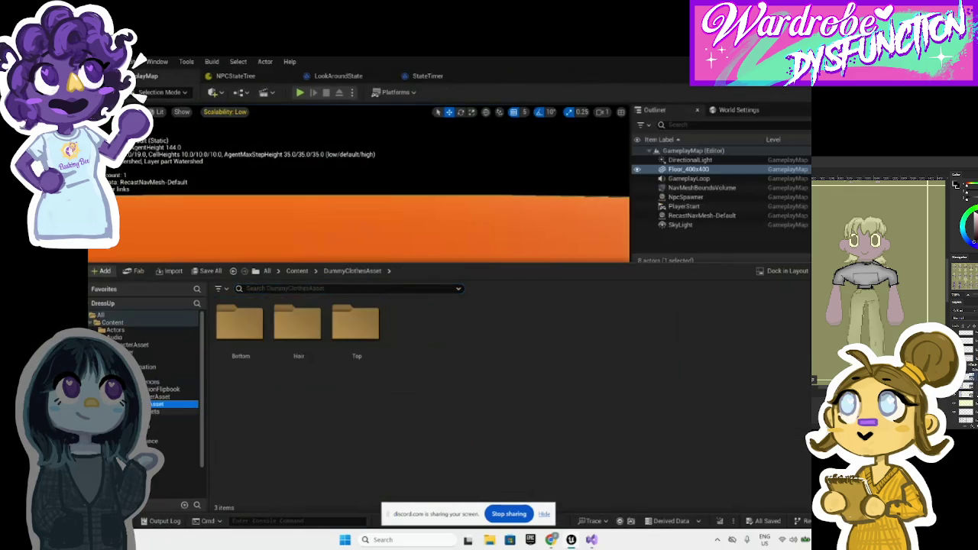
{"action": "left_click", "coordinate": [170, 412]}
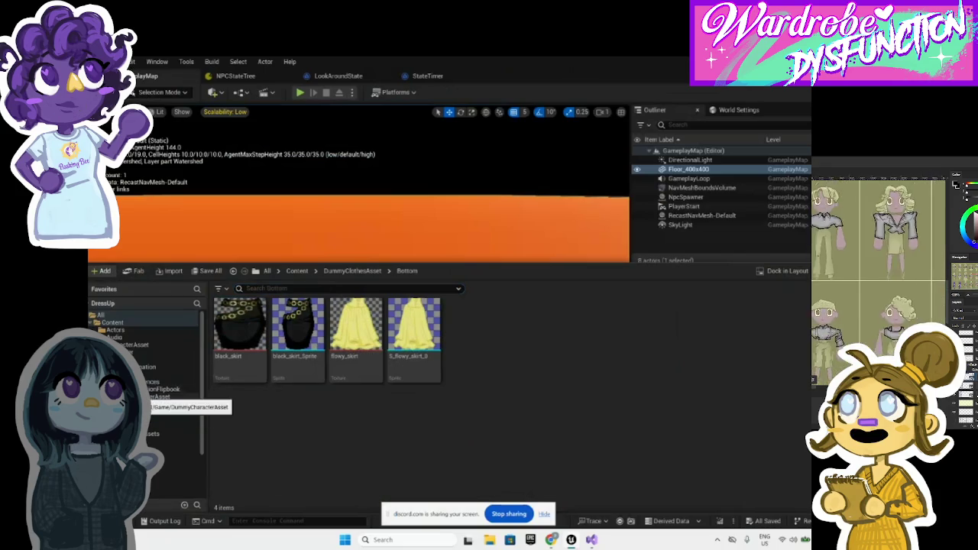
{"action": "left_click", "coordinate": [164, 397]}
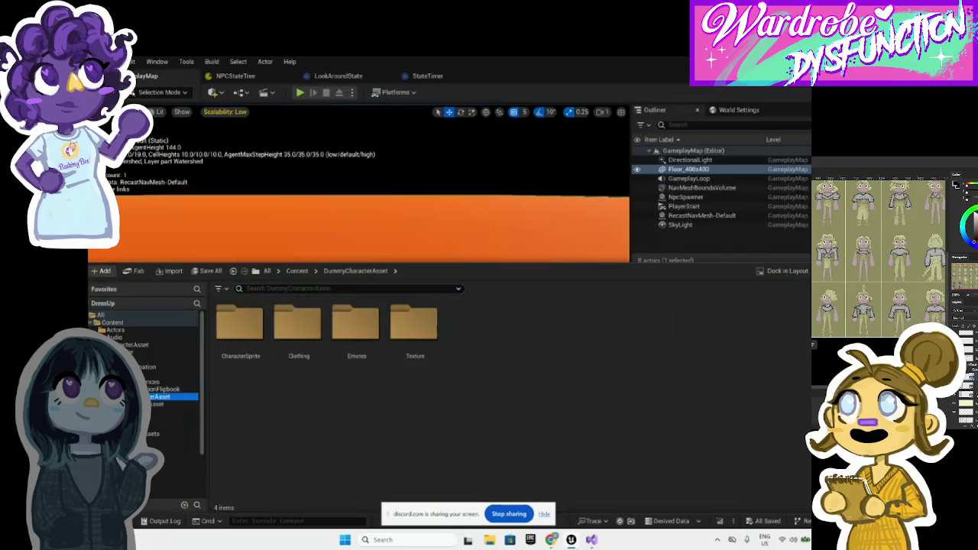
{"action": "left_click", "coordinate": [164, 404]}
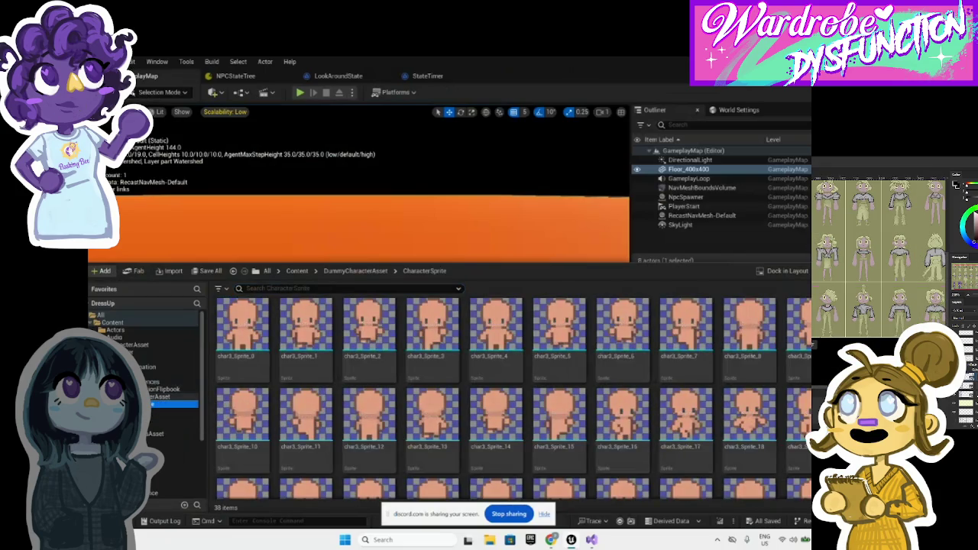
{"action": "left_click", "coordinate": [145, 367]}
{"action": "left_click", "coordinate": [153, 389]}
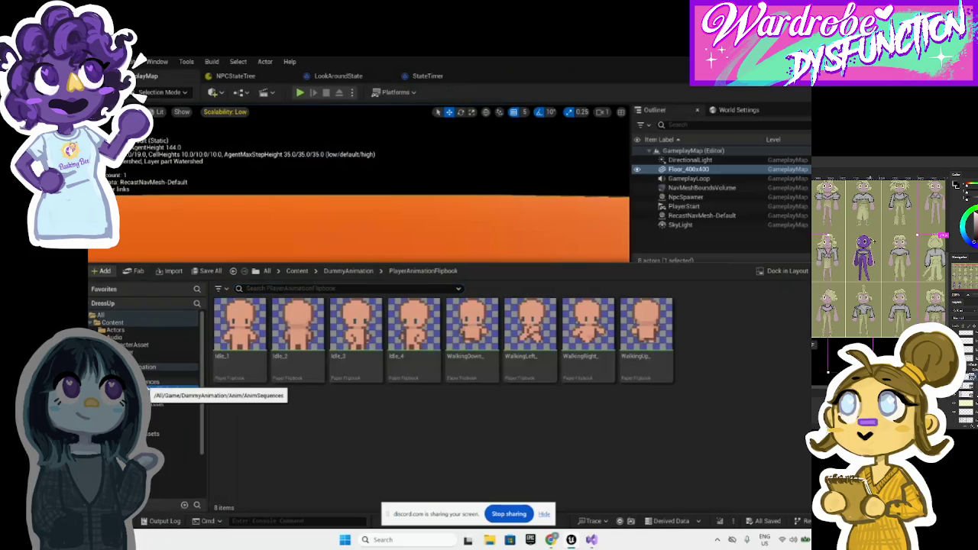
{"action": "left_click", "coordinate": [164, 381]}
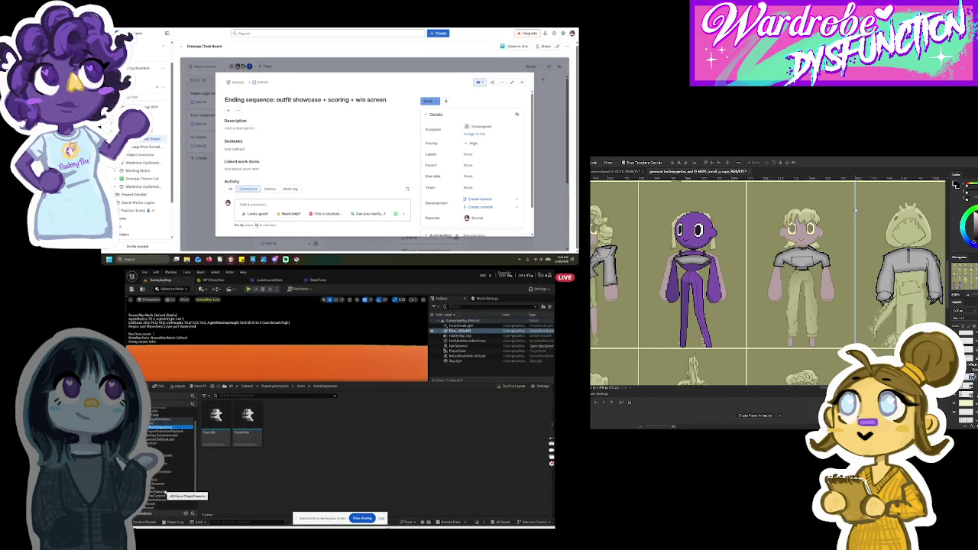
Step: Browse PlayerCharacter, Audio and CharacterAsset, peek into BodyPartAnimSequences, then select the Sprites folder
{"action": "left_click", "coordinate": [164, 493]}
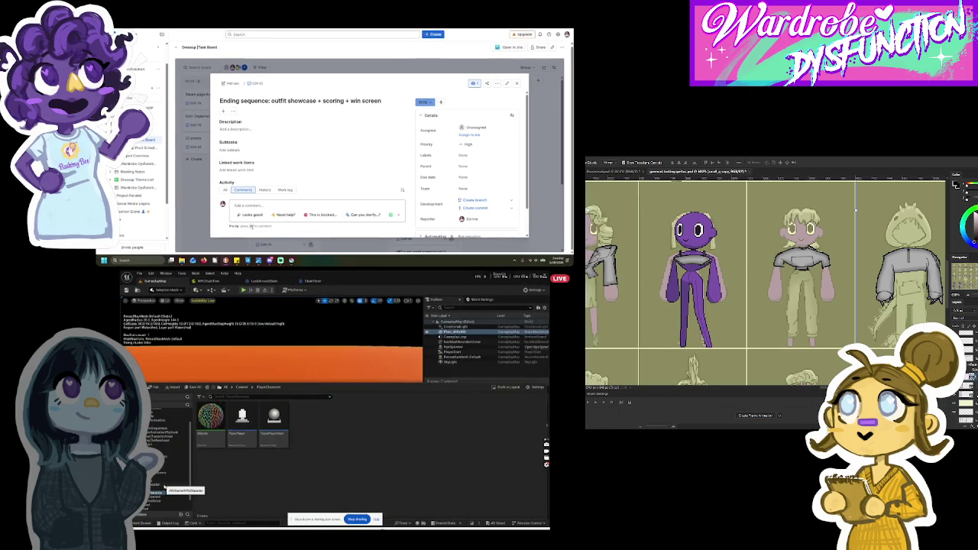
{"action": "scroll", "coordinate": [164, 486], "scroll_direction": "up", "scroll_amount": 2}
{"action": "left_click", "coordinate": [154, 426]}
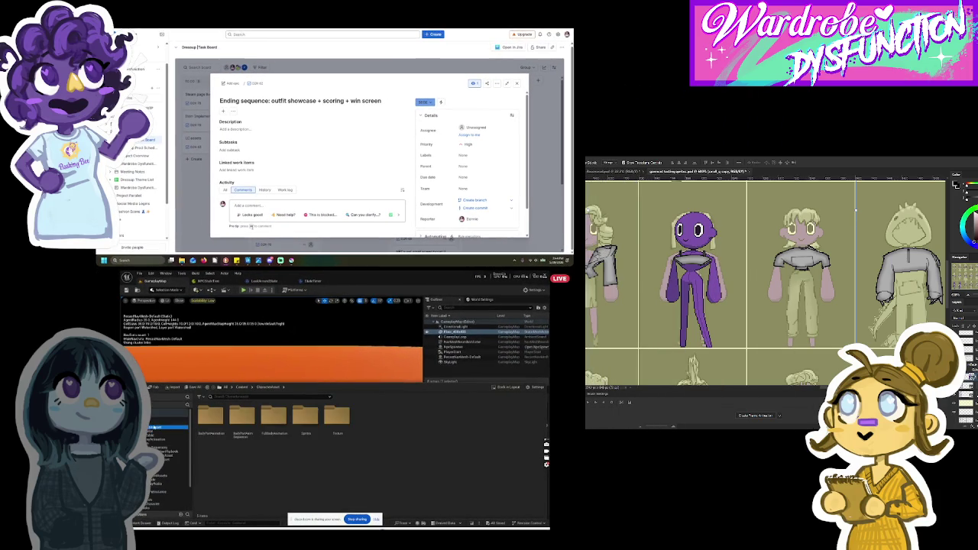
{"action": "left_click", "coordinate": [154, 429]}
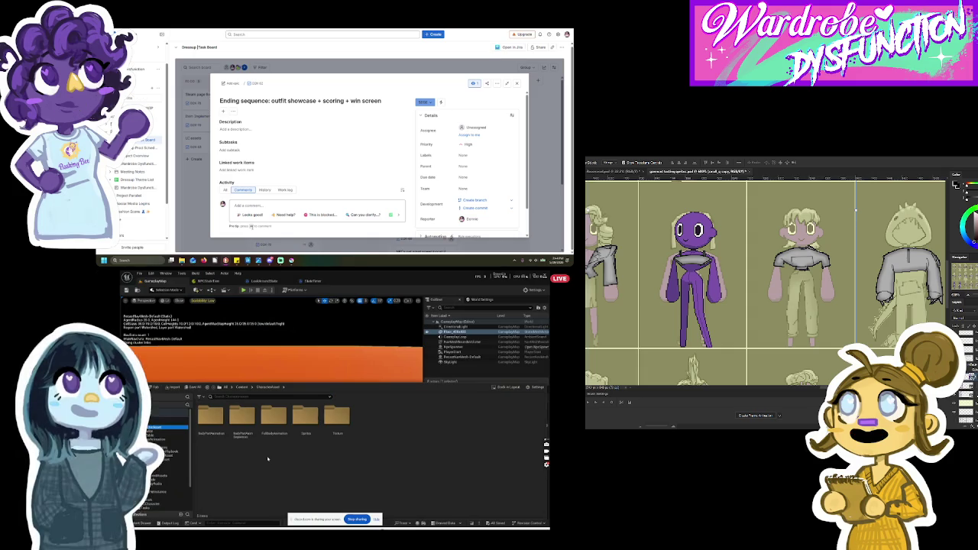
{"action": "double_click", "coordinate": [242, 426]}
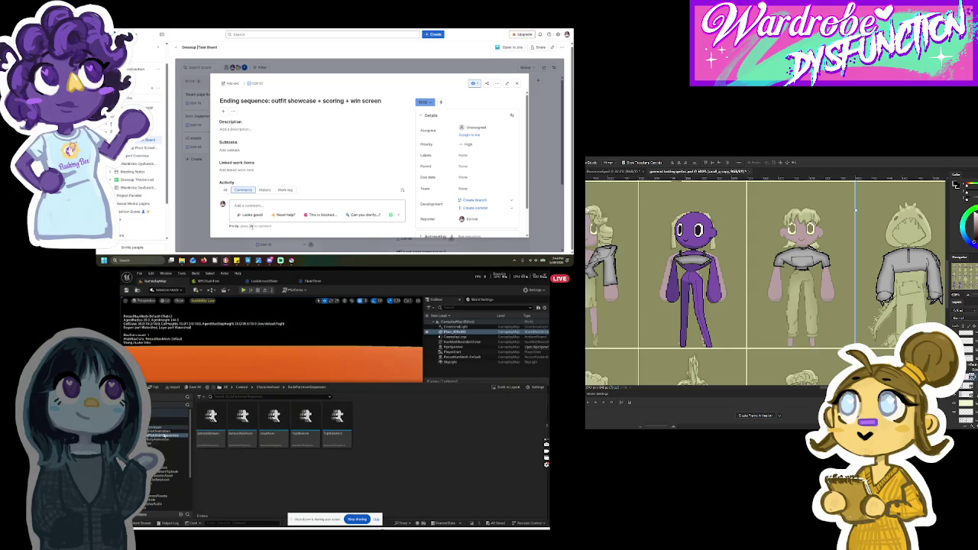
{"action": "left_click", "coordinate": [157, 428]}
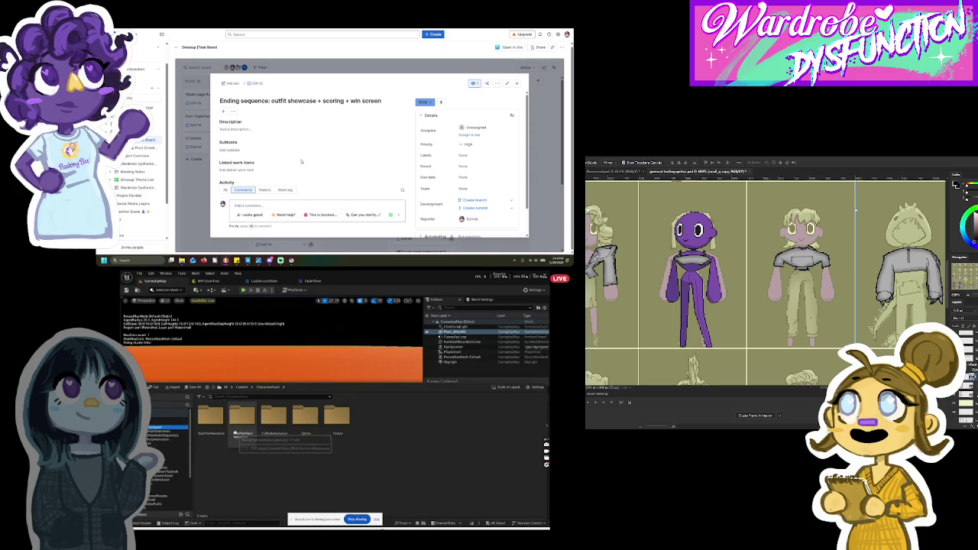
{"action": "left_click", "coordinate": [312, 425]}
{"action": "left_click", "coordinate": [242, 425]}
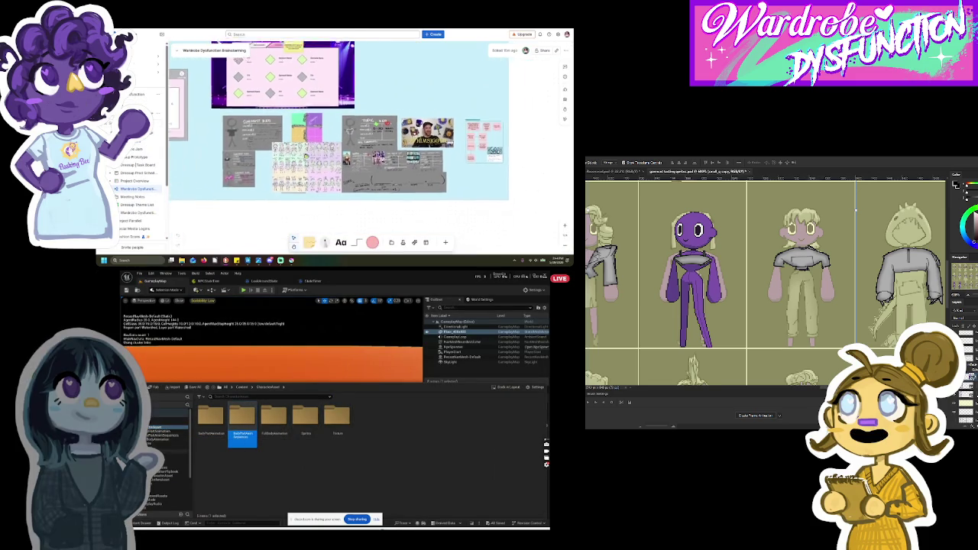
Step: Browse the Controller, DataTable, AnimSequences, flipbook and Anim folders
{"action": "left_click", "coordinate": [168, 452]}
{"action": "left_click", "coordinate": [171, 461]}
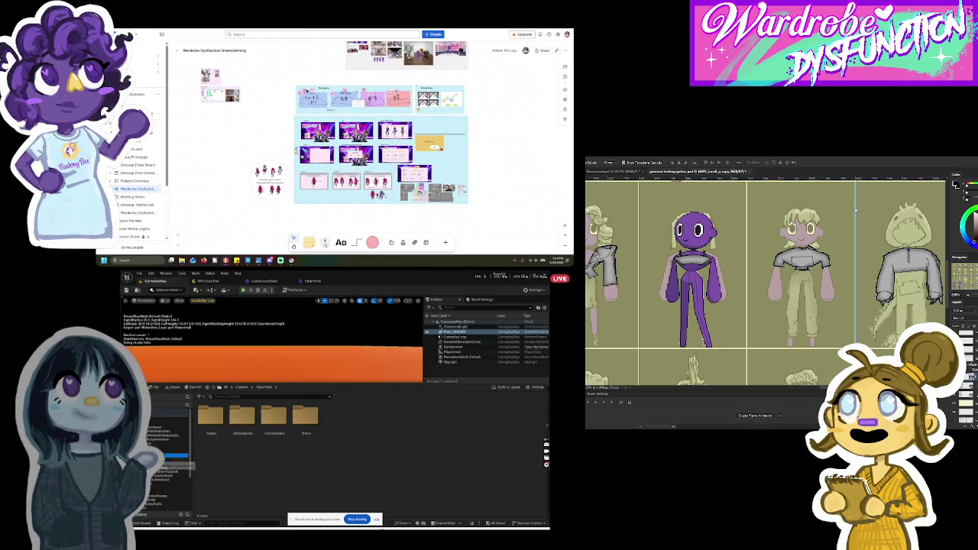
{"action": "left_click", "coordinate": [174, 460]}
{"action": "left_click", "coordinate": [174, 467]}
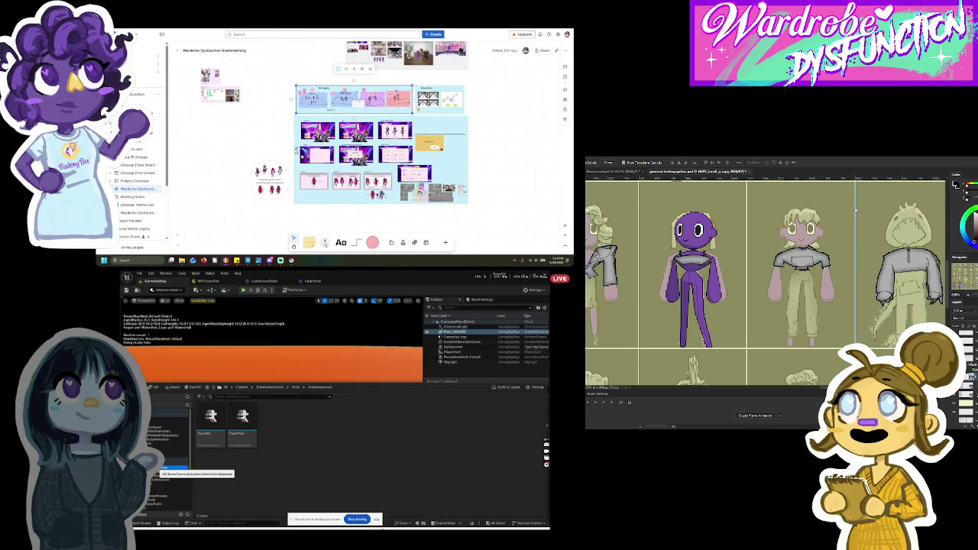
{"action": "left_click", "coordinate": [172, 467]}
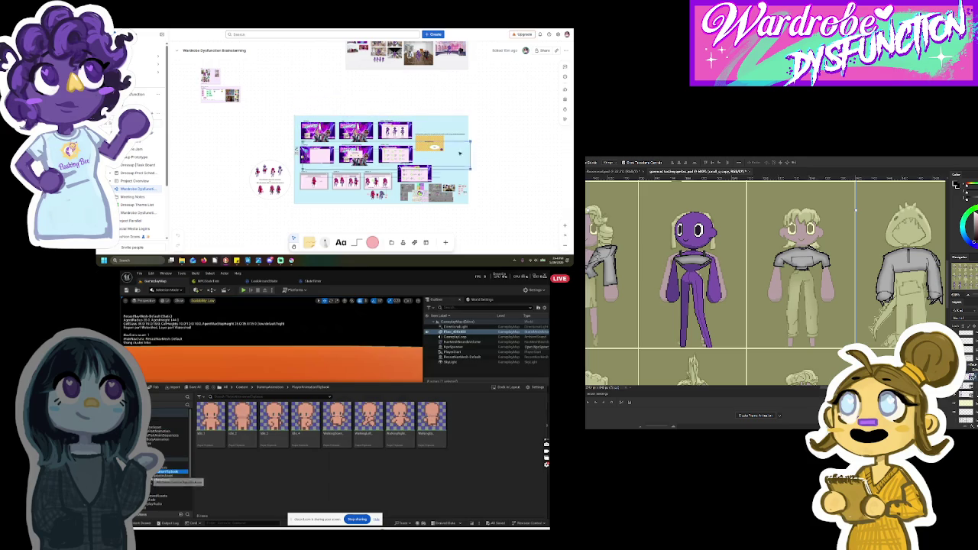
{"action": "left_click", "coordinate": [174, 463]}
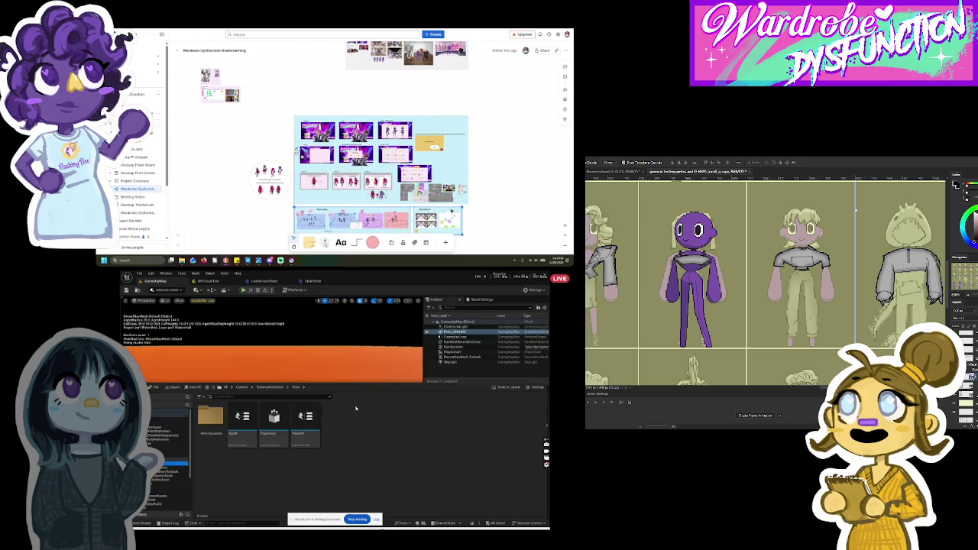
Step: Move the Flipbook asset into another folder and confirm the move
{"action": "scroll", "coordinate": [169, 463], "scroll_direction": "down", "scroll_amount": 3}
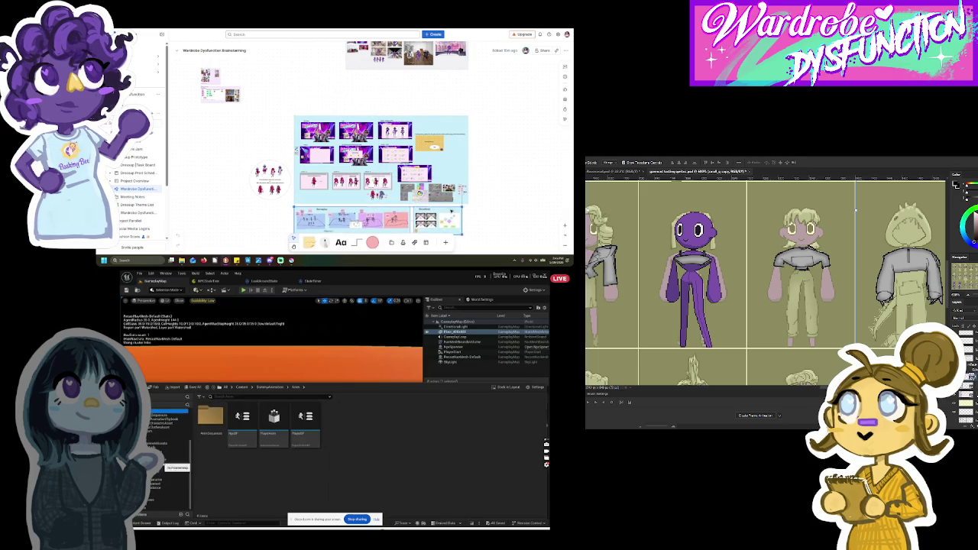
{"action": "left_click_drag", "start_coordinate": [241, 422], "coordinate": [157, 478]}
{"action": "left_click", "coordinate": [183, 495]}
{"action": "scroll", "coordinate": [458, 145], "scroll_direction": "up", "scroll_amount": 5}
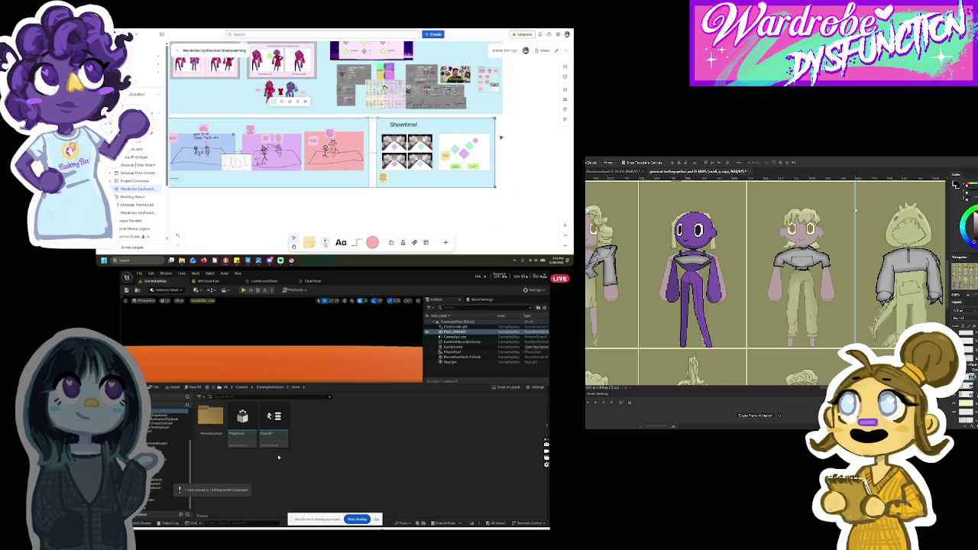
Step: Briefly open PlayerAnim, return to GameplayMap, then open the PlayerBP blueprint
{"action": "double_click", "coordinate": [275, 446]}
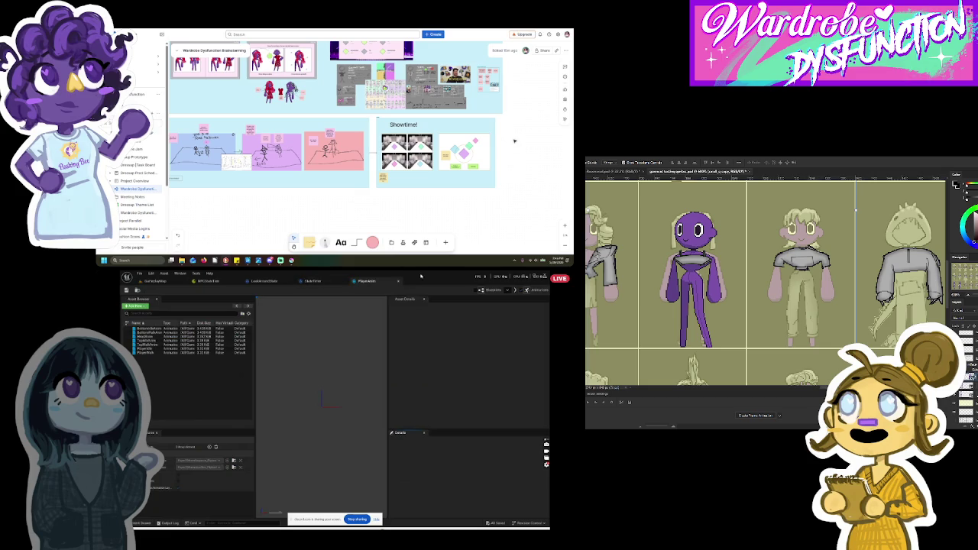
{"action": "left_click", "coordinate": [398, 282]}
{"action": "left_click", "coordinate": [160, 281]}
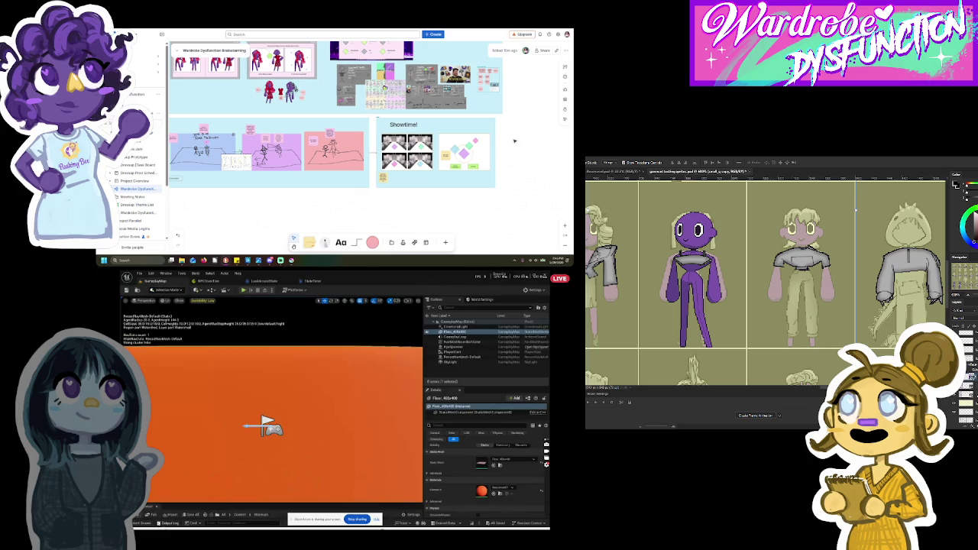
{"action": "double_click", "coordinate": [271, 438]}
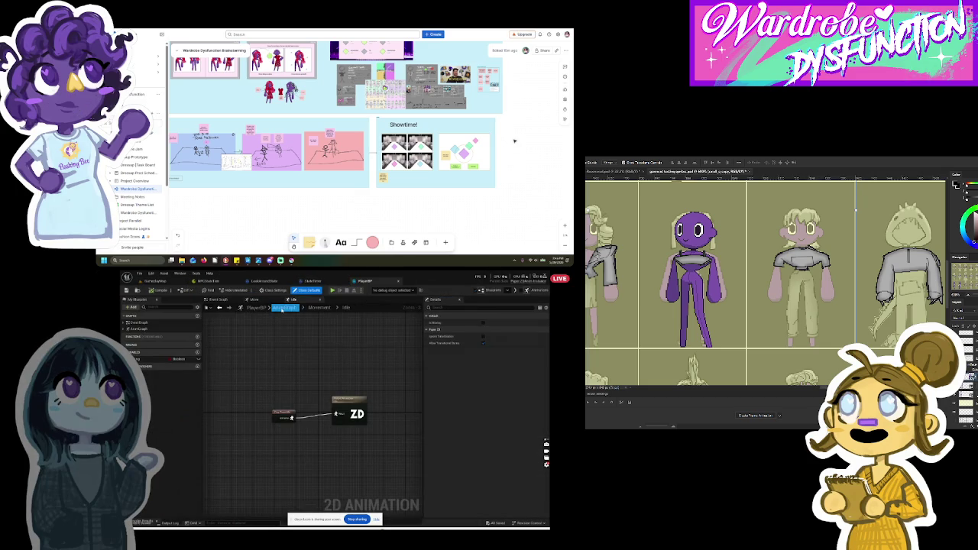
Step: Inspect PlayerBP's Event Graph and AnimGraph, opening the Movement state machine's Idle state
{"action": "left_click", "coordinate": [217, 300]}
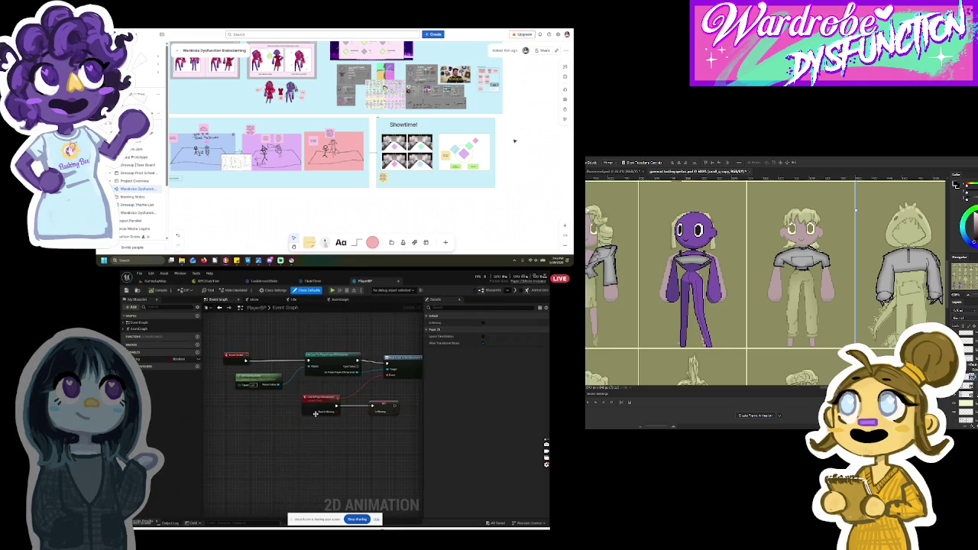
{"action": "left_click", "coordinate": [340, 300]}
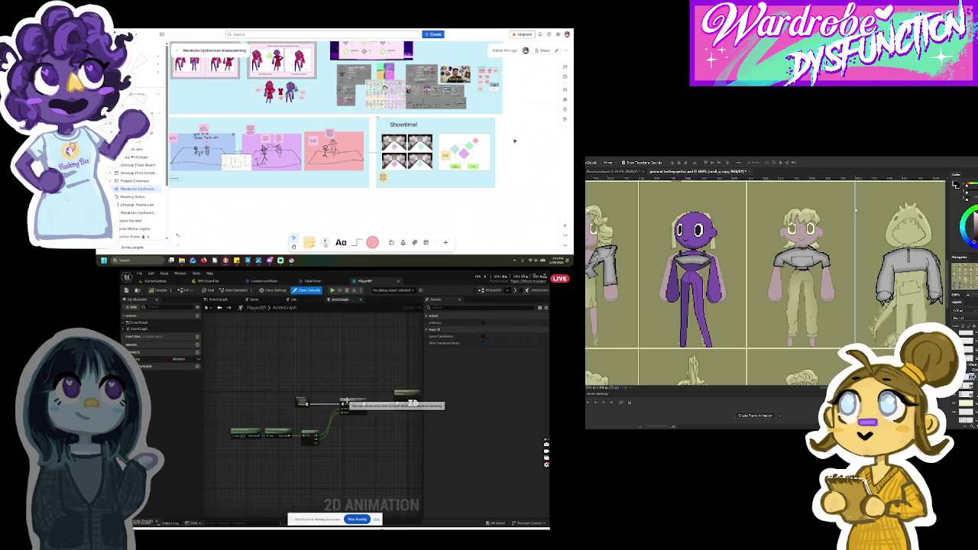
{"action": "left_click_drag", "start_coordinate": [346, 400], "coordinate": [345, 401]}
{"action": "double_click", "coordinate": [302, 399]}
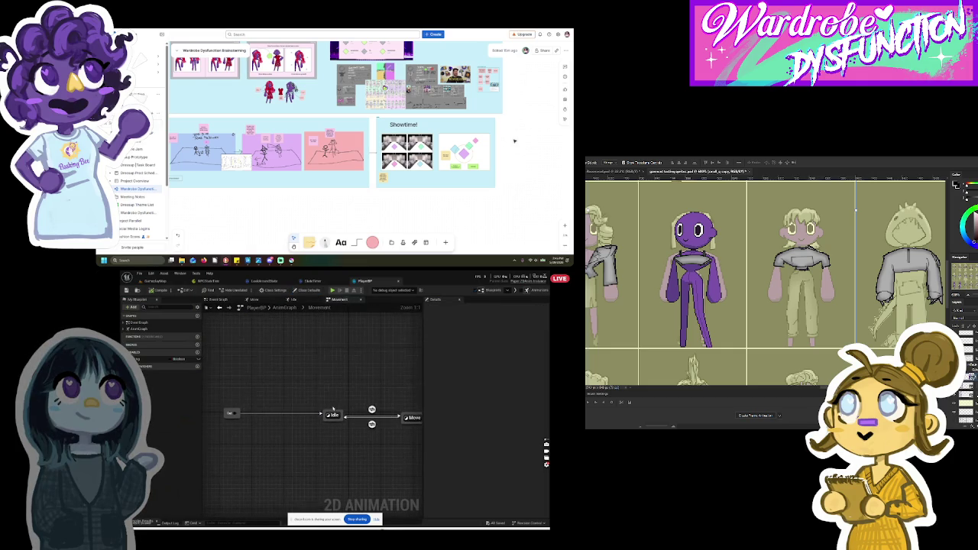
{"action": "double_click", "coordinate": [329, 416]}
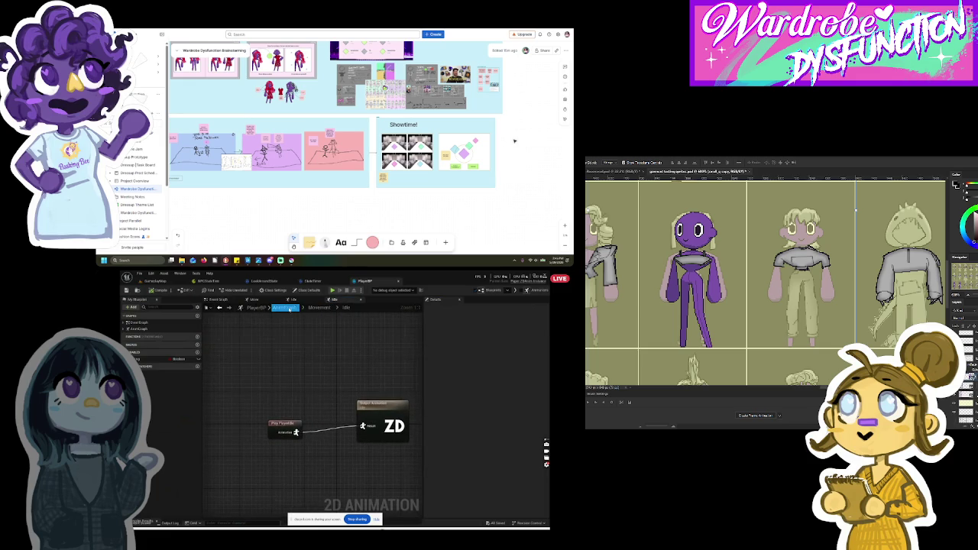
{"action": "left_click", "coordinate": [220, 299]}
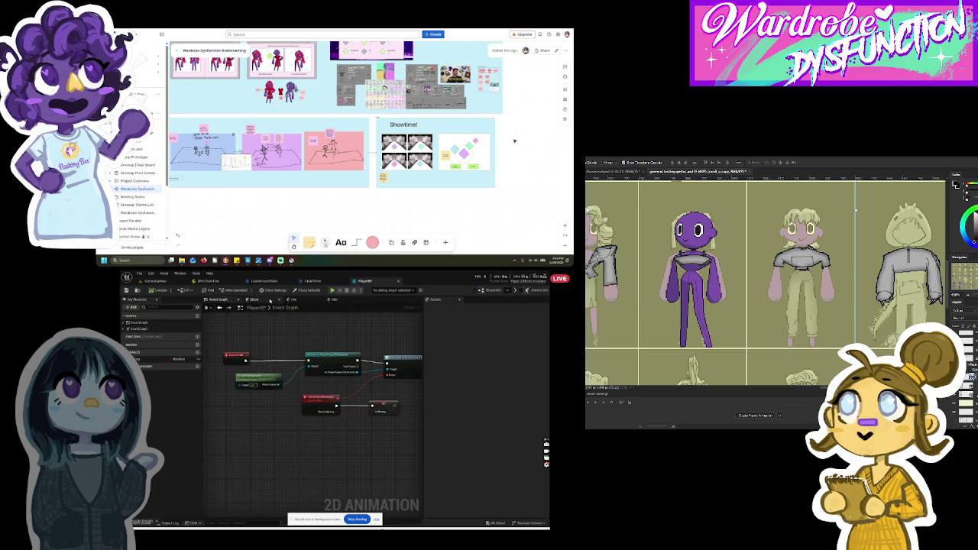
{"action": "left_click", "coordinate": [292, 300]}
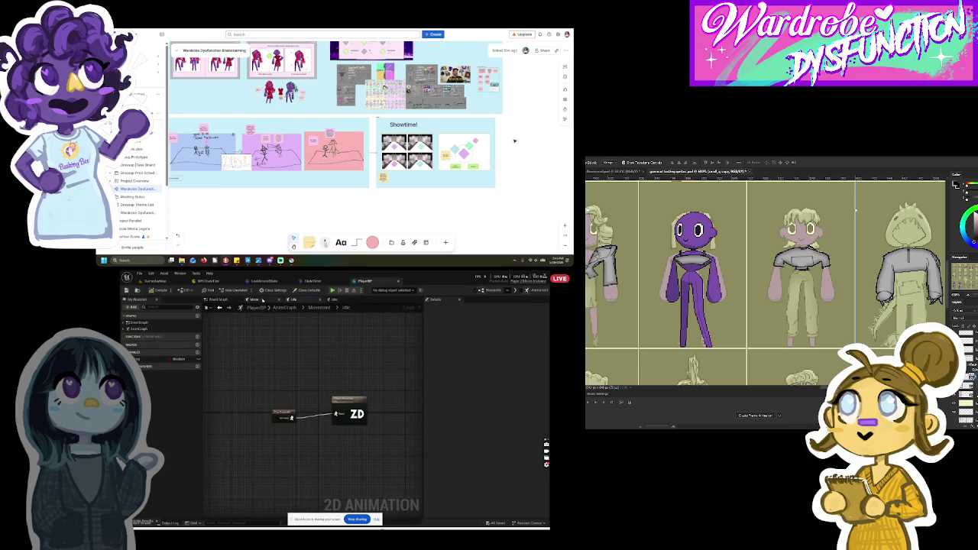
{"action": "left_click", "coordinate": [220, 301]}
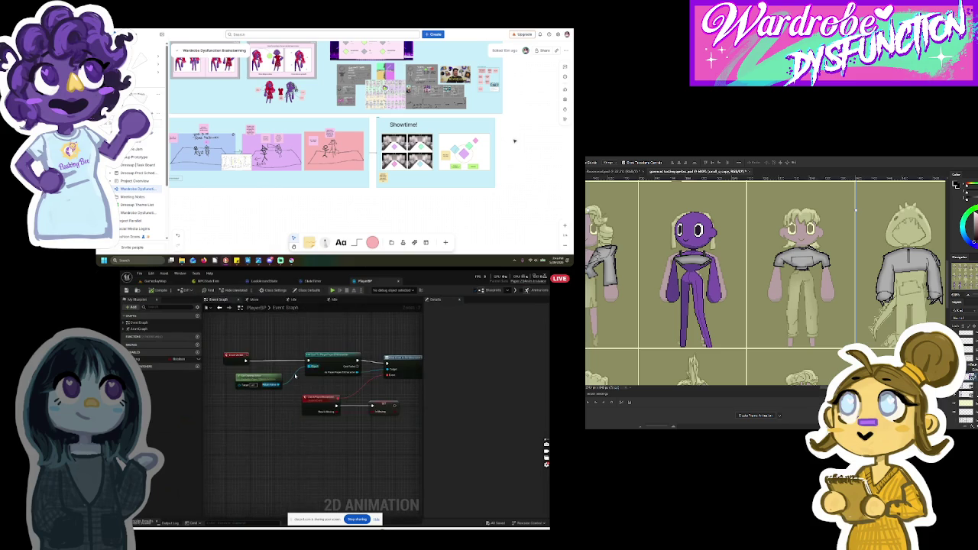
{"action": "left_click", "coordinate": [340, 301]}
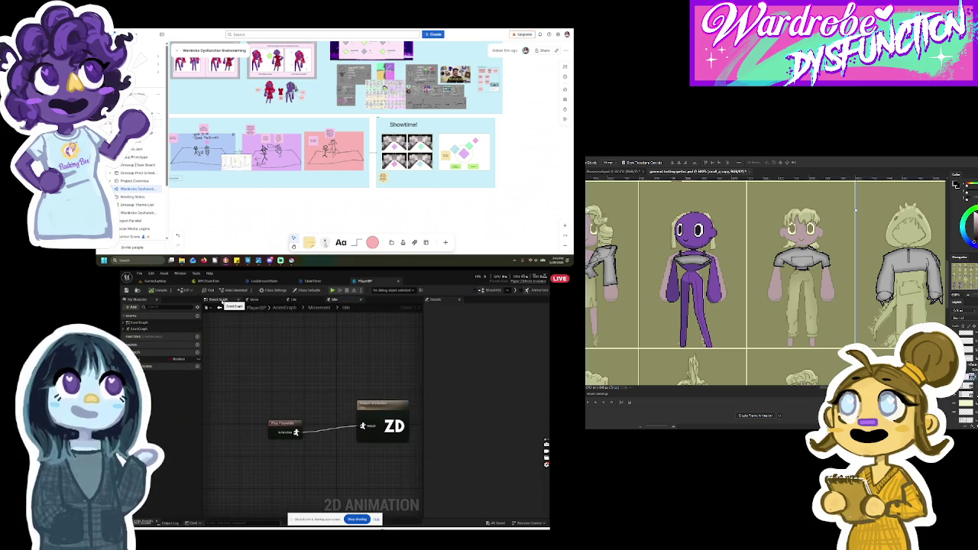
Step: Back in the AnimGraph, open the Movement machine's Idle to Move transition rule
{"action": "scroll", "coordinate": [432, 193], "scroll_direction": "up", "scroll_amount": 3}
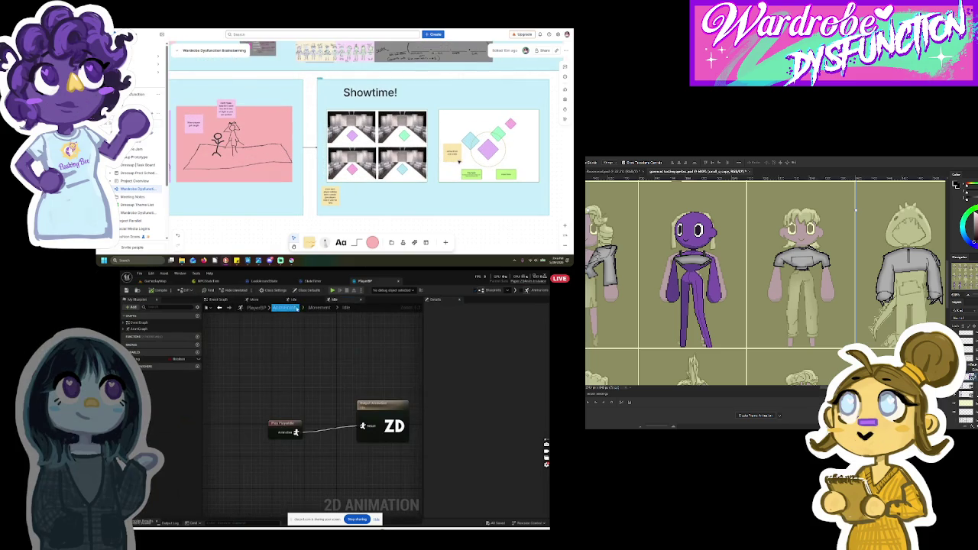
{"action": "left_click", "coordinate": [283, 307]}
{"action": "scroll", "coordinate": [479, 163], "scroll_direction": "up", "scroll_amount": 2}
{"action": "double_click", "coordinate": [300, 401]}
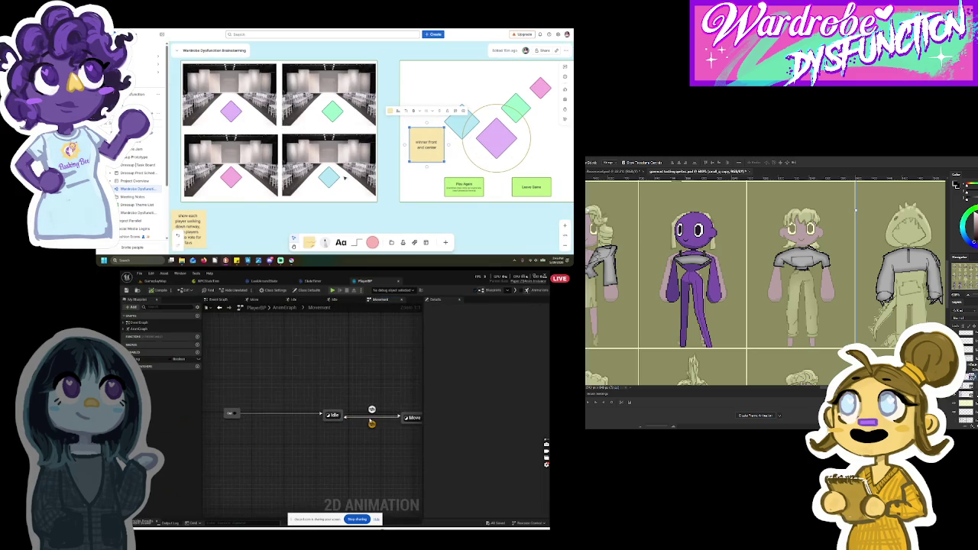
{"action": "left_click", "coordinate": [371, 411]}
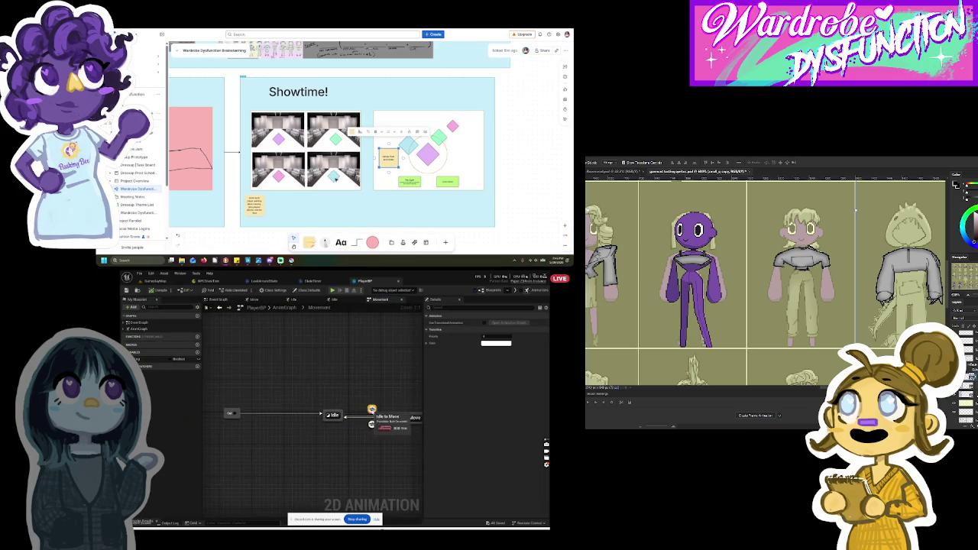
{"action": "double_click", "coordinate": [372, 410]}
Step: Check the Event Graph, then return to GameplayMap with the Actors folder in the Content Drawer
{"action": "left_click", "coordinate": [230, 300]}
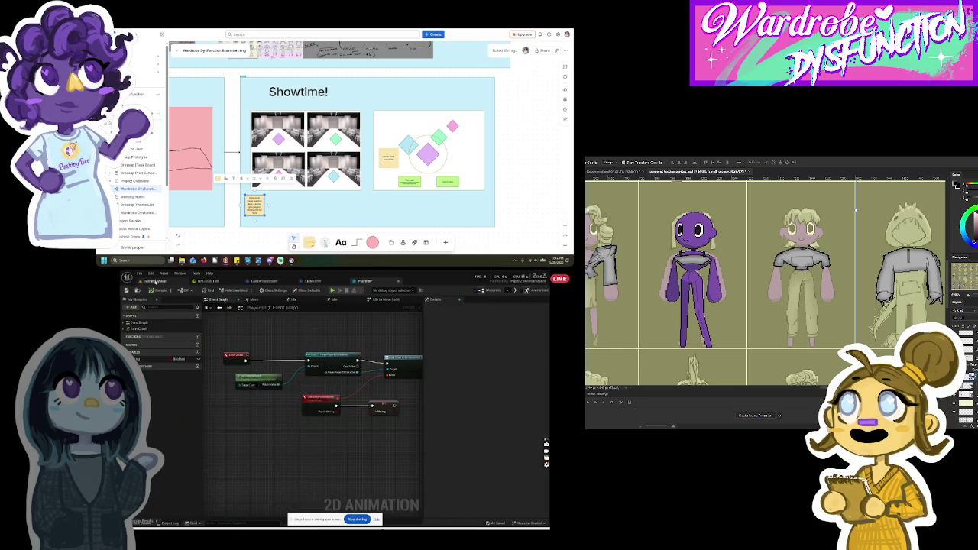
{"action": "left_click", "coordinate": [155, 281]}
{"action": "left_click", "coordinate": [141, 523]}
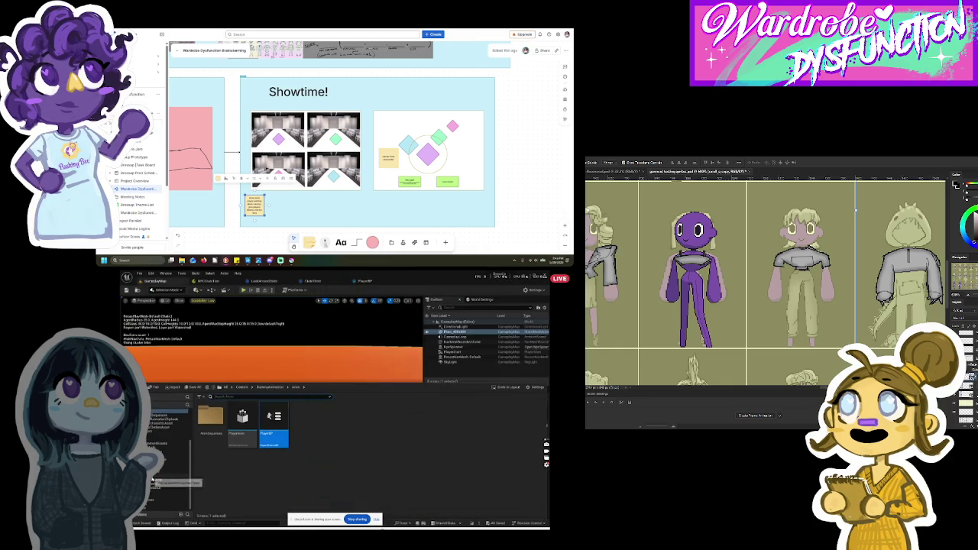
Step: Open the PaperPlayer blueprint and set a character component's unset property to PlayerBP
{"action": "left_click", "coordinate": [155, 481]}
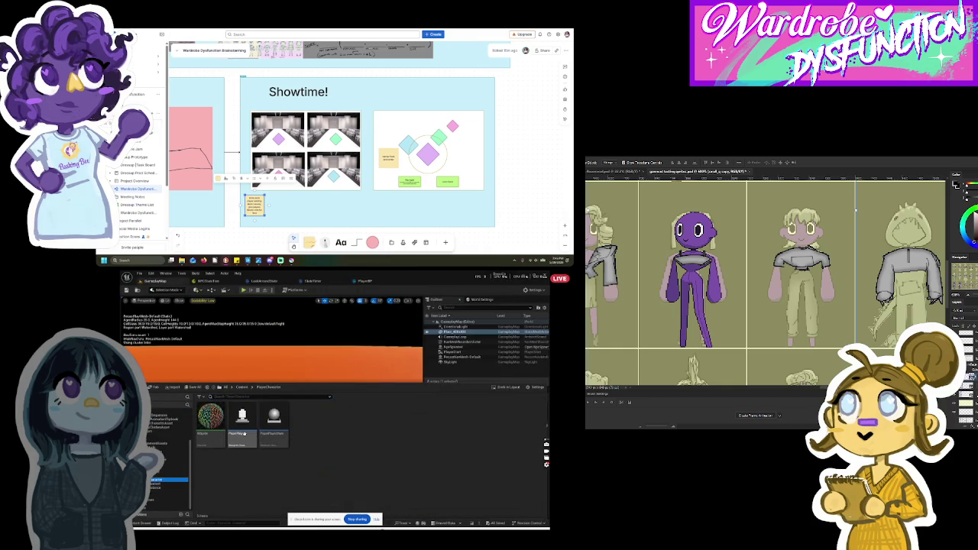
{"action": "double_click", "coordinate": [243, 426]}
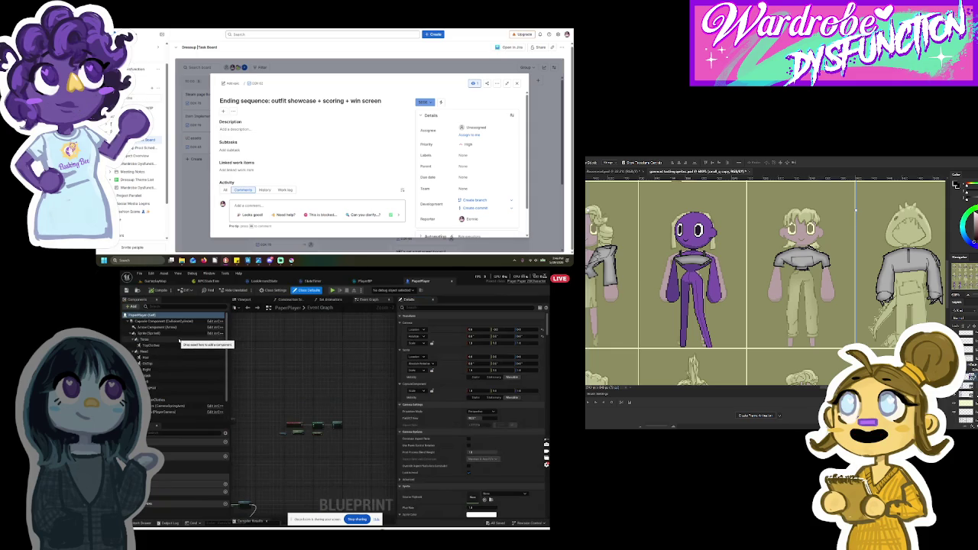
{"action": "scroll", "coordinate": [172, 382], "scroll_direction": "down", "scroll_amount": 2}
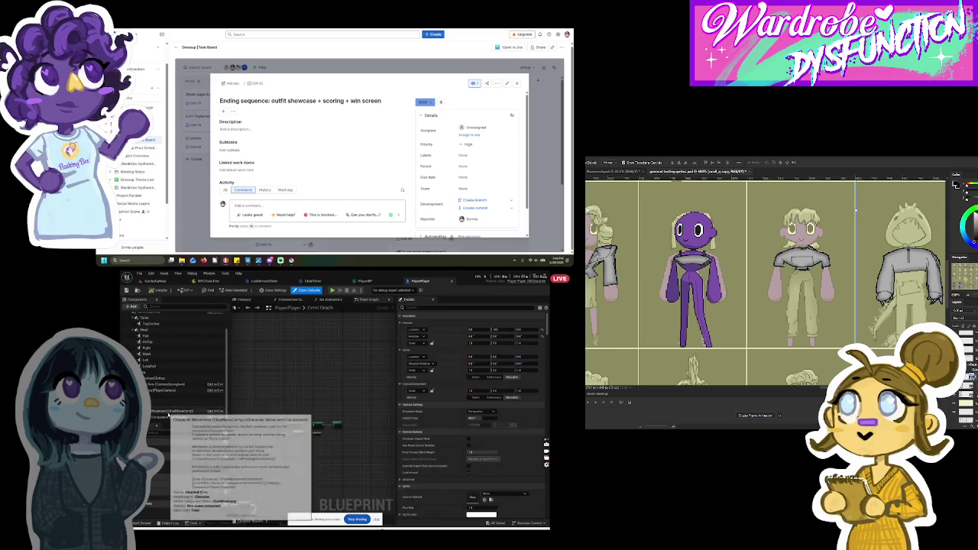
{"action": "left_click", "coordinate": [168, 417]}
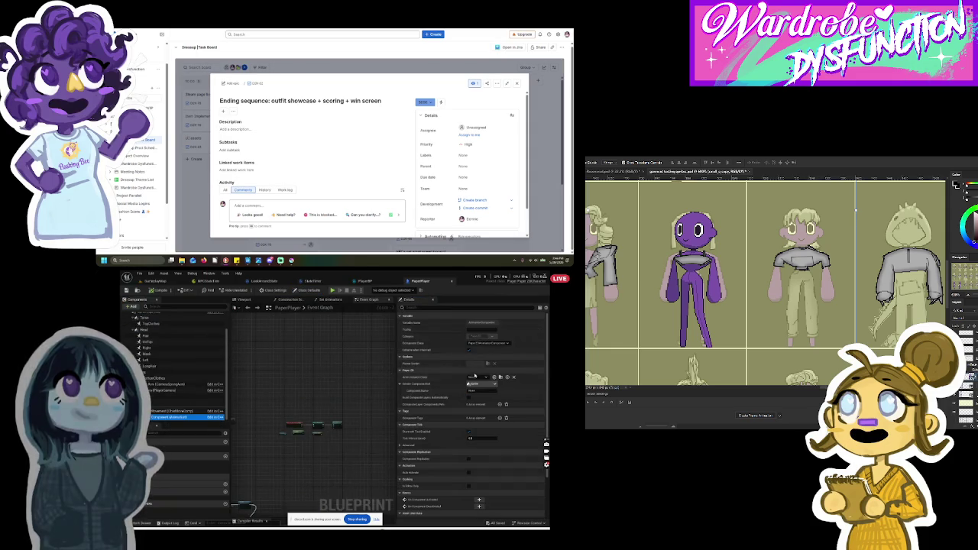
{"action": "left_click", "coordinate": [472, 377]}
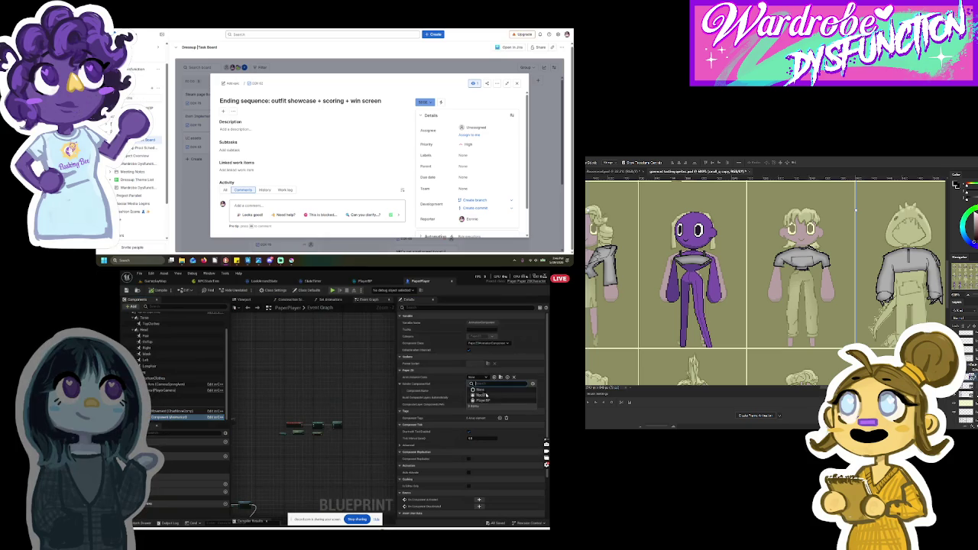
{"action": "left_click", "coordinate": [489, 400]}
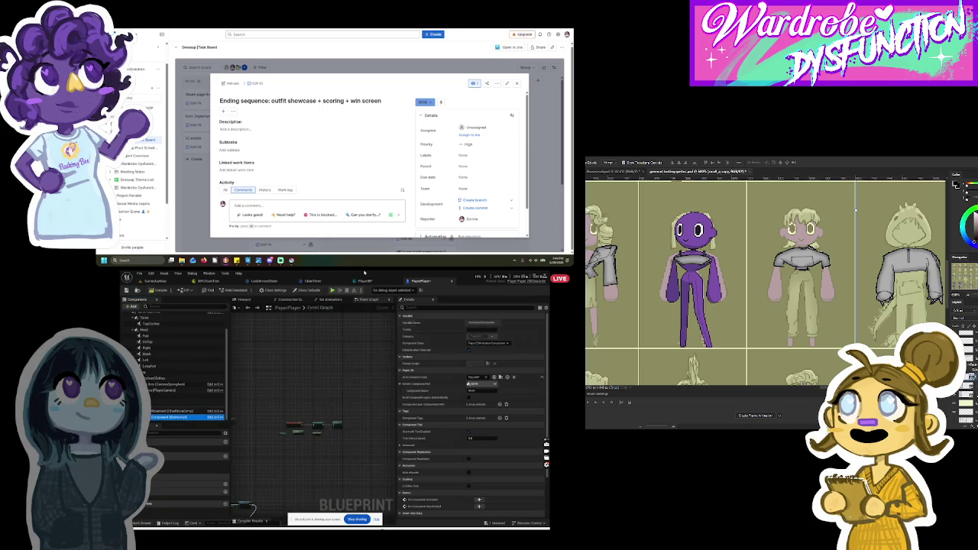
{"action": "left_click", "coordinate": [368, 281]}
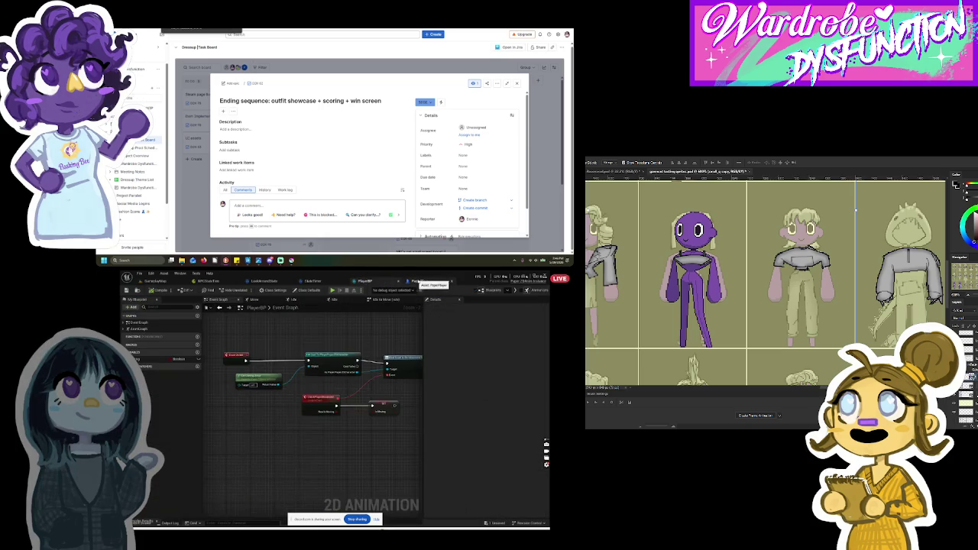
{"action": "left_click", "coordinate": [418, 282]}
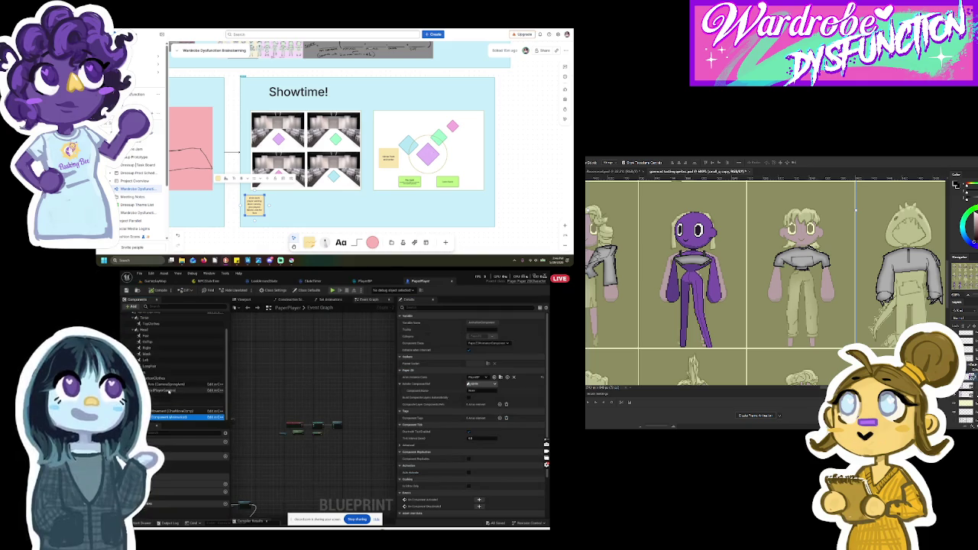
Step: Switch to the Viewport and reframe the camera around the whole purple character
{"action": "scroll", "coordinate": [221, 336], "scroll_direction": "up", "scroll_amount": 2}
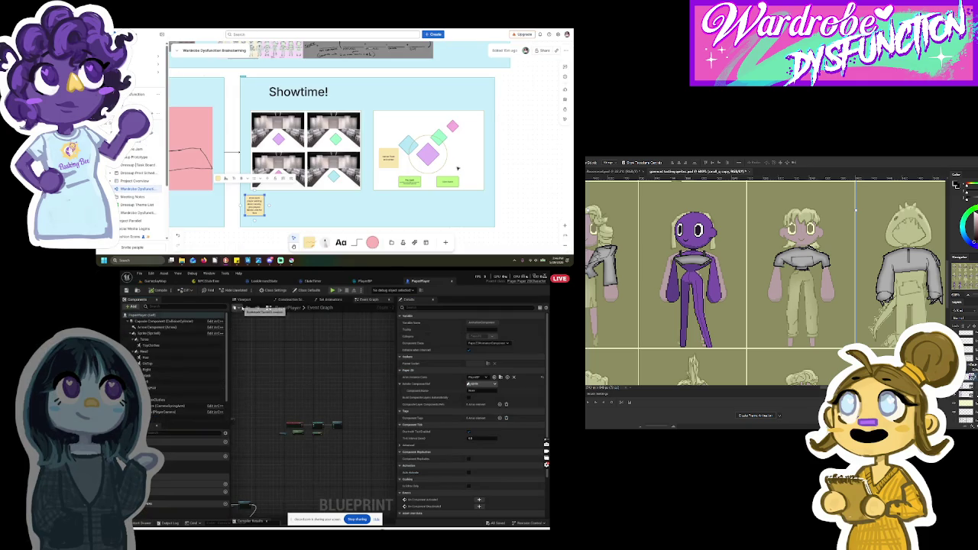
{"action": "left_click", "coordinate": [246, 299]}
{"action": "mouse_move", "coordinate": [336, 390]}
{"action": "left_mouse_down"}
{"action": "mouse_move", "coordinate": [307, 434]}
{"action": "mouse_move", "coordinate": [334, 432]}
{"action": "mouse_move", "coordinate": [337, 405]}
{"action": "left_mouse_up"}
{"action": "left_click_drag", "start_coordinate": [332, 453], "coordinate": [328, 468]}
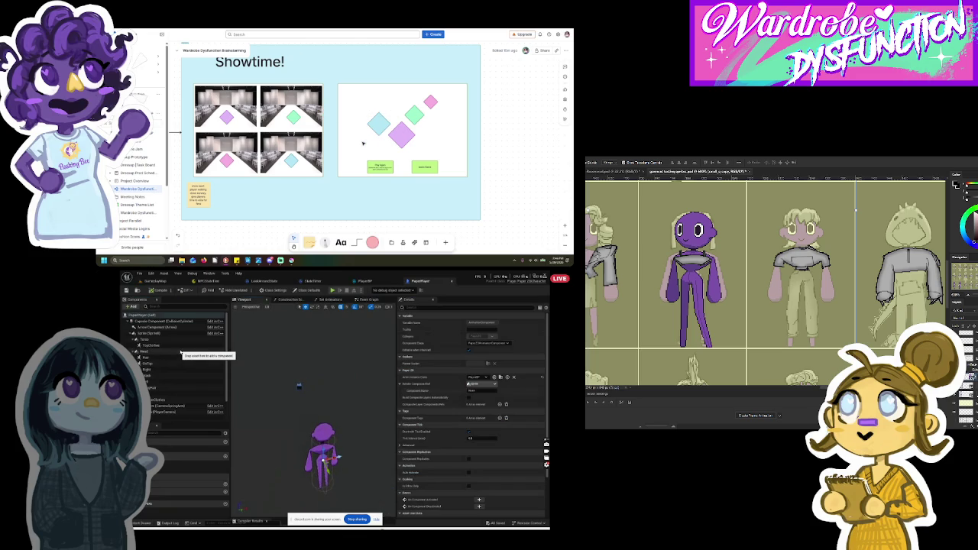
Step: Set the Torso sprite's Source Flipbook to BackwardsIdle
{"action": "left_click", "coordinate": [145, 339]}
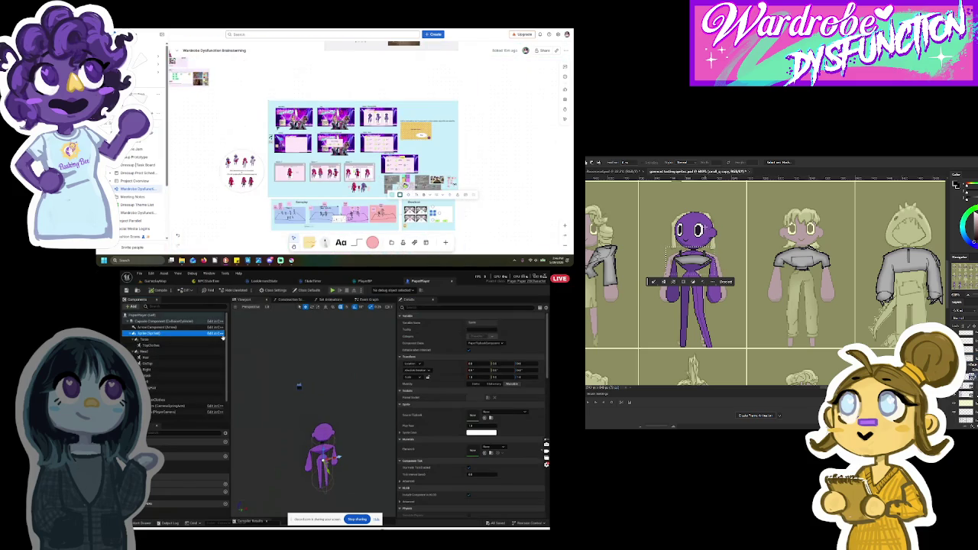
{"action": "left_click", "coordinate": [501, 414]}
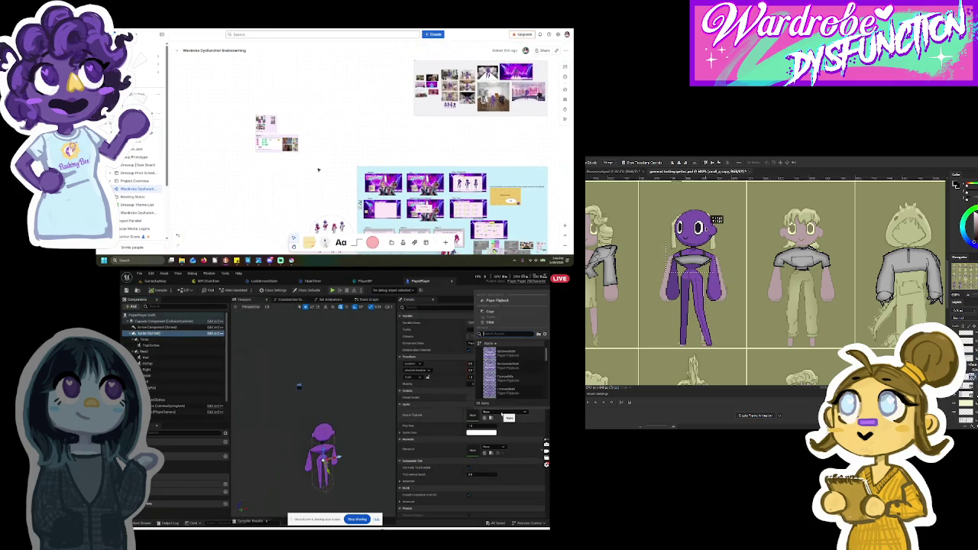
{"action": "left_click", "coordinate": [249, 112]}
{"action": "left_click", "coordinate": [507, 356]}
{"action": "left_click_drag", "start_coordinate": [427, 122], "coordinate": [426, 151]}
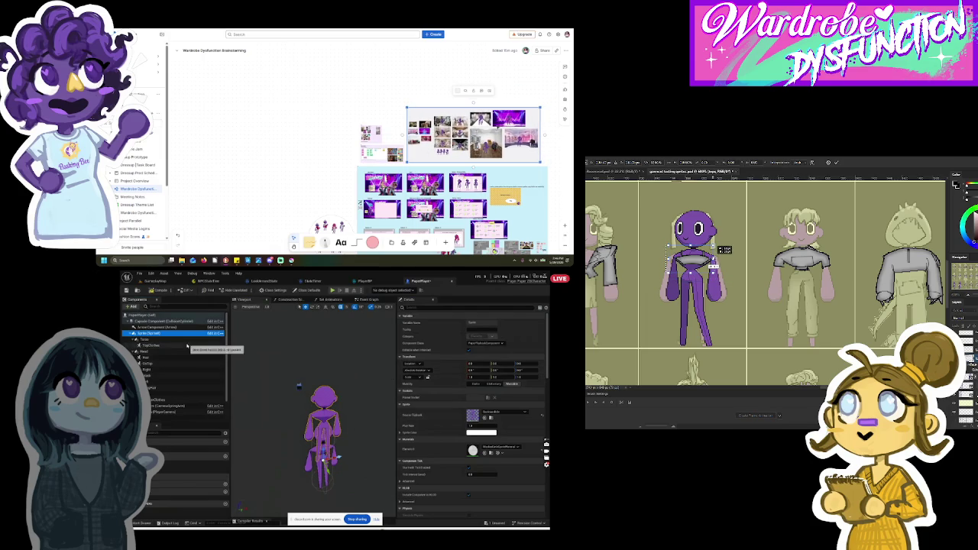
{"action": "scroll", "coordinate": [426, 151], "scroll_direction": "up", "scroll_amount": 2}
Step: Attach TopClothes under the Spine component in the Components tree
{"action": "left_click", "coordinate": [179, 340]}
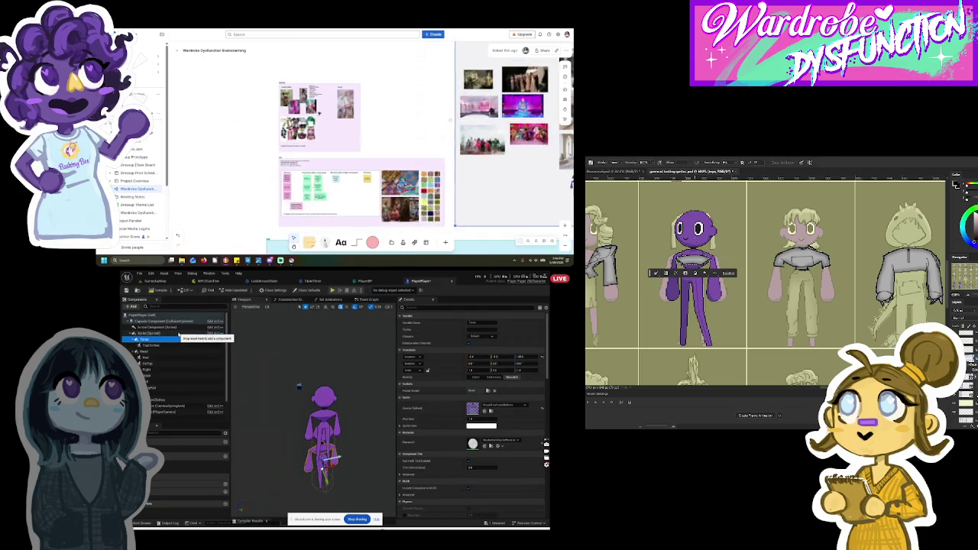
{"action": "left_click_drag", "start_coordinate": [181, 346], "coordinate": [156, 340]}
{"action": "scroll", "coordinate": [362, 145], "scroll_direction": "down", "scroll_amount": 3}
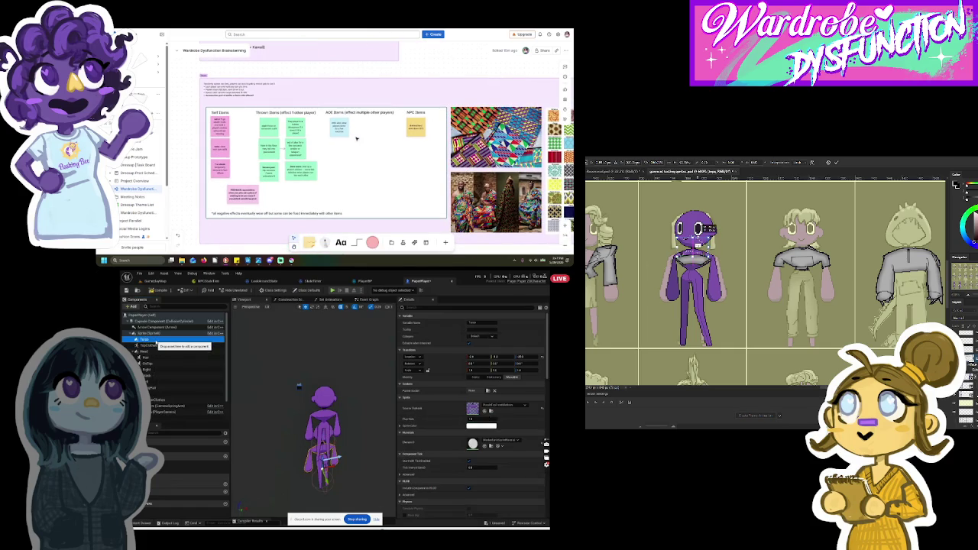
{"action": "right_click", "coordinate": [157, 341]}
{"action": "left_click", "coordinate": [176, 389]}
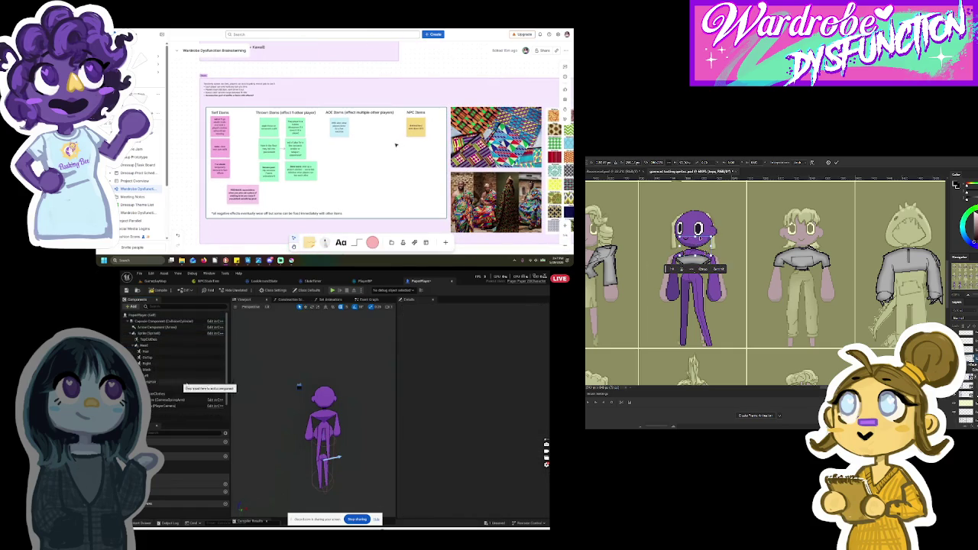
Step: Nest the Hat component under Sprite, then switch over to the call window
{"action": "scroll", "coordinate": [398, 144], "scroll_direction": "right", "scroll_amount": 2}
{"action": "left_click", "coordinate": [158, 349]}
{"action": "left_click", "coordinate": [155, 394]}
{"action": "left_click_drag", "start_coordinate": [156, 393], "coordinate": [156, 341]}
{"action": "left_click_drag", "start_coordinate": [158, 380], "coordinate": [159, 333]}
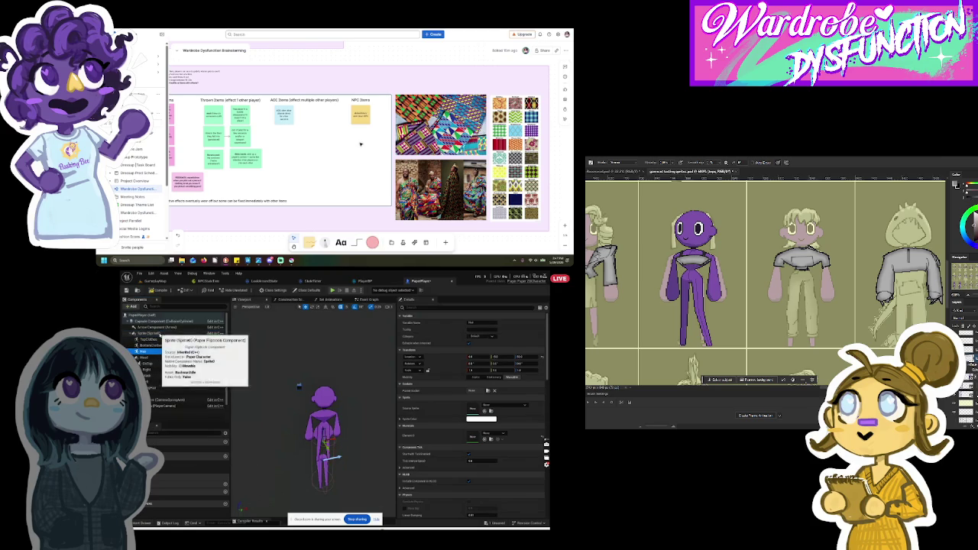
{"action": "right_click", "coordinate": [157, 357]}
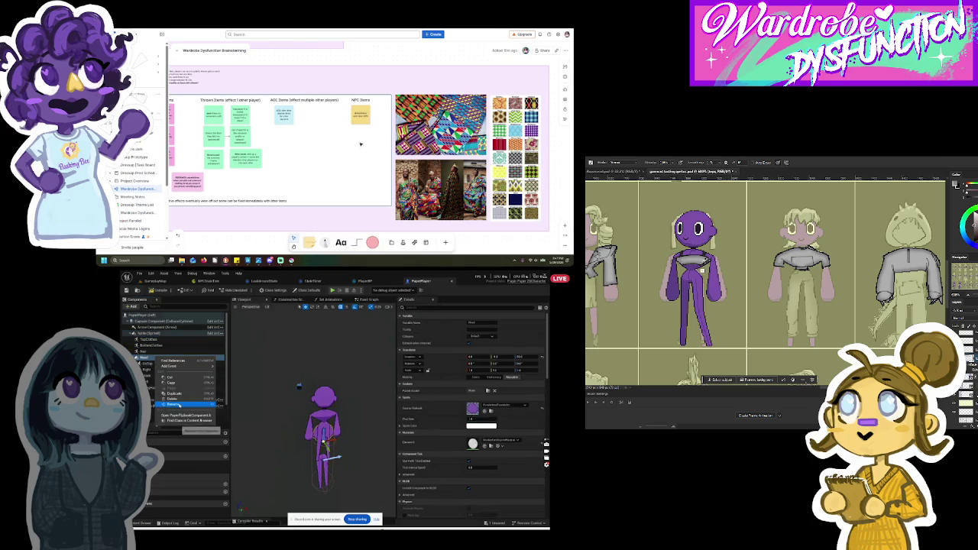
{"action": "left_click", "coordinate": [255, 393]}
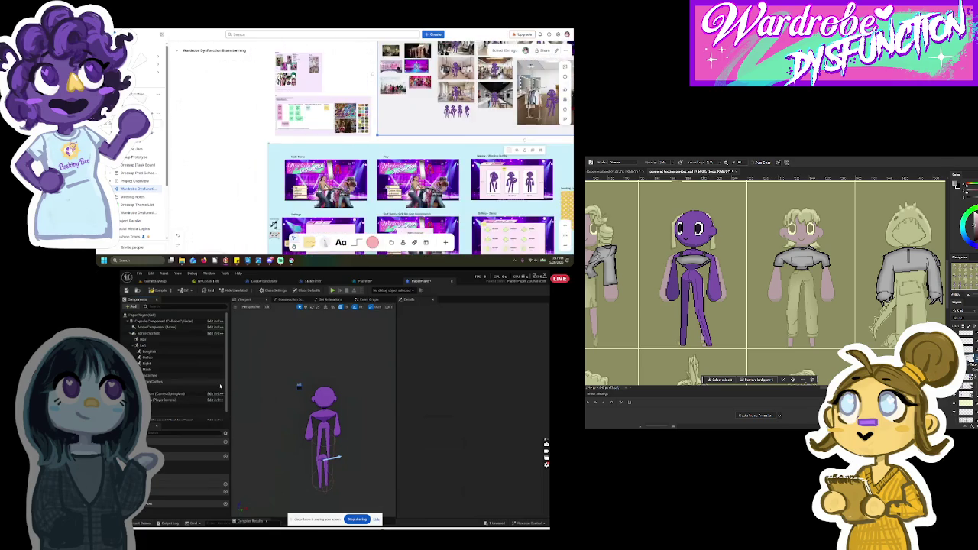
{"action": "left_click", "coordinate": [368, 498]}
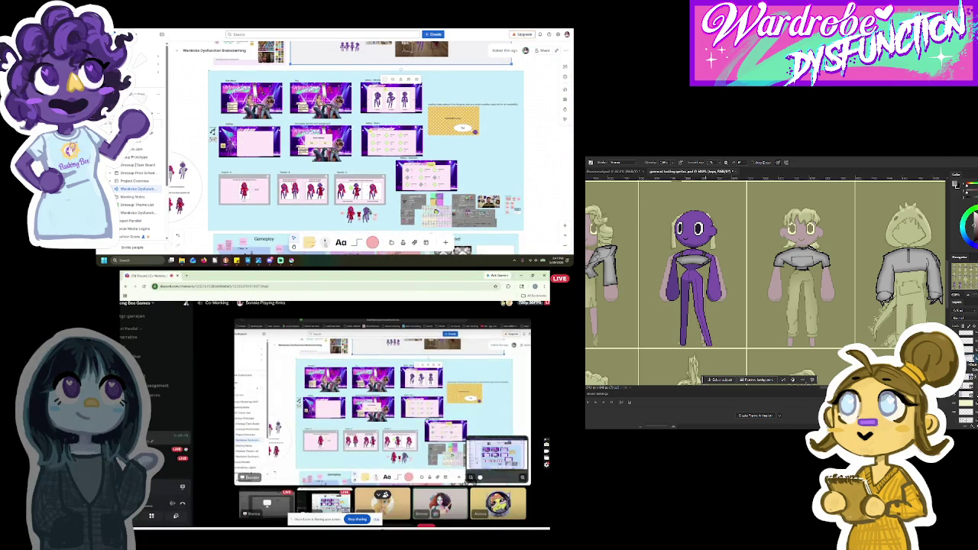
Step: Exit full view, enlarge the shared whiteboard stream, and select the image collage group
{"action": "key", "text": "Escape"}
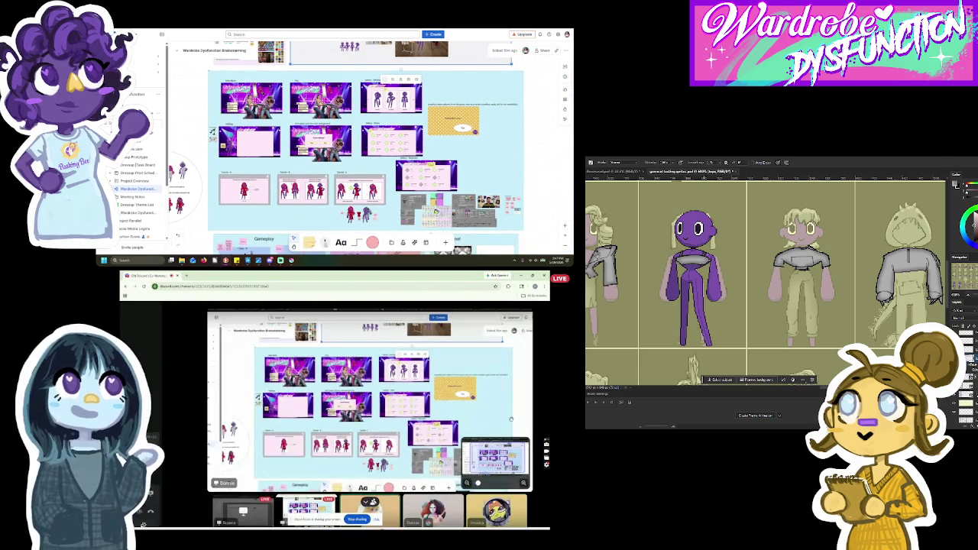
{"action": "double_click", "coordinate": [492, 415]}
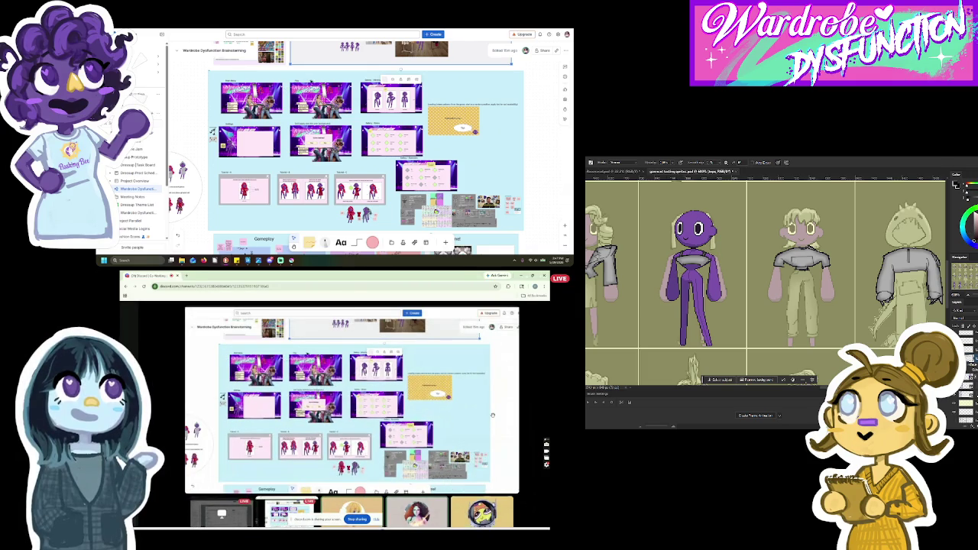
{"action": "scroll", "coordinate": [341, 158], "scroll_direction": "up", "scroll_amount": 5}
{"action": "left_click", "coordinate": [295, 100]}
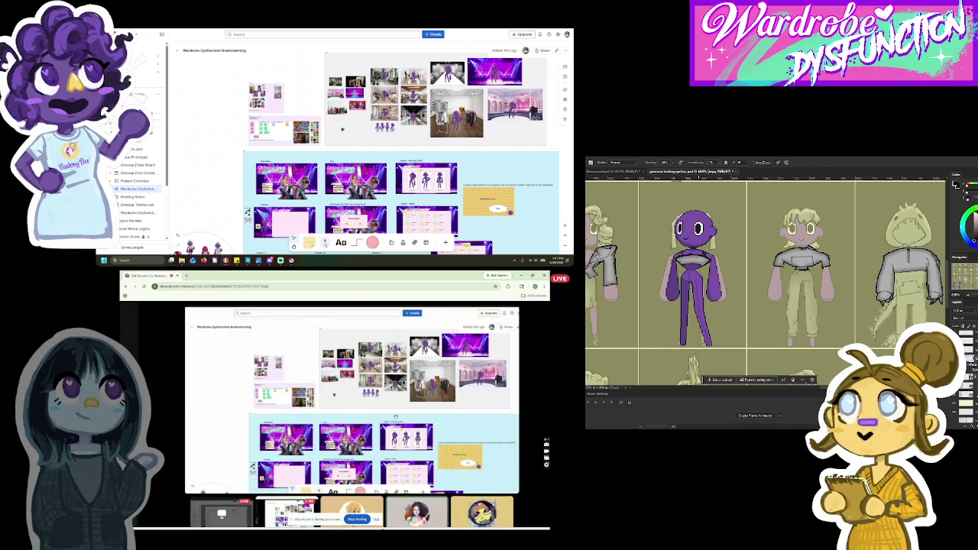
{"action": "left_click", "coordinate": [356, 121]}
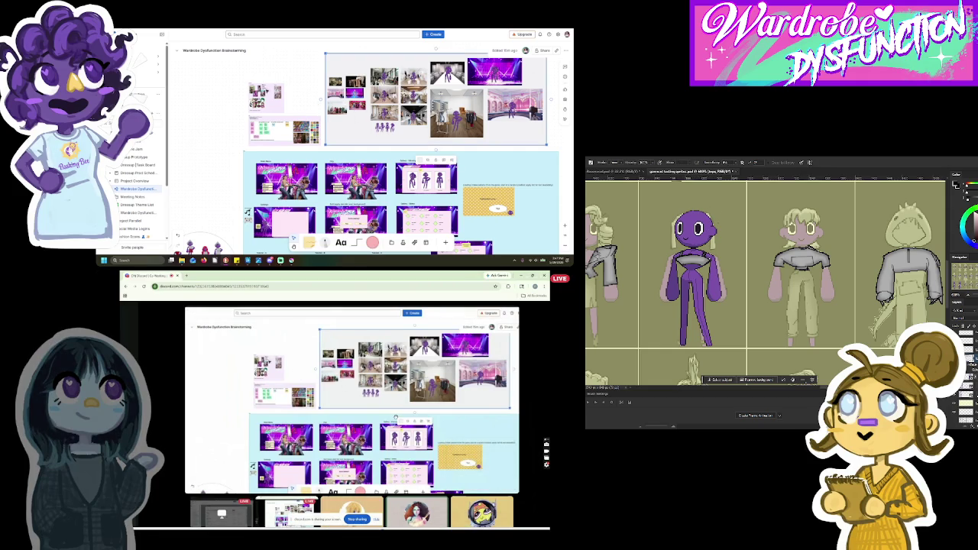
Step: Scroll around the shared whiteboard to view the Showtime frame up close
{"action": "scroll", "coordinate": [255, 111], "scroll_direction": "up", "scroll_amount": 3}
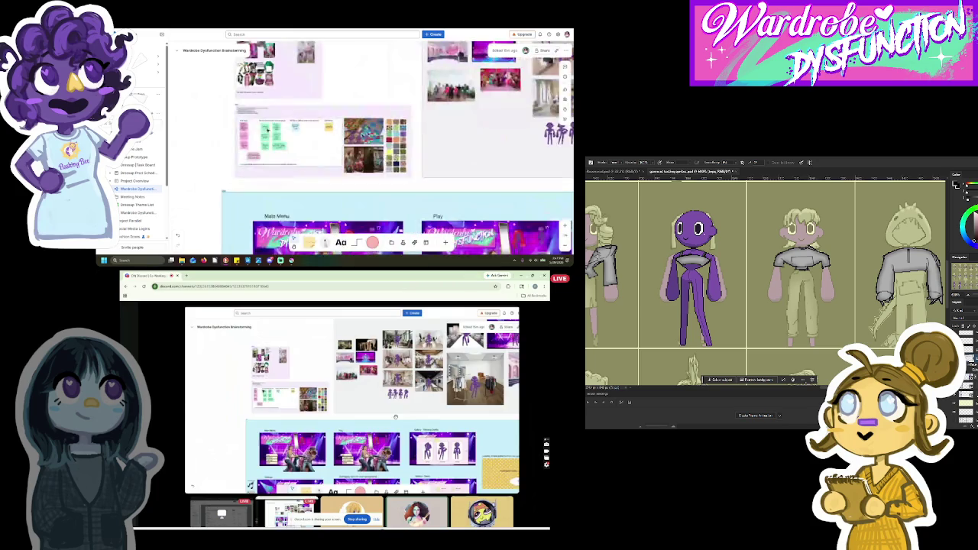
{"action": "scroll", "coordinate": [277, 167], "scroll_direction": "up", "scroll_amount": 3}
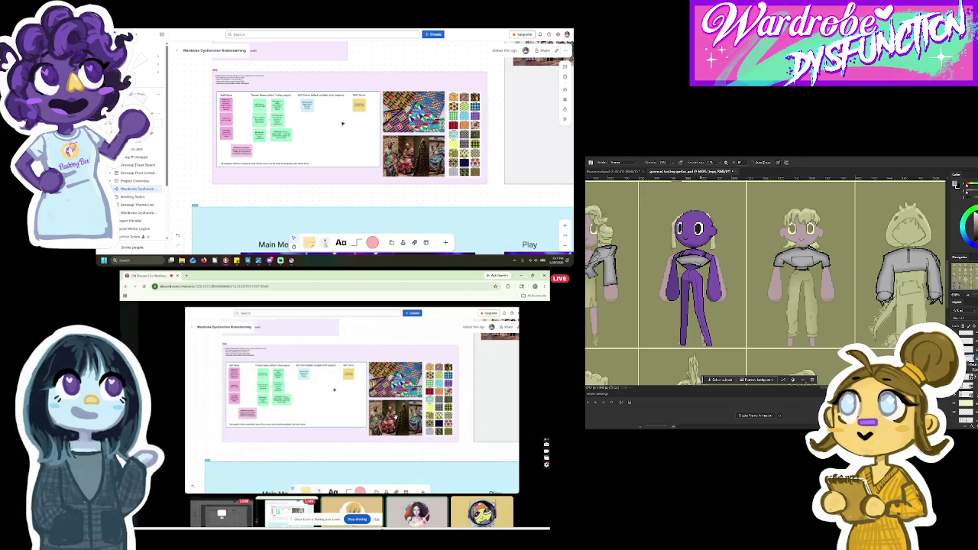
{"action": "scroll", "coordinate": [343, 130], "scroll_direction": "down", "scroll_amount": 5}
{"action": "scroll", "coordinate": [344, 131], "scroll_direction": "down", "scroll_amount": 5}
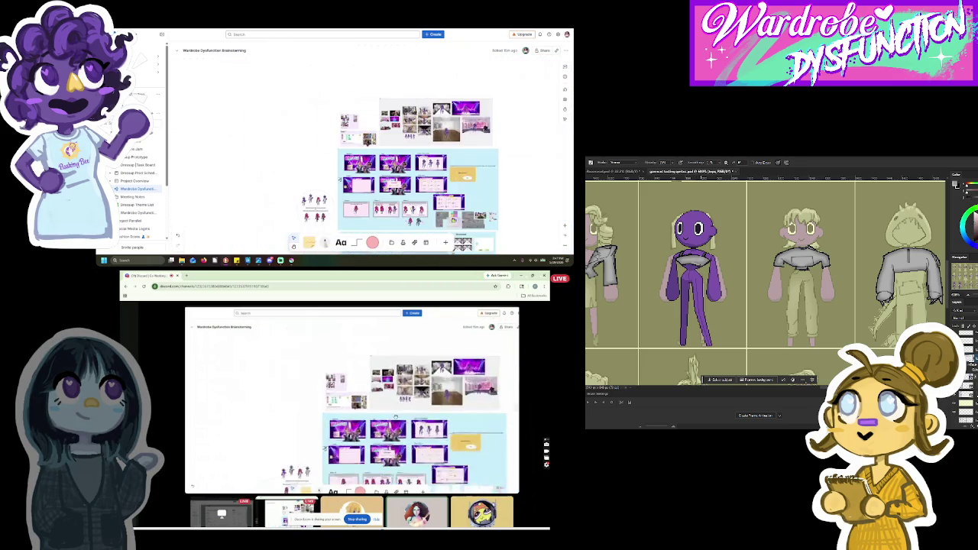
{"action": "scroll", "coordinate": [374, 184], "scroll_direction": "up", "scroll_amount": 5}
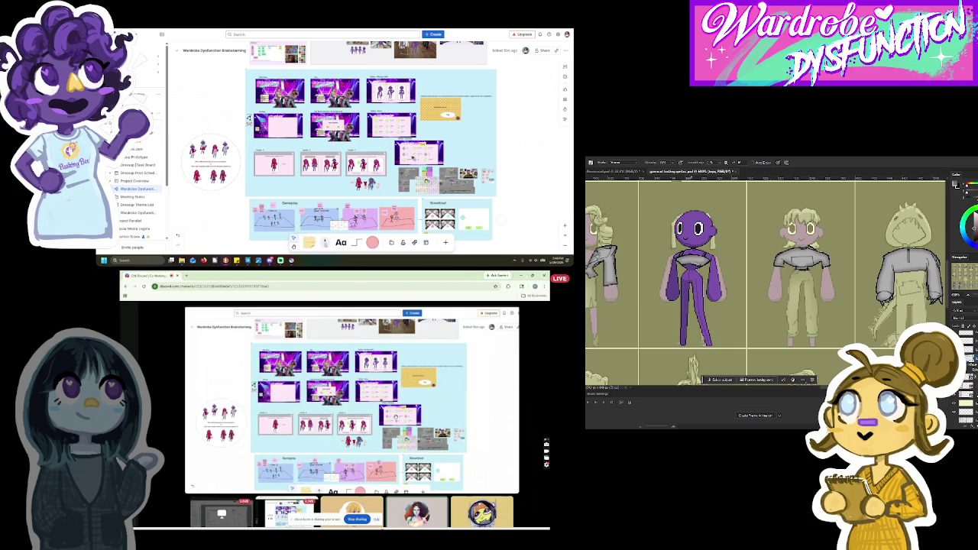
{"action": "scroll", "coordinate": [375, 171], "scroll_direction": "up", "scroll_amount": 5}
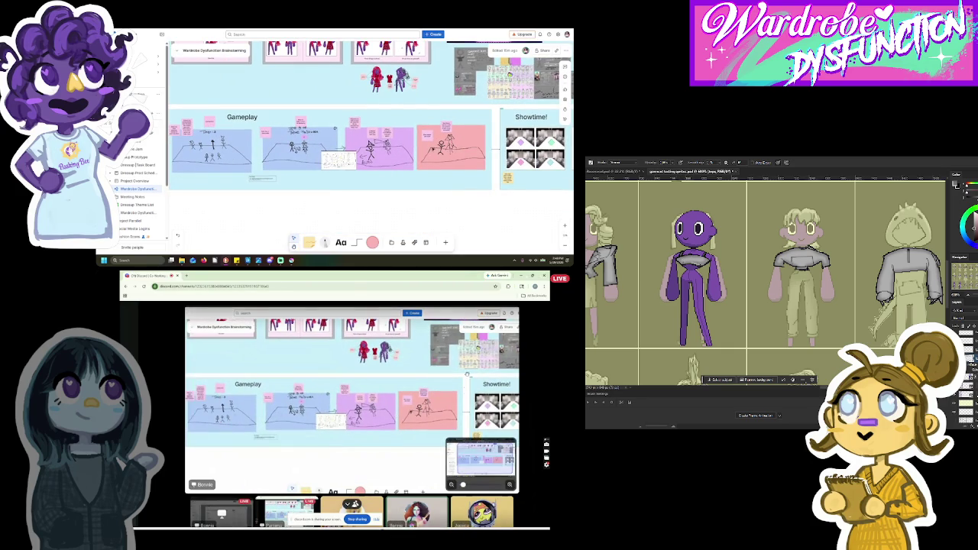
{"action": "scroll", "coordinate": [396, 163], "scroll_direction": "left", "scroll_amount": 2}
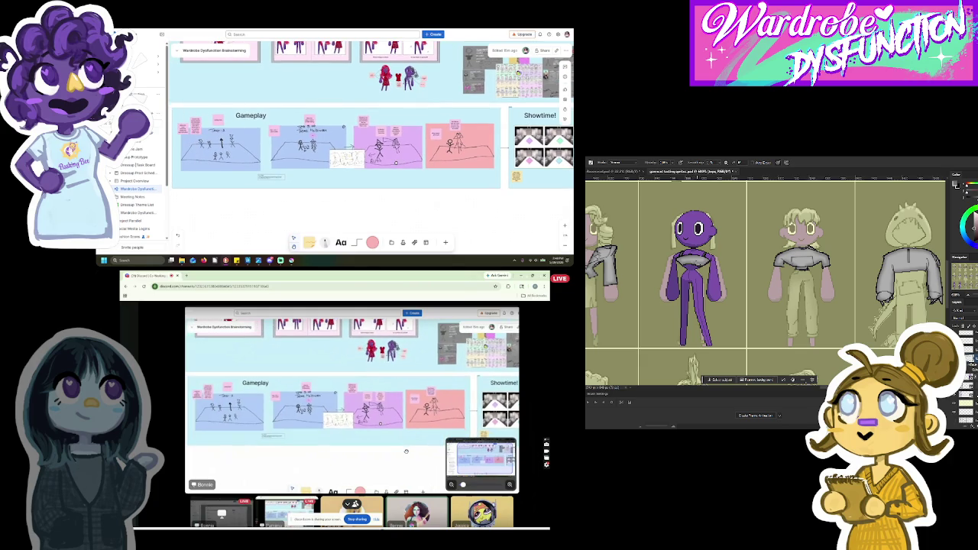
{"action": "scroll", "coordinate": [371, 145], "scroll_direction": "right", "scroll_amount": 5}
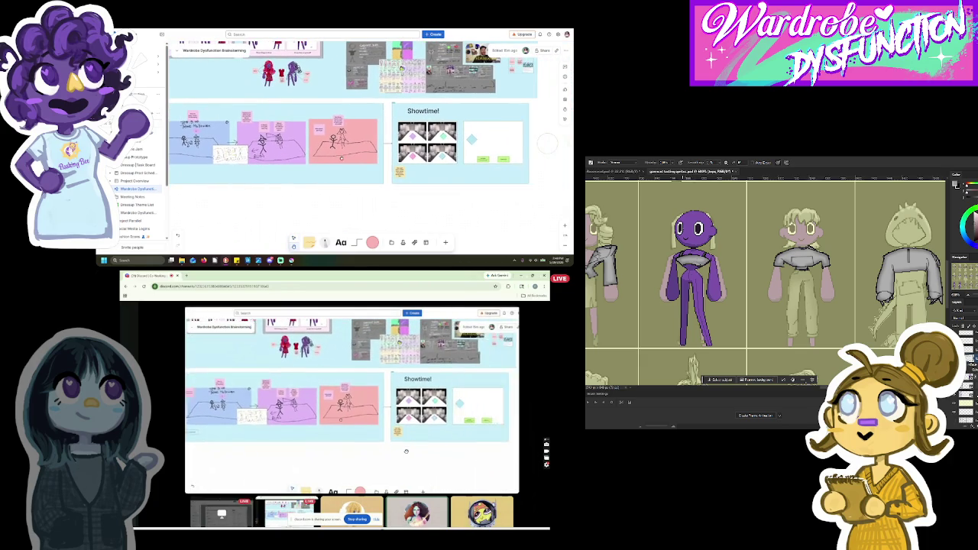
{"action": "scroll", "coordinate": [353, 114], "scroll_direction": "right", "scroll_amount": 2}
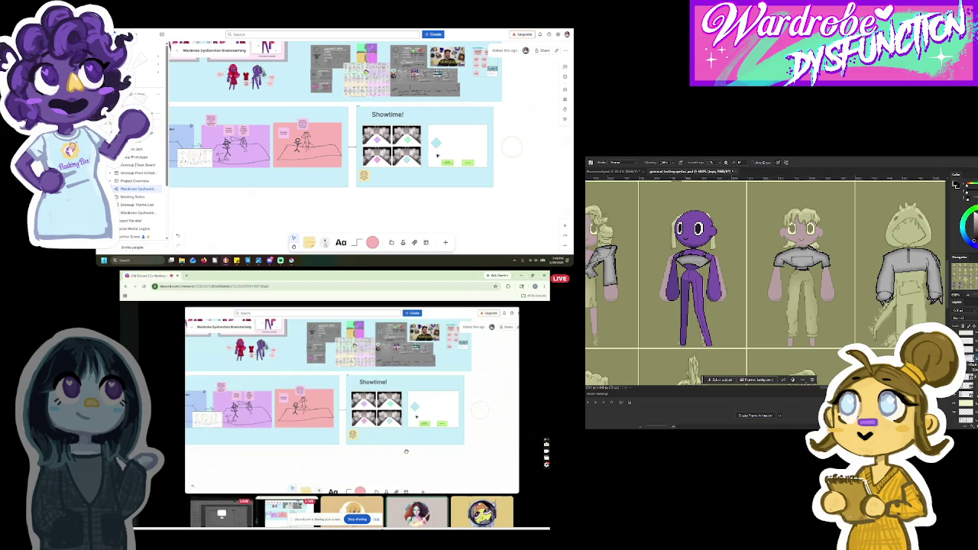
{"action": "scroll", "coordinate": [439, 152], "scroll_direction": "up", "scroll_amount": 5}
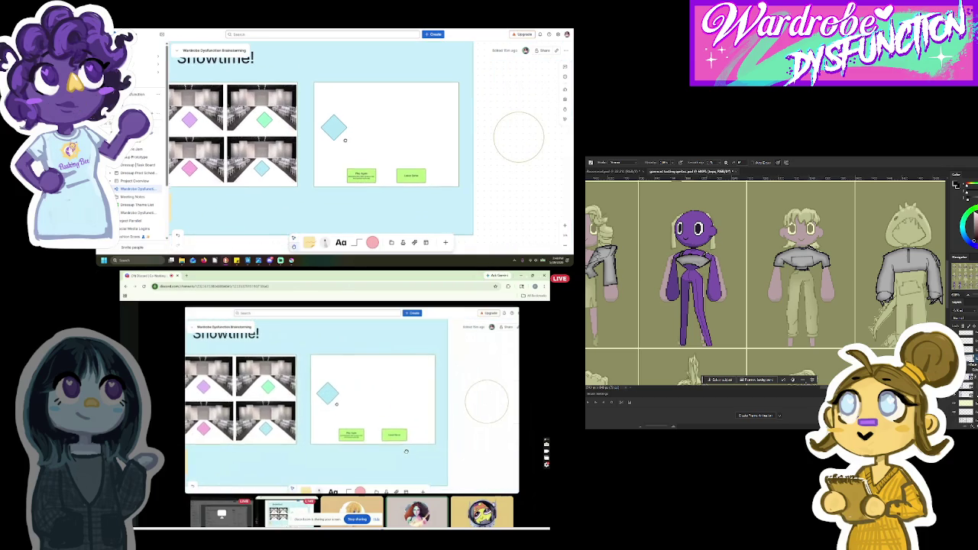
Step: Duplicate the blue diamond in the Showtime panel, placing the copy beside the original
{"action": "scroll", "coordinate": [347, 139], "scroll_direction": "up", "scroll_amount": 3}
{"action": "left_click", "coordinate": [335, 127]}
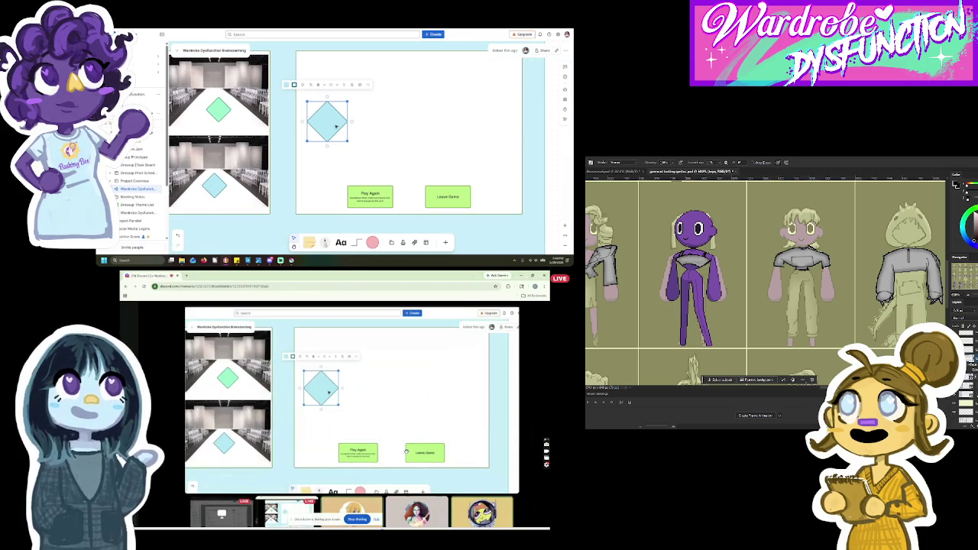
{"action": "left_click_drag", "start_coordinate": [335, 127], "coordinate": [481, 119]}
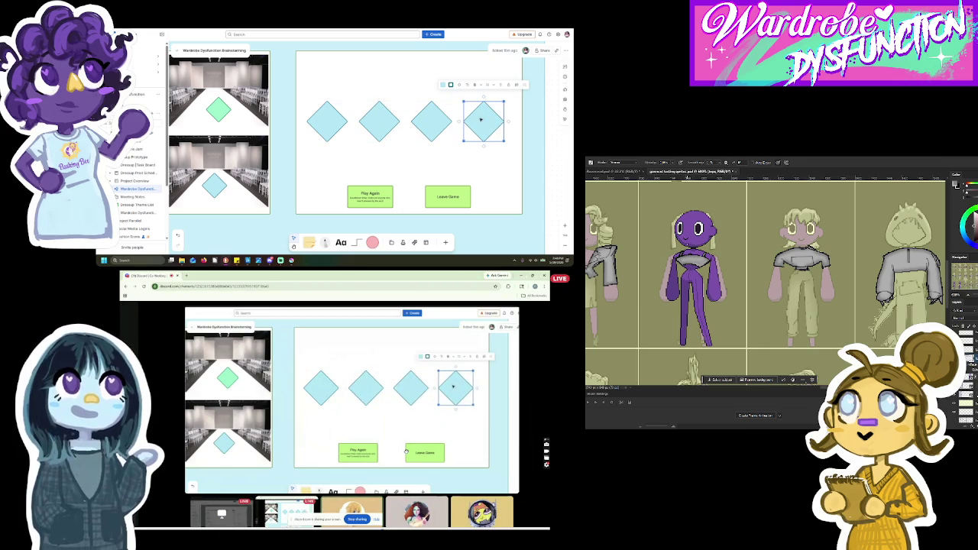
Step: Recolour the first blue diamond light green
{"action": "scroll", "coordinate": [343, 122], "scroll_direction": "left", "scroll_amount": 3}
{"action": "left_click", "coordinate": [265, 114]}
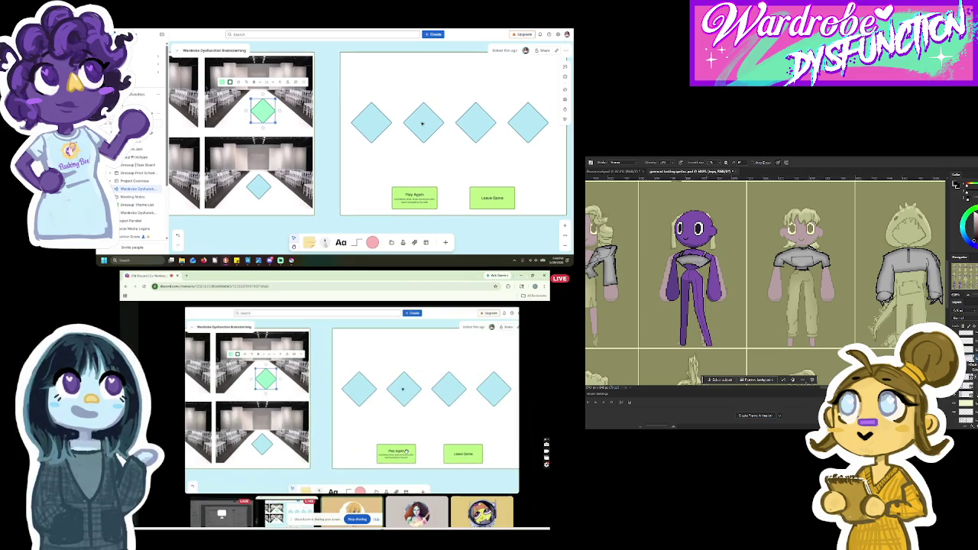
{"action": "left_click", "coordinate": [371, 122]}
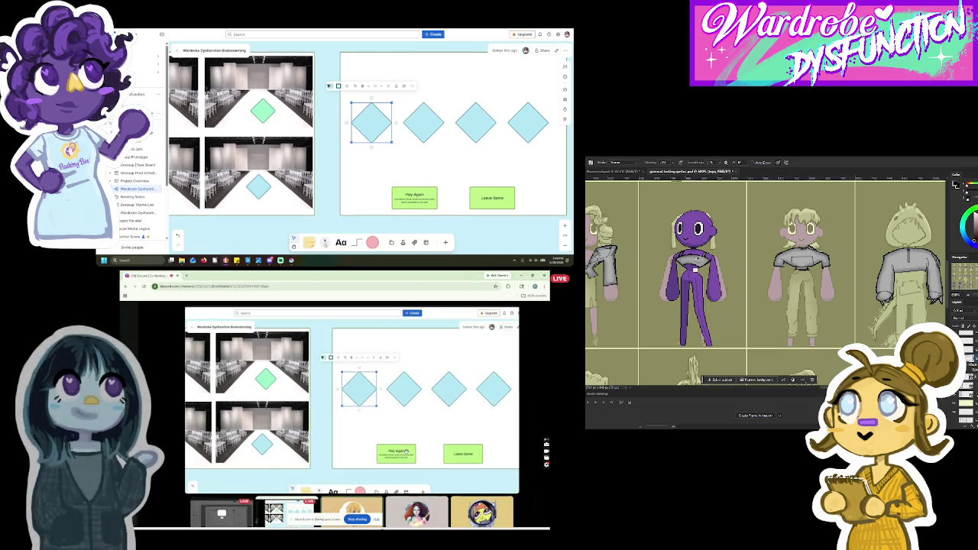
{"action": "left_click", "coordinate": [338, 86]}
{"action": "left_click", "coordinate": [356, 76]}
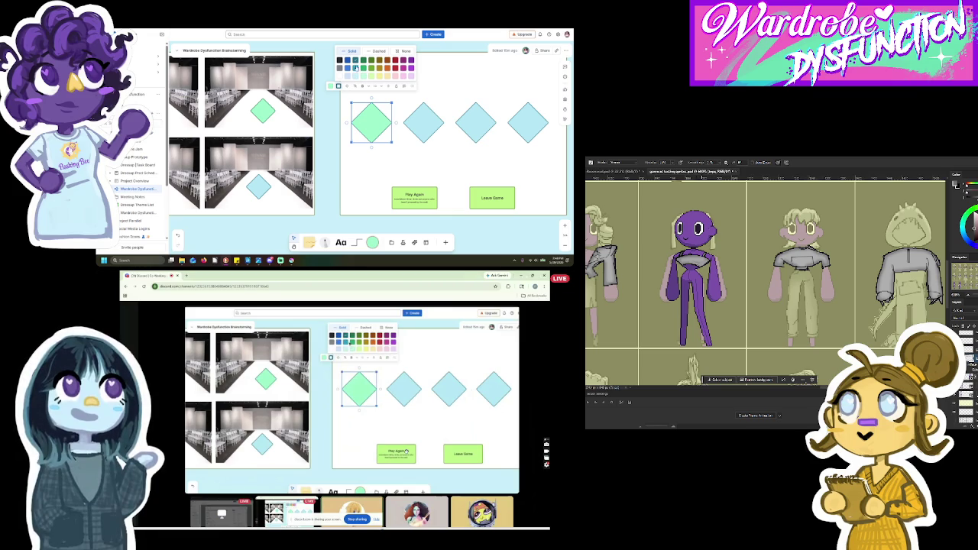
{"action": "left_click", "coordinate": [363, 64]}
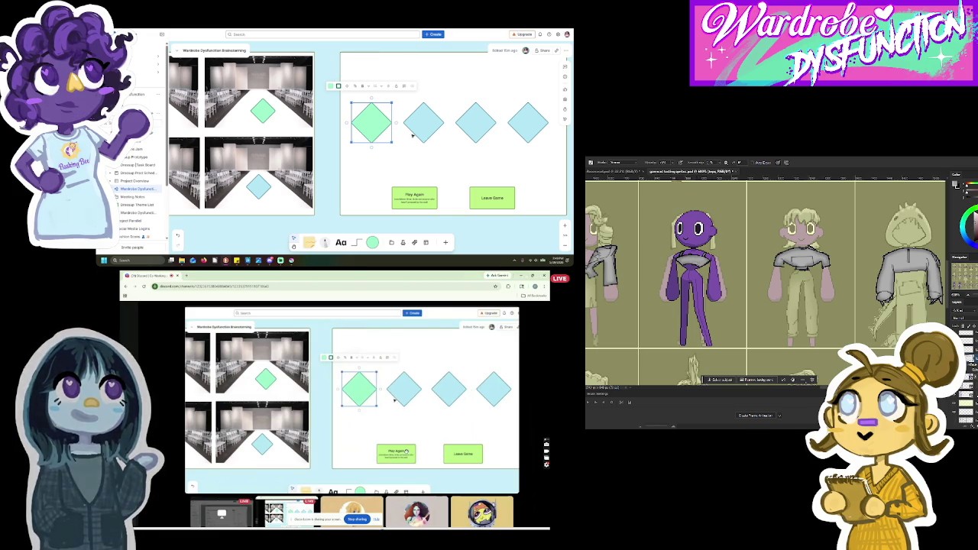
Step: Recolour the third diamond pink and the fourth diamond lavender
{"action": "mouse_move", "coordinate": [453, 146]}
{"action": "left_mouse_down"}
{"action": "mouse_move", "coordinate": [507, 149]}
{"action": "mouse_move", "coordinate": [469, 149]}
{"action": "left_mouse_up"}
{"action": "scroll", "coordinate": [470, 149], "scroll_direction": "down", "scroll_amount": 3}
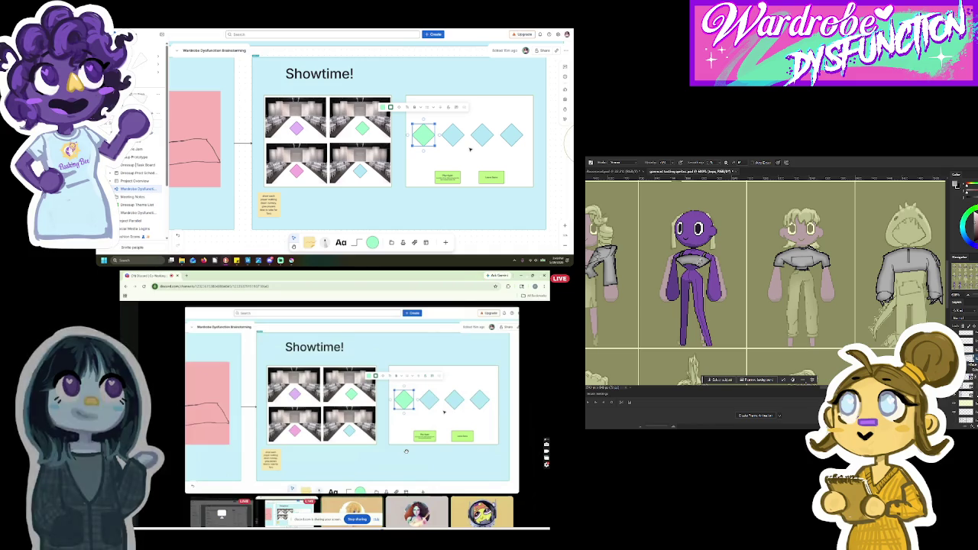
{"action": "left_click", "coordinate": [482, 135]}
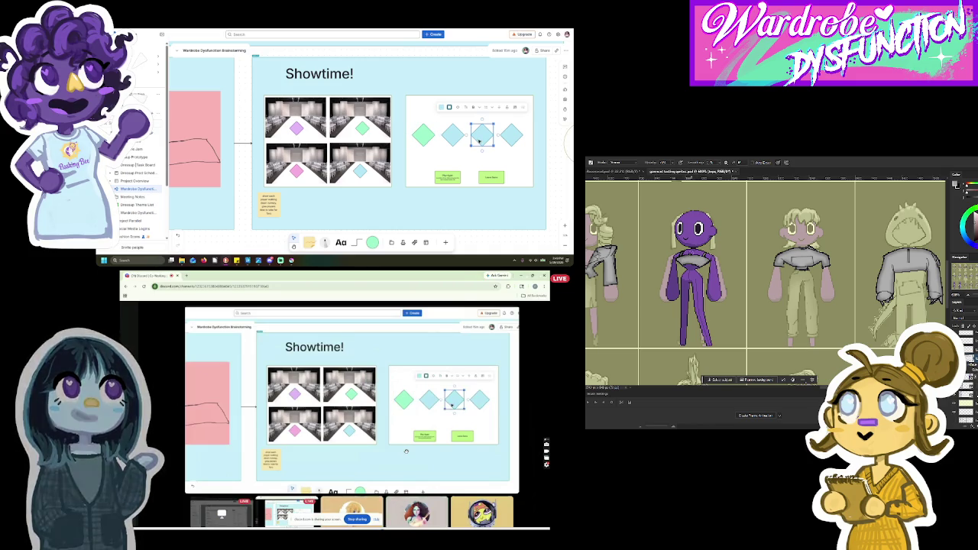
{"action": "left_click", "coordinate": [442, 108]}
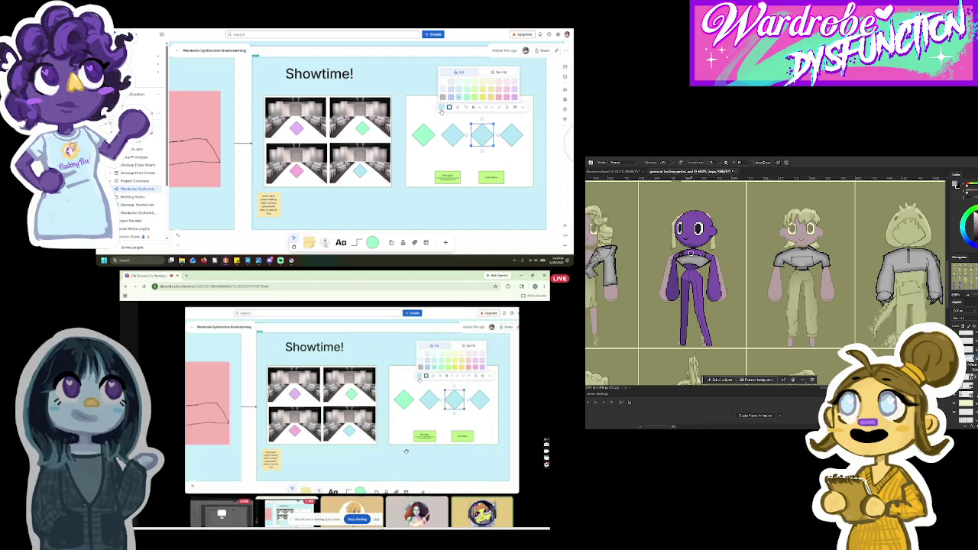
{"action": "left_click", "coordinate": [506, 98]}
{"action": "left_click", "coordinate": [449, 107]}
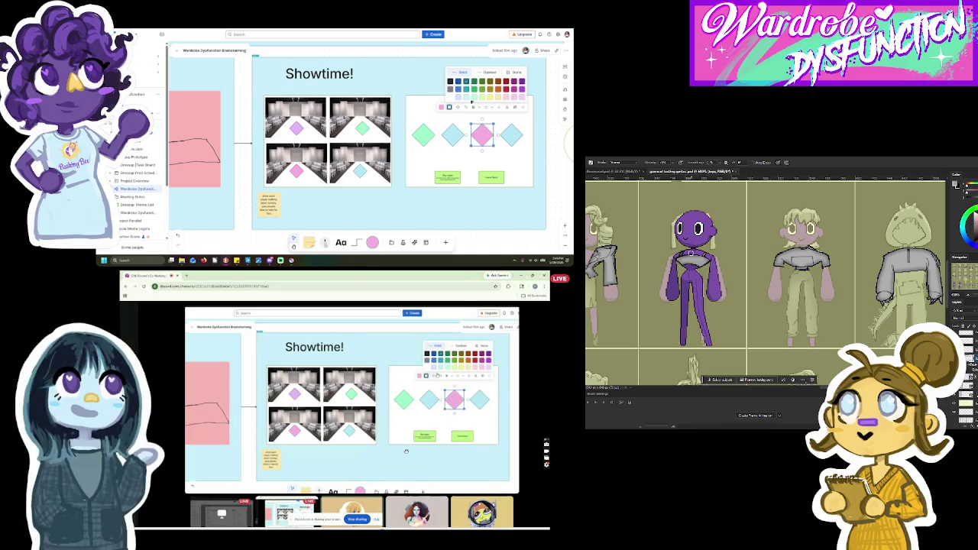
{"action": "left_click", "coordinate": [516, 89]}
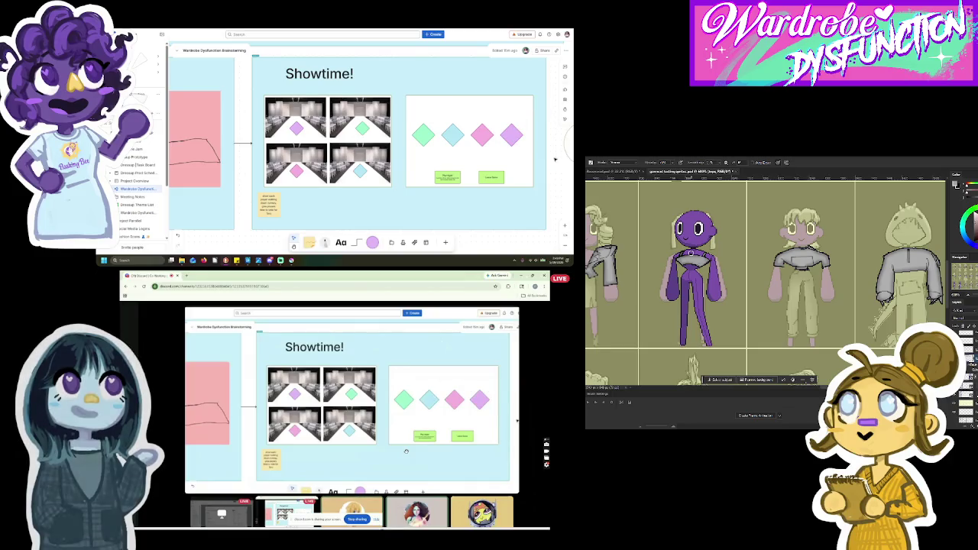
Step: Move the circle onto the pink diamond and bring the Unreal editor forward
{"action": "scroll", "coordinate": [504, 145], "scroll_direction": "right", "scroll_amount": 2}
{"action": "left_click_drag", "start_coordinate": [542, 128], "coordinate": [442, 123]}
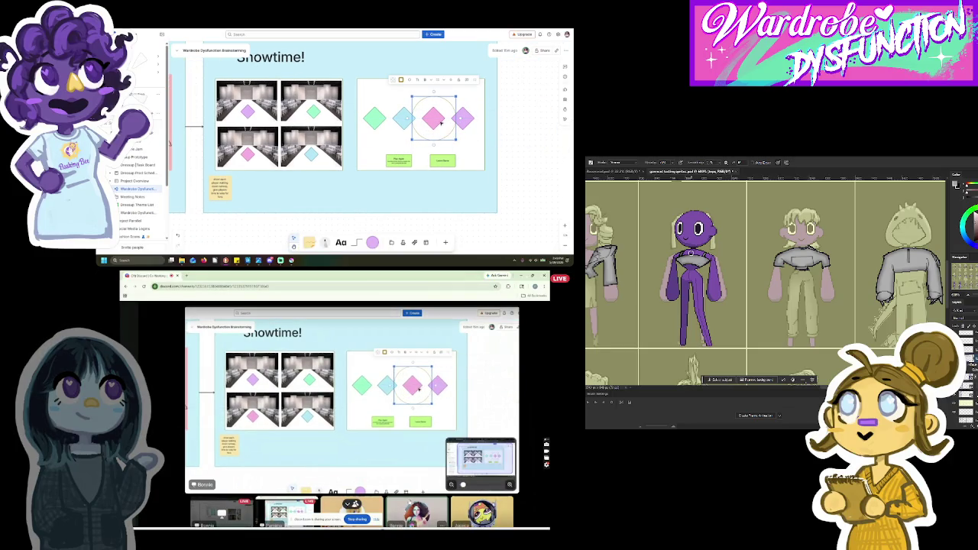
{"action": "left_click", "coordinate": [391, 510]}
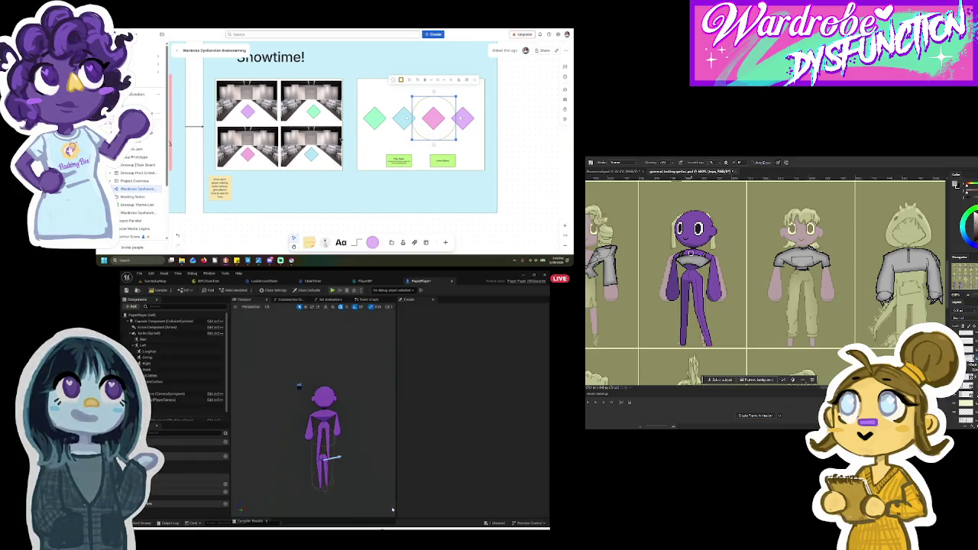
Step: Place a copy of the yellow sticky note above the diamonds, then switch to GameplayMap
{"action": "left_click", "coordinate": [227, 184]}
{"action": "left_click_drag", "start_coordinate": [227, 184], "coordinate": [392, 94]}
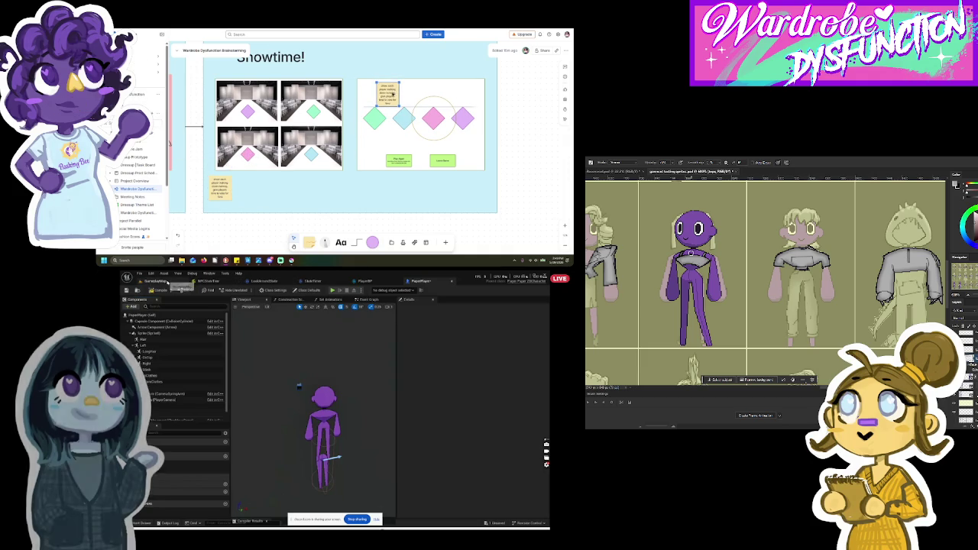
{"action": "left_click", "coordinate": [168, 282]}
Step: Browse the Widget folder in the Content Drawer, then view PlayerBP's Event Graph
{"action": "left_click", "coordinate": [145, 523]}
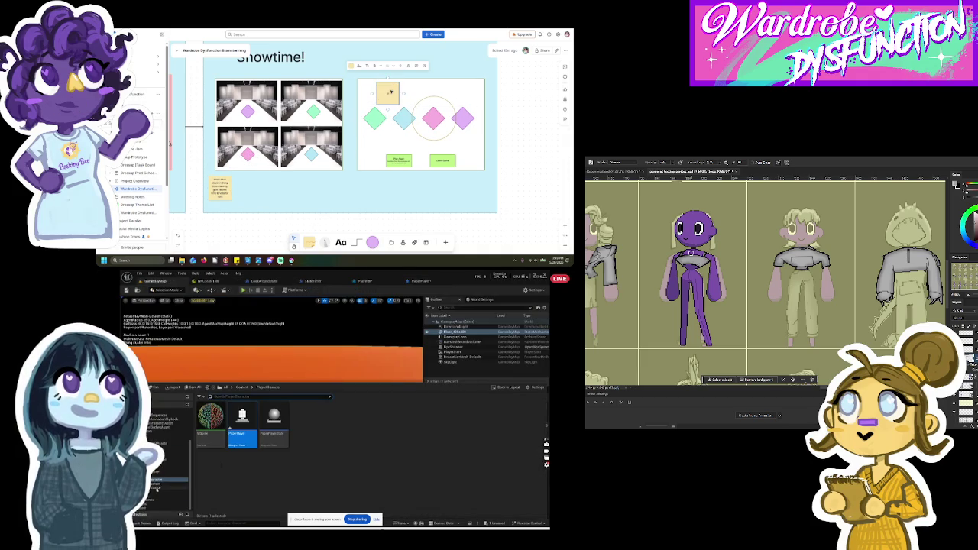
{"action": "left_click", "coordinate": [160, 497]}
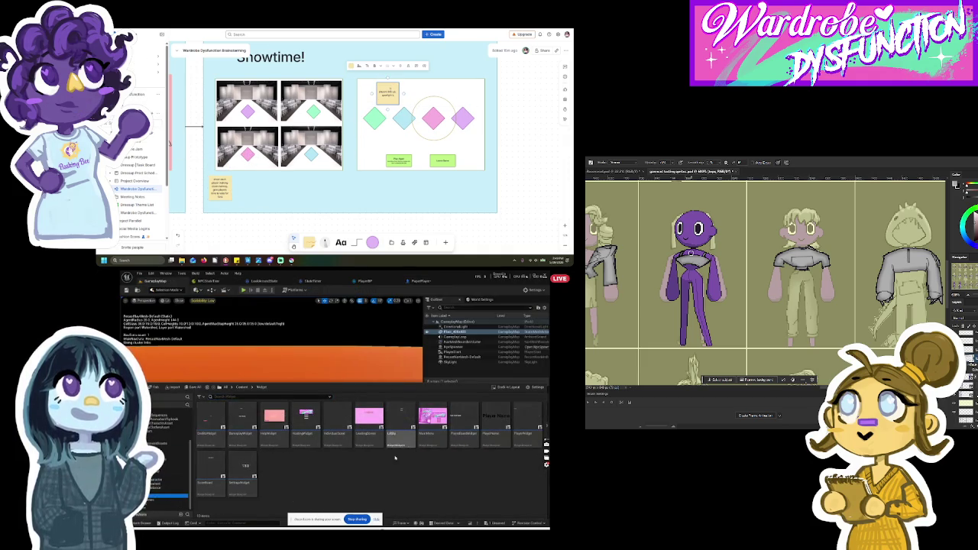
{"action": "right_click", "coordinate": [275, 455]}
{"action": "left_click", "coordinate": [301, 491]}
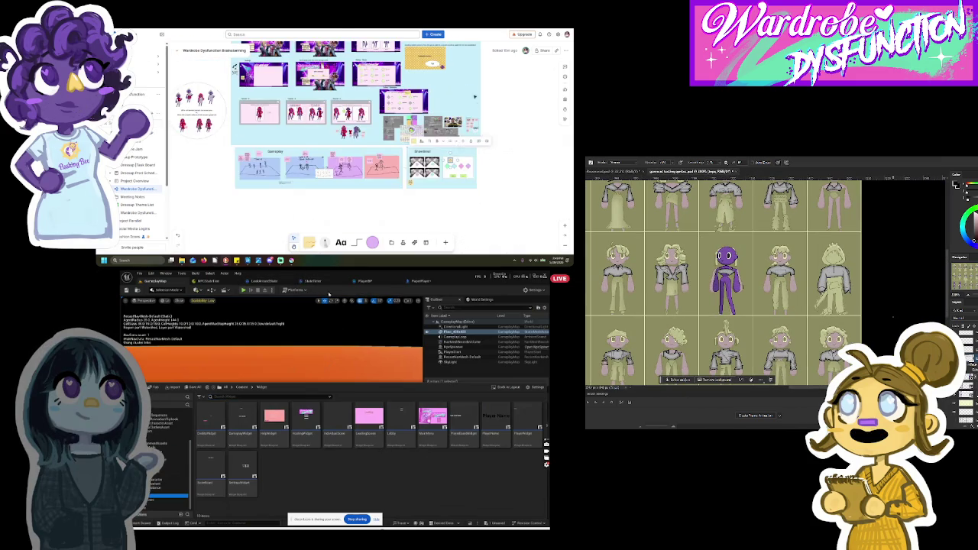
{"action": "left_click", "coordinate": [365, 281]}
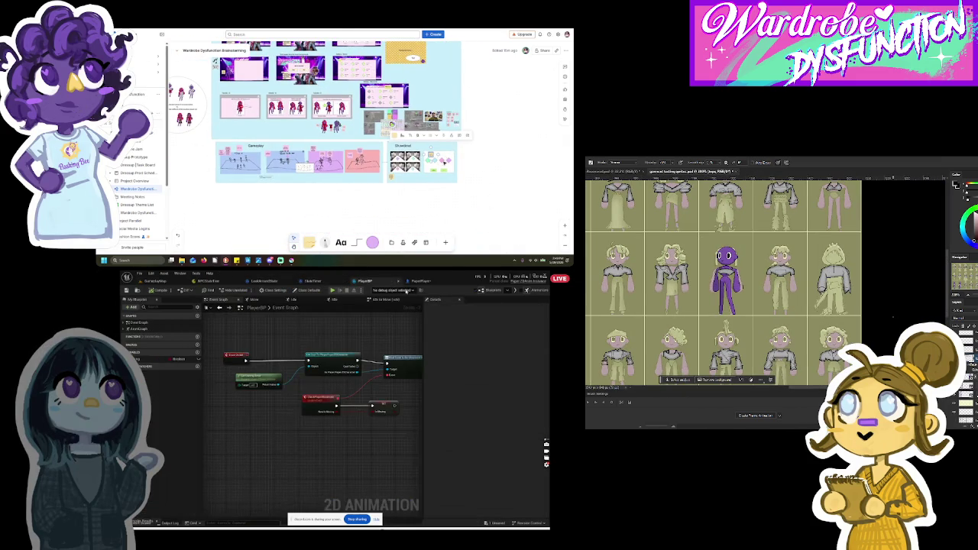
Step: In the PaperPlayer blueprint, inspect the Left, Mask and TopClothes sprite components
{"action": "left_click", "coordinate": [421, 282]}
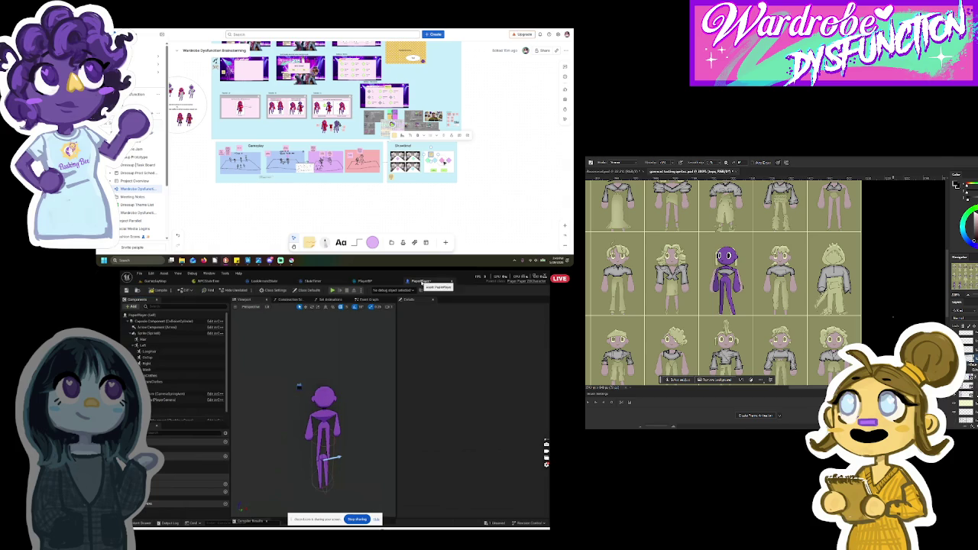
{"action": "left_click", "coordinate": [173, 345]}
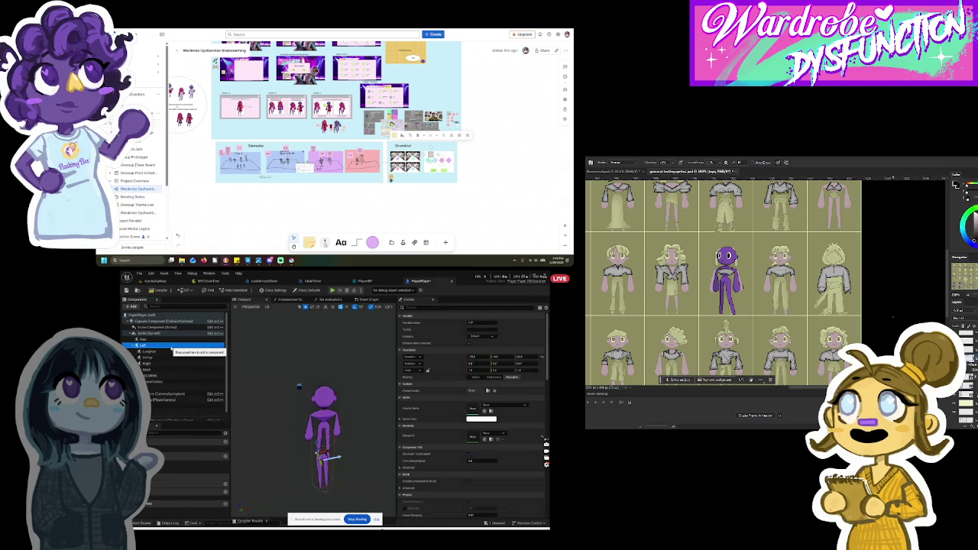
{"action": "scroll", "coordinate": [390, 178], "scroll_direction": "up", "scroll_amount": 5}
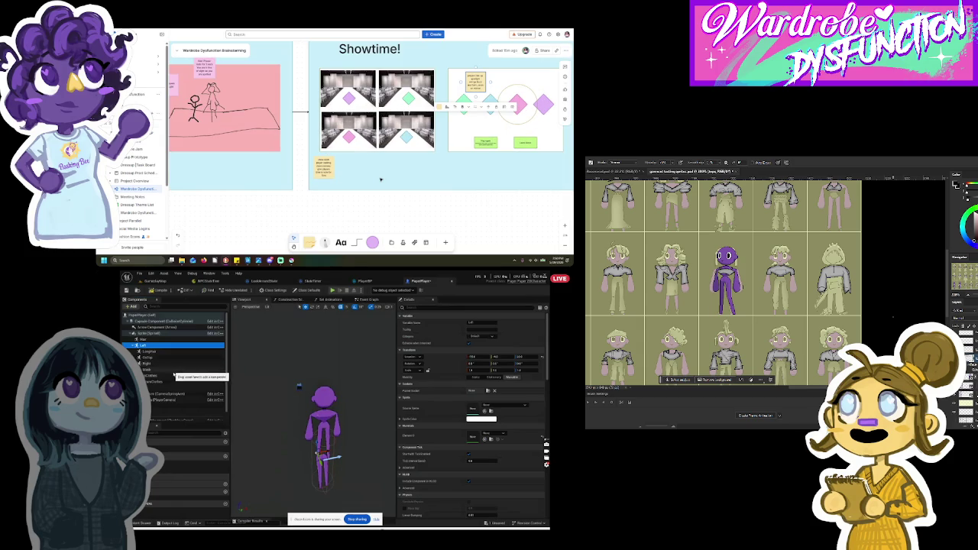
{"action": "left_click", "coordinate": [170, 376]}
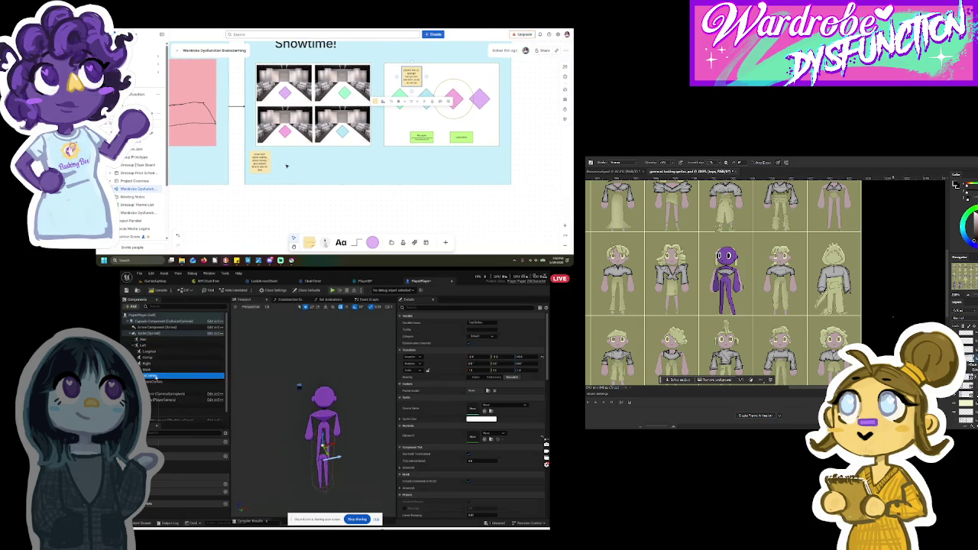
{"action": "left_click", "coordinate": [156, 328]}
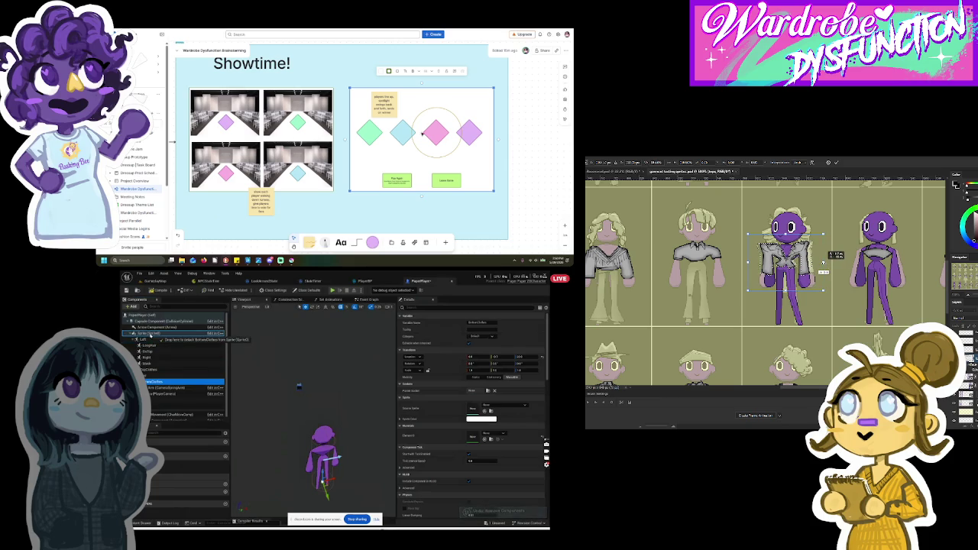
Step: Move the circle from the pink diamond over to the green diamond
{"action": "left_click", "coordinate": [472, 133]}
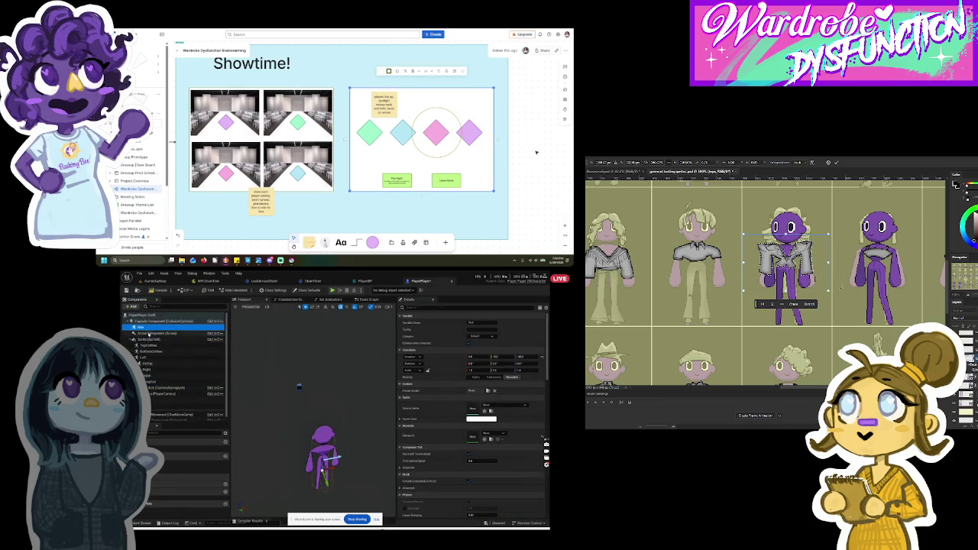
{"action": "scroll", "coordinate": [407, 129], "scroll_direction": "right", "scroll_amount": 2}
{"action": "left_click", "coordinate": [408, 128]}
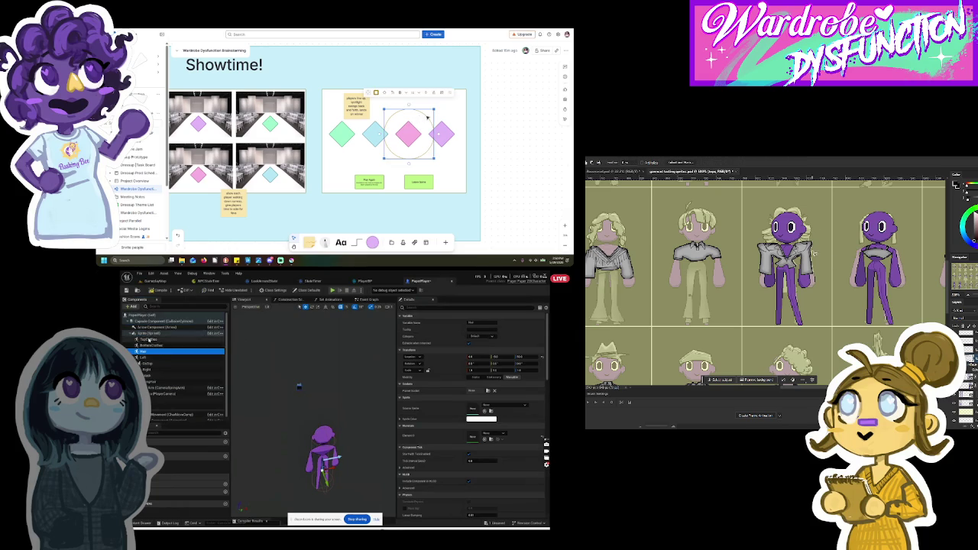
{"action": "mouse_move", "coordinate": [426, 105]}
{"action": "left_mouse_down"}
{"action": "mouse_move", "coordinate": [353, 109]}
{"action": "mouse_move", "coordinate": [363, 118]}
{"action": "mouse_move", "coordinate": [473, 113]}
{"action": "mouse_move", "coordinate": [359, 115]}
{"action": "mouse_move", "coordinate": [418, 110]}
{"action": "mouse_move", "coordinate": [426, 118]}
{"action": "left_mouse_up"}
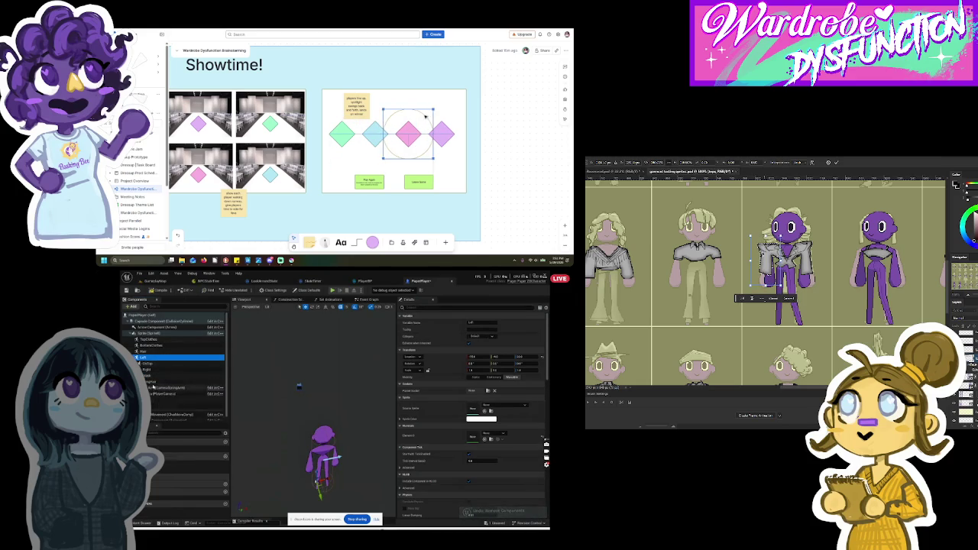
{"action": "left_click_drag", "start_coordinate": [425, 116], "coordinate": [428, 117]}
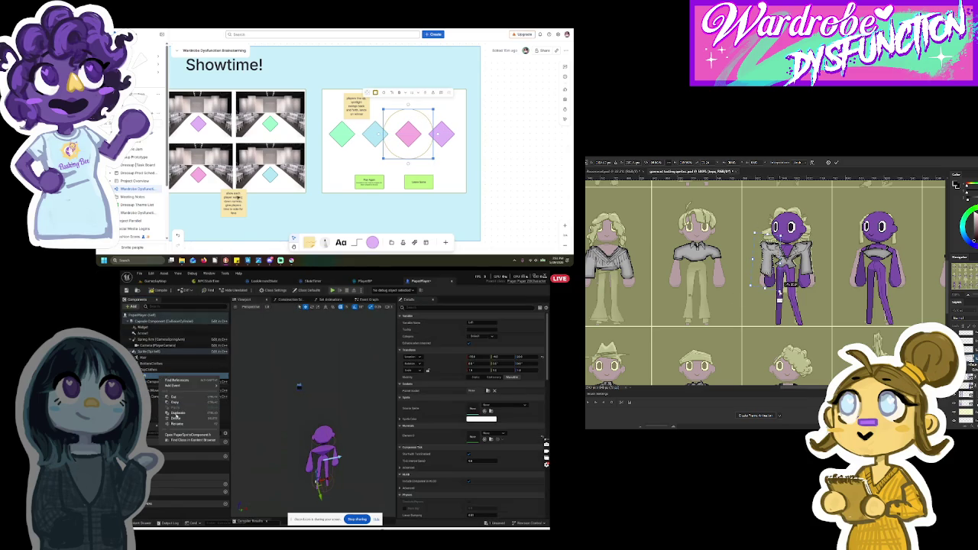
Step: Reposition the lower and lineup sticky notes, then commit and deselect the jacket transform
{"action": "left_click_drag", "start_coordinate": [239, 198], "coordinate": [320, 190]}
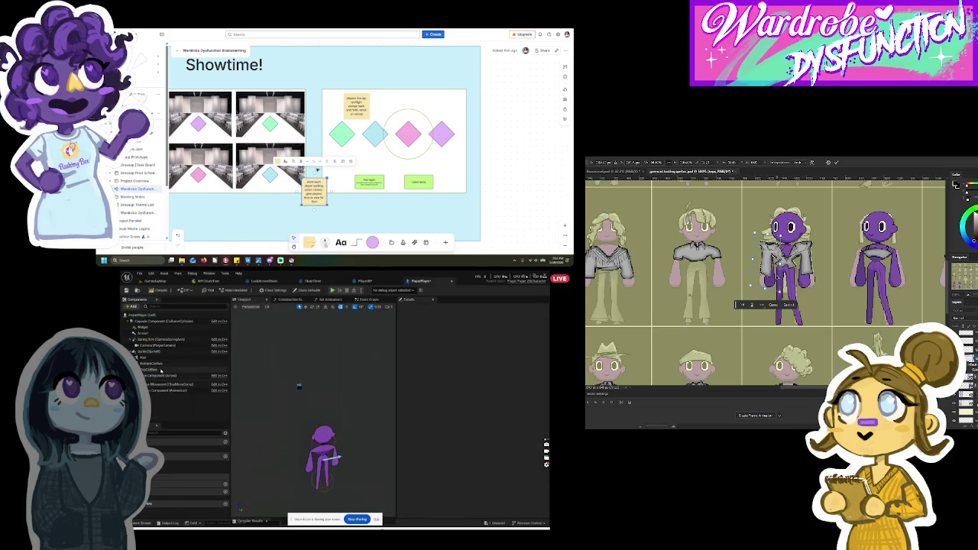
{"action": "left_click_drag", "start_coordinate": [355, 105], "coordinate": [313, 112]}
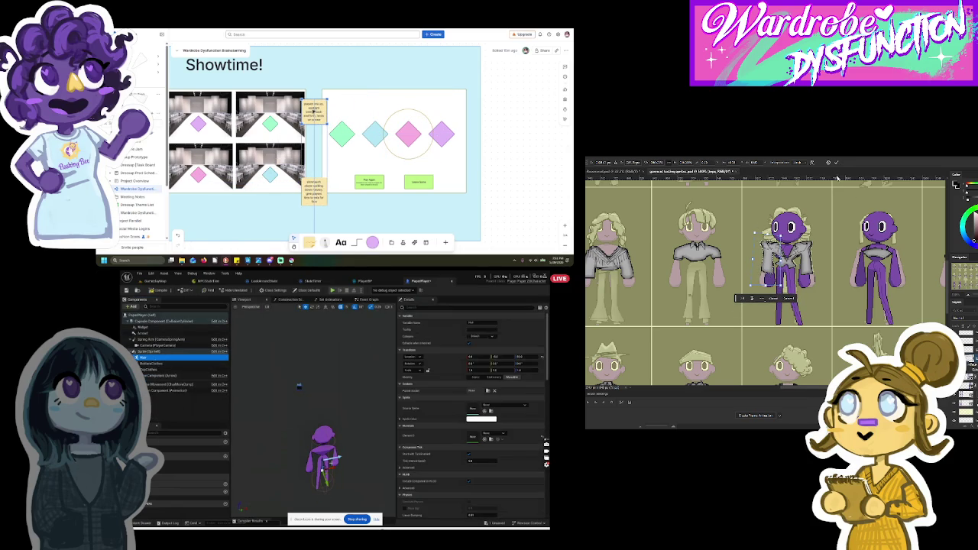
{"action": "left_click", "coordinate": [835, 163]}
{"action": "key", "text": "ctrl+d"}
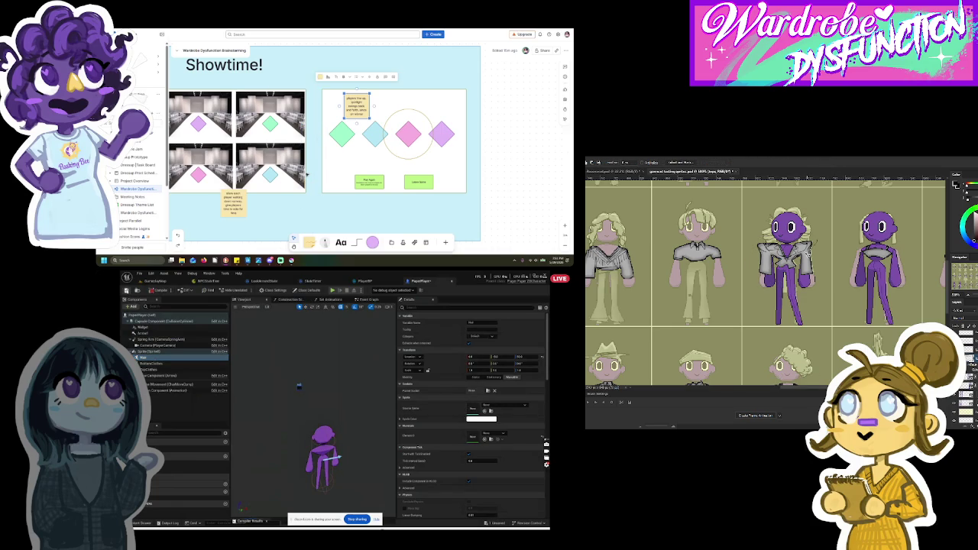
{"action": "left_click", "coordinate": [372, 300]}
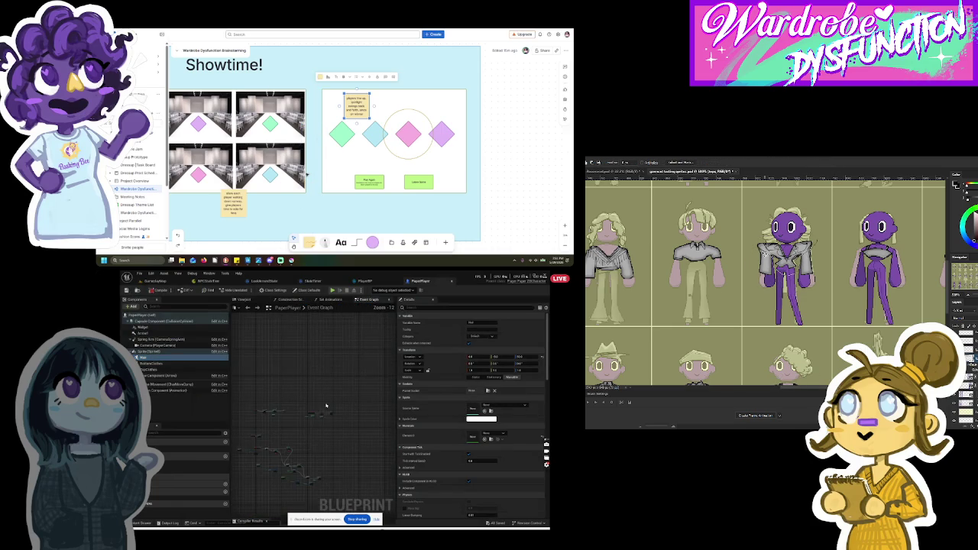
{"action": "scroll", "coordinate": [291, 442], "scroll_direction": "up", "scroll_amount": 5}
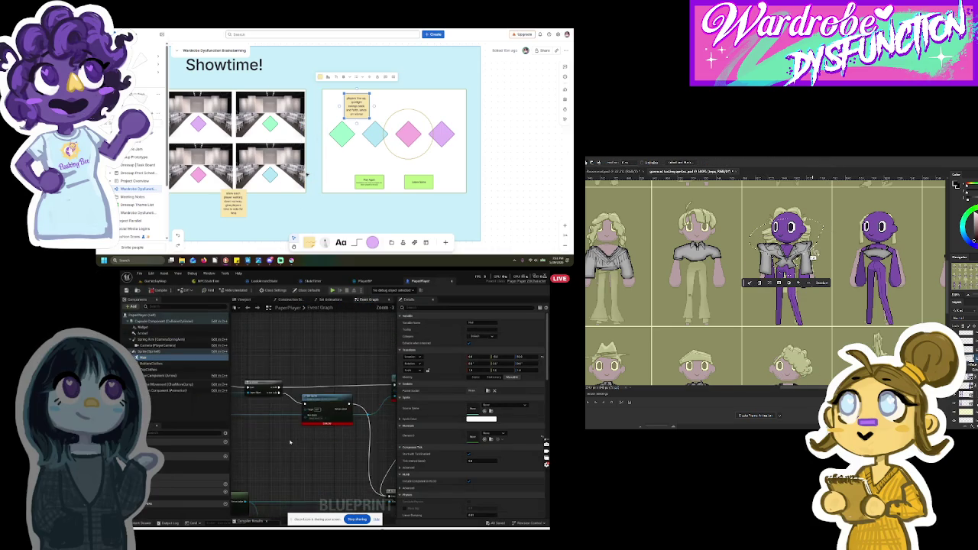
{"action": "scroll", "coordinate": [290, 442], "scroll_direction": "up", "scroll_amount": 4}
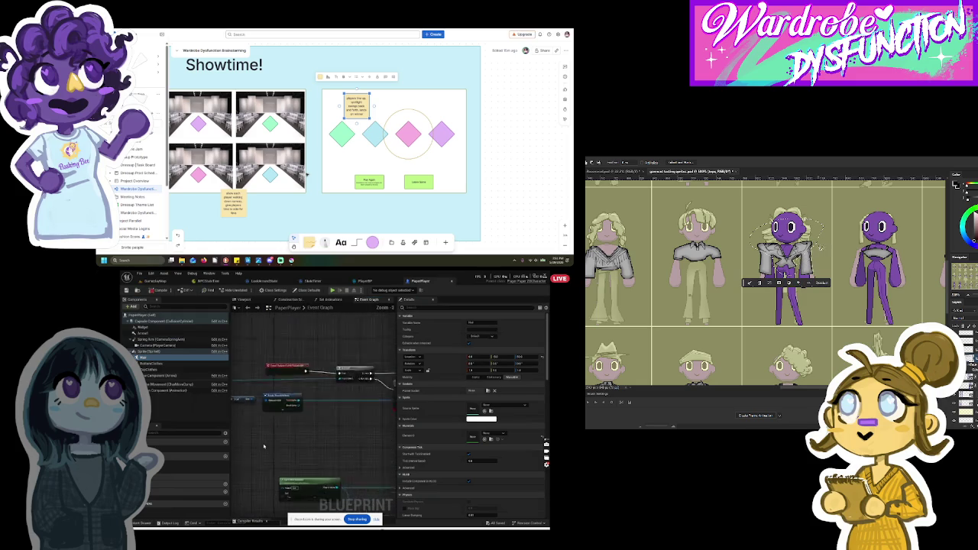
{"action": "scroll", "coordinate": [263, 446], "scroll_direction": "down", "scroll_amount": 3}
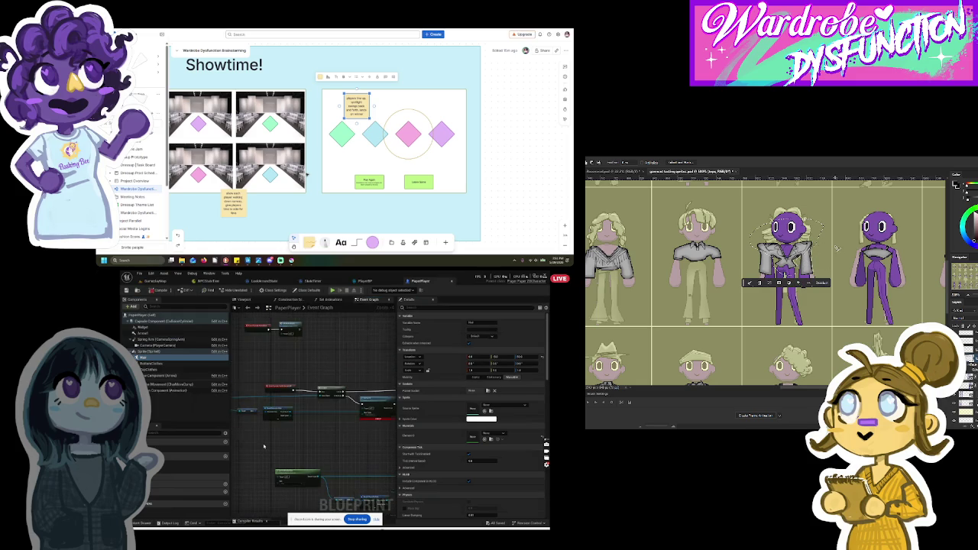
{"action": "scroll", "coordinate": [263, 446], "scroll_direction": "down", "scroll_amount": 6}
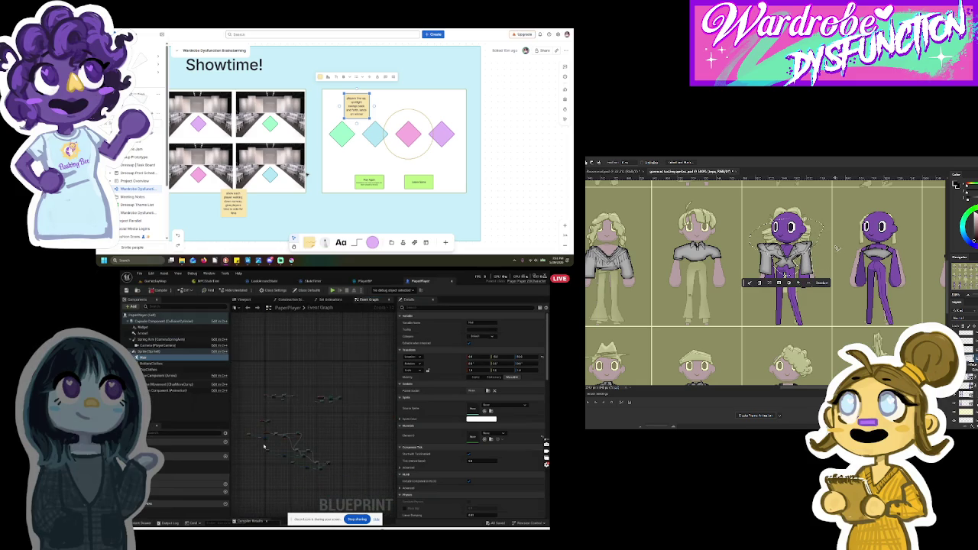
{"action": "left_click", "coordinate": [243, 198]}
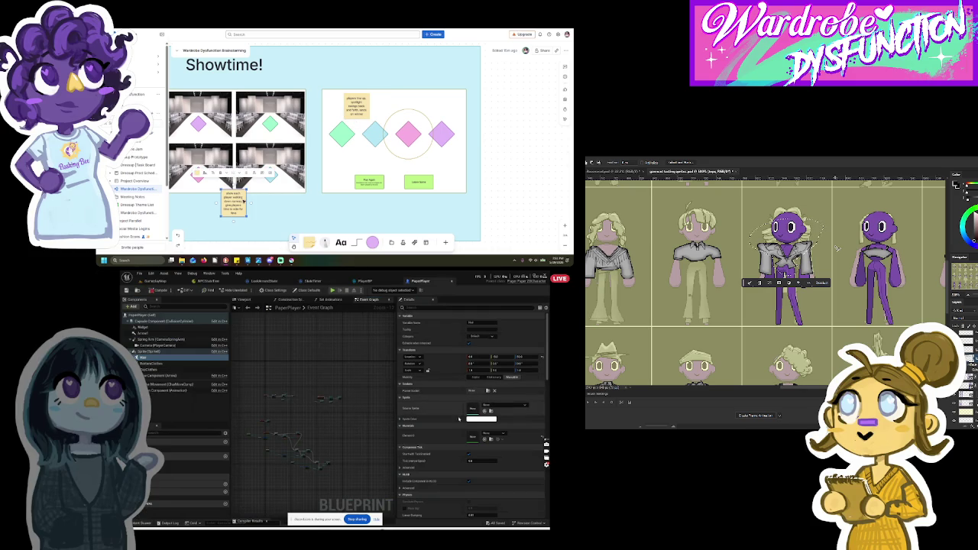
{"action": "left_click", "coordinate": [244, 299]}
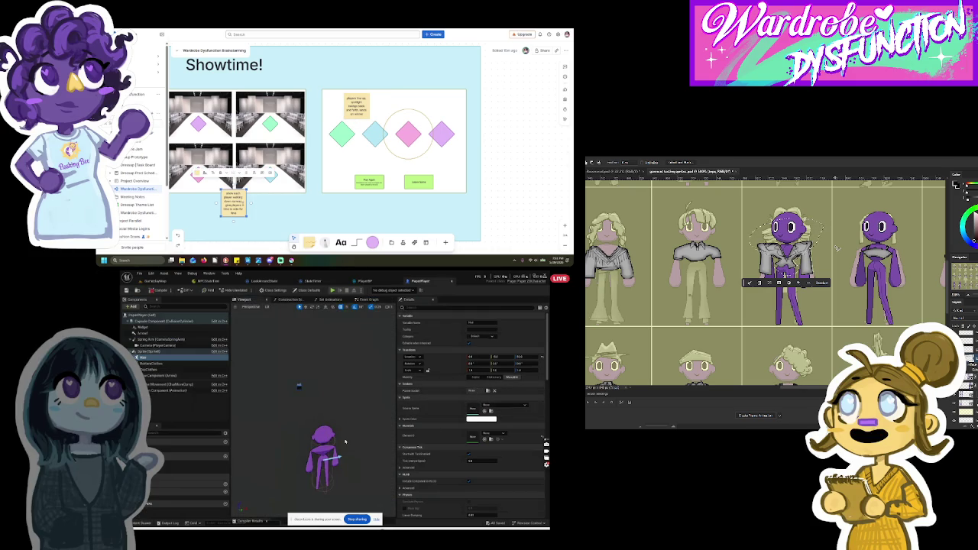
{"action": "left_click", "coordinate": [523, 405]}
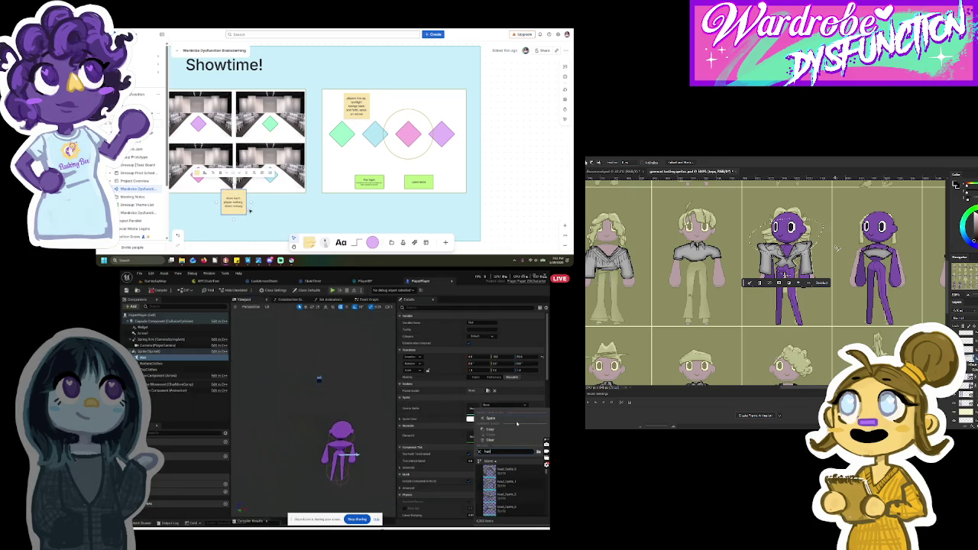
Step: Set the component's Source Sprite to head_Sprite_0
{"action": "left_click", "coordinate": [502, 474]}
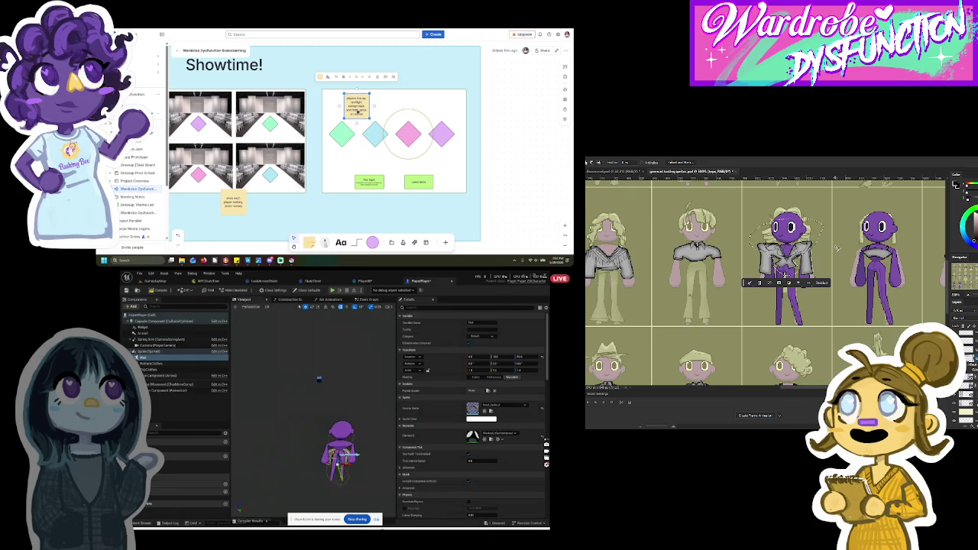
{"action": "mouse_move", "coordinate": [341, 451]}
{"action": "left_mouse_down"}
{"action": "mouse_move", "coordinate": [321, 451]}
{"action": "mouse_move", "coordinate": [359, 450]}
{"action": "mouse_move", "coordinate": [290, 448]}
{"action": "mouse_move", "coordinate": [313, 447]}
{"action": "mouse_move", "coordinate": [300, 447]}
{"action": "left_mouse_up"}
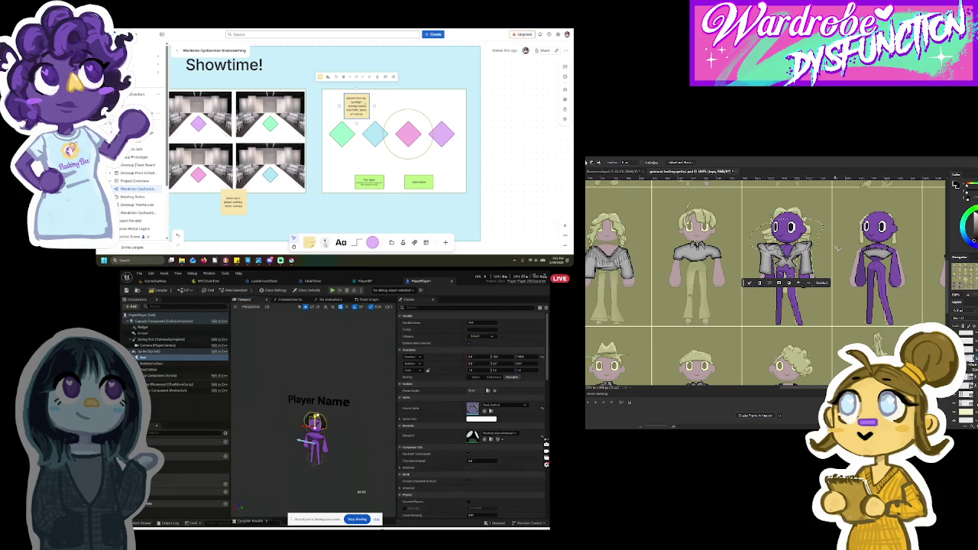
{"action": "left_click_drag", "start_coordinate": [300, 447], "coordinate": [314, 447]}
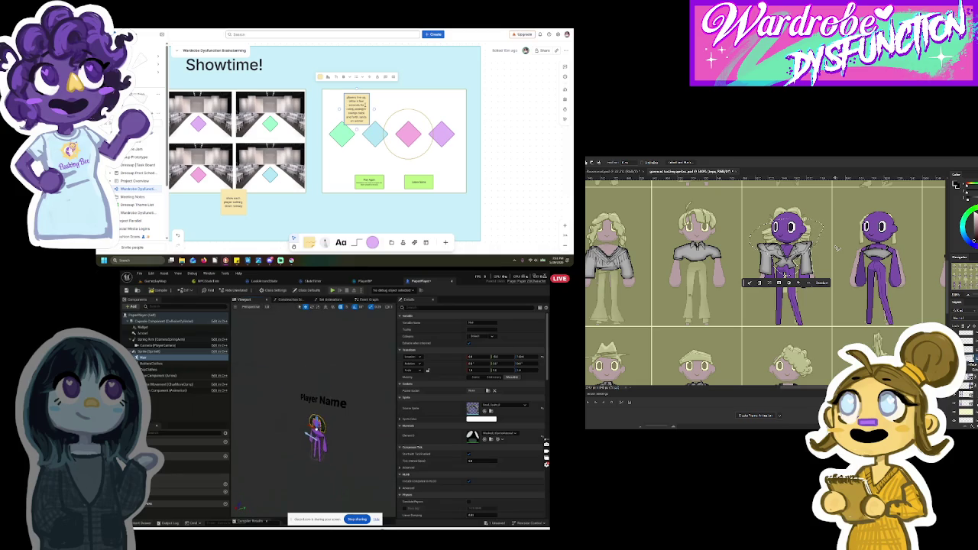
Step: Assign a bottom sprite to the clothes component below Sprite
{"action": "left_click", "coordinate": [376, 101]}
{"action": "left_click", "coordinate": [375, 101]}
{"action": "left_click", "coordinate": [184, 363]}
{"action": "left_click", "coordinate": [497, 411]}
{"action": "type", "text": "tt"}
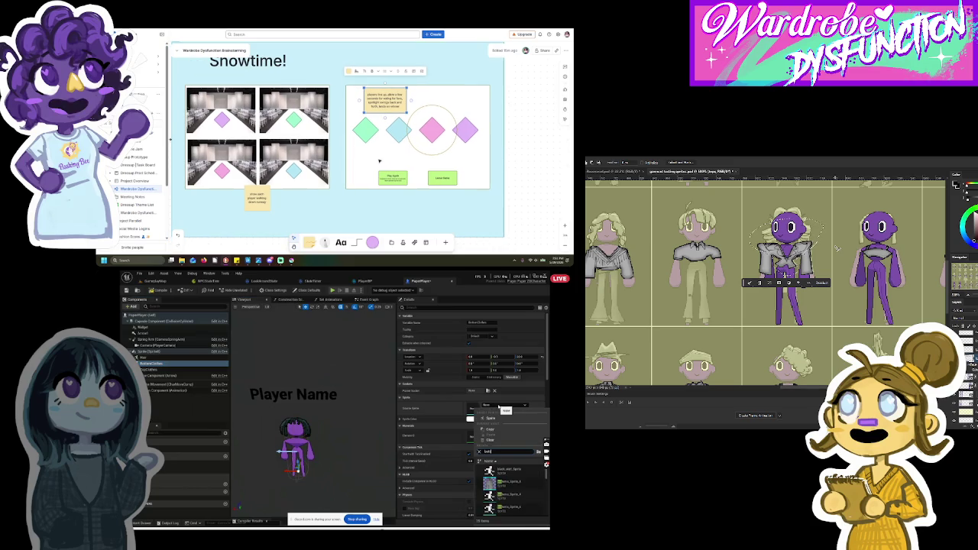
{"action": "left_click", "coordinate": [504, 485]}
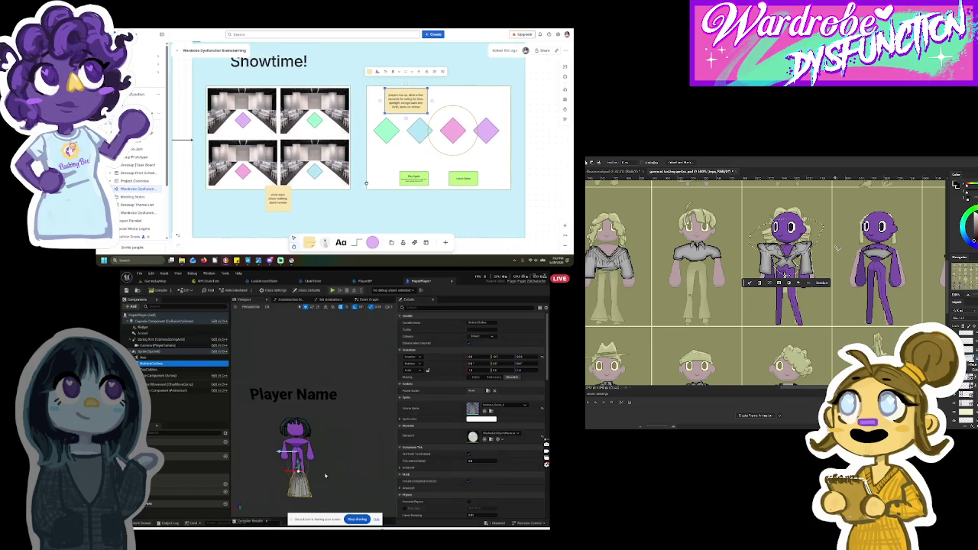
Step: Swap the other clothes component's Source Sprite to a different sprite
{"action": "left_click", "coordinate": [372, 244]}
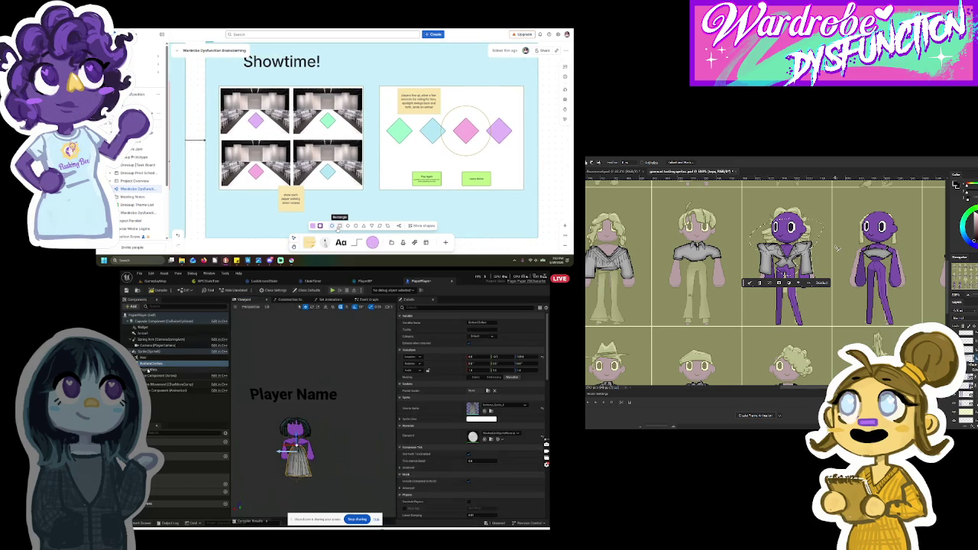
{"action": "left_click", "coordinate": [148, 369]}
{"action": "left_click", "coordinate": [498, 408]}
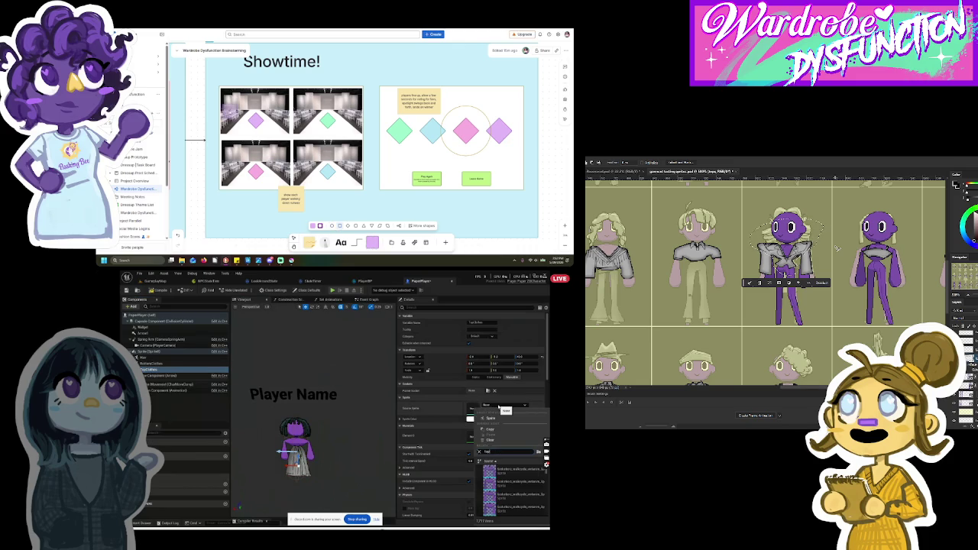
{"action": "scroll", "coordinate": [513, 497], "scroll_direction": "down", "scroll_amount": 3}
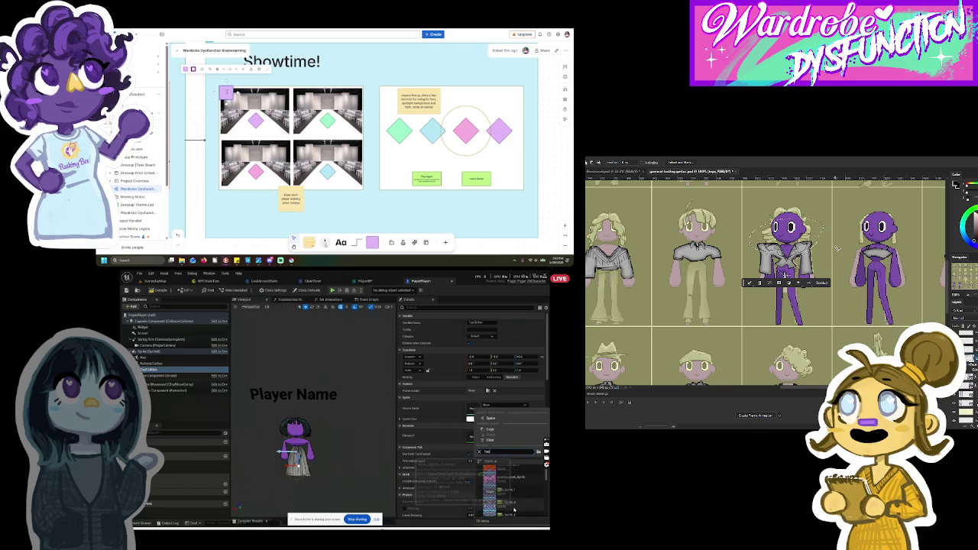
{"action": "left_click", "coordinate": [512, 506]}
Step: Clear another component's Source Sprite to None, then reopen its sprite choices
{"action": "left_click", "coordinate": [185, 70]}
{"action": "scroll", "coordinate": [244, 71], "scroll_direction": "up", "scroll_amount": 3}
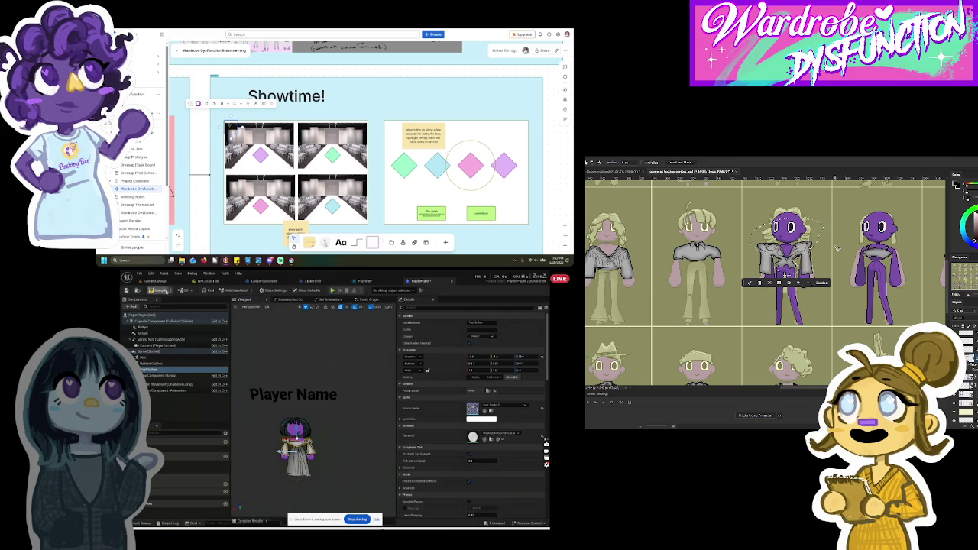
{"action": "left_click", "coordinate": [200, 104]}
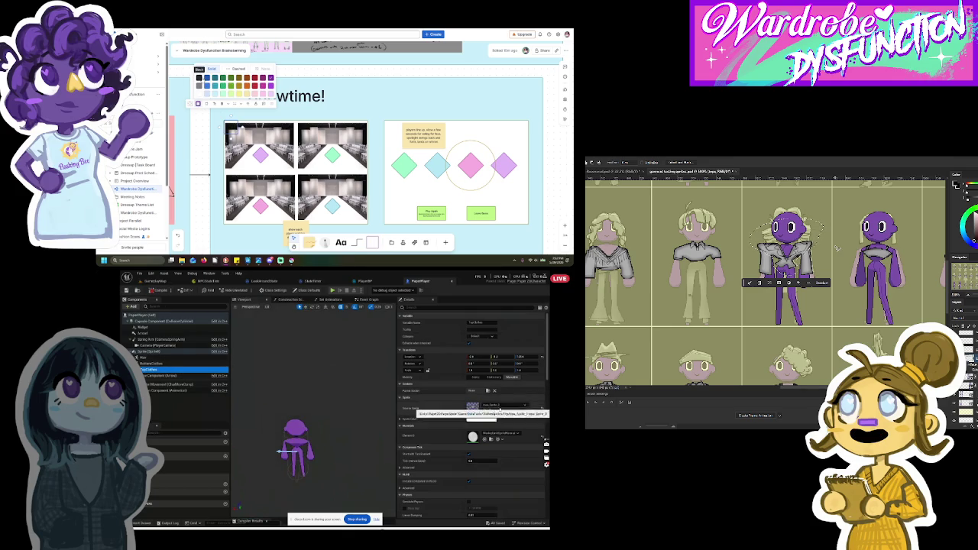
{"action": "left_click", "coordinate": [497, 406]}
{"action": "left_click", "coordinate": [472, 328]}
{"action": "left_click", "coordinate": [201, 78]}
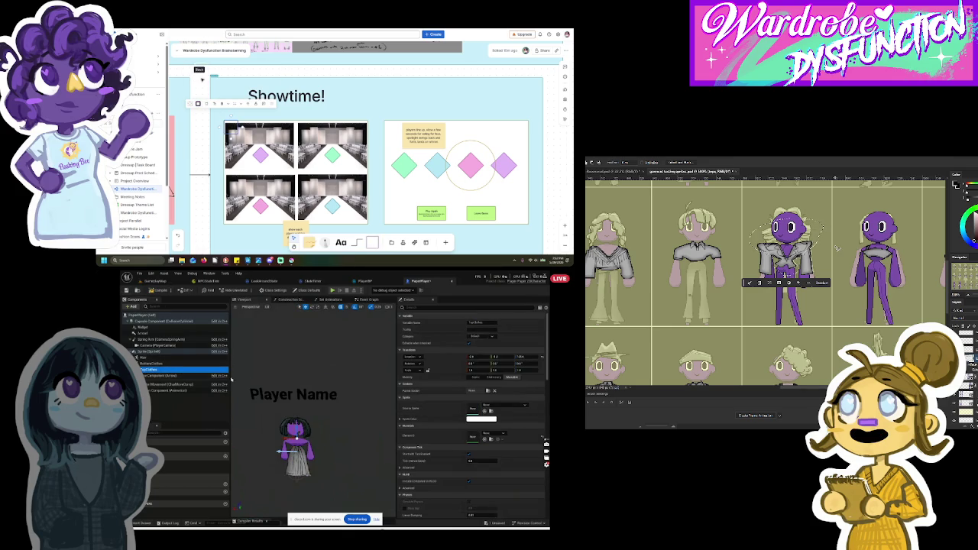
{"action": "left_click", "coordinate": [496, 407]}
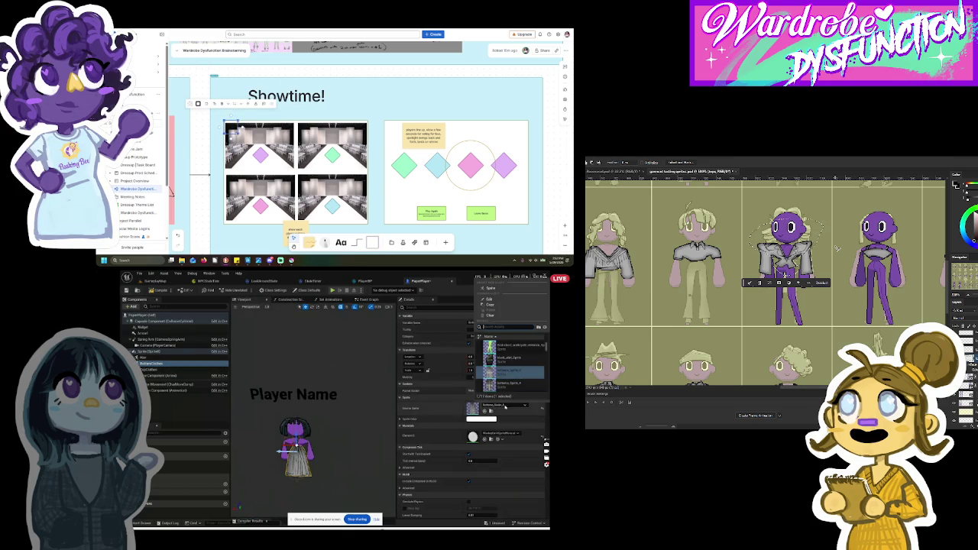
Step: Set Hair's Source Sprite to None and return to GameplayMap with the Content Drawer open
{"action": "left_click", "coordinate": [510, 372]}
{"action": "left_click", "coordinate": [149, 358]}
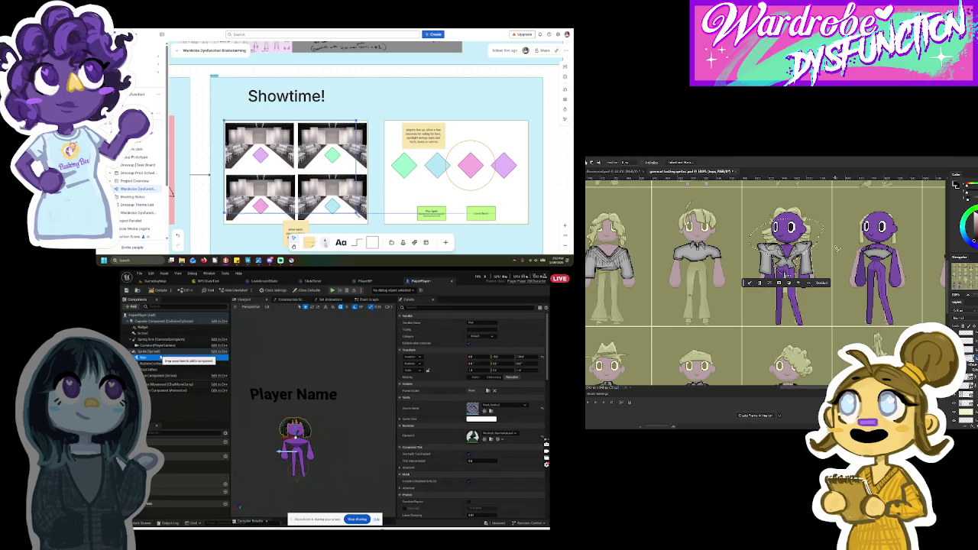
{"action": "left_click", "coordinate": [496, 407]}
{"action": "left_click", "coordinate": [504, 315]}
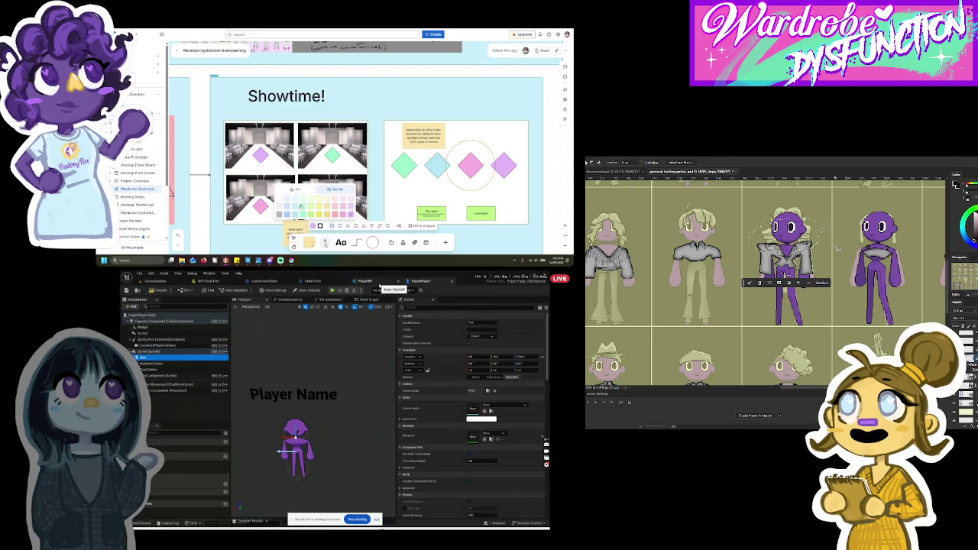
{"action": "left_click", "coordinate": [157, 281]}
{"action": "left_click", "coordinate": [144, 514]}
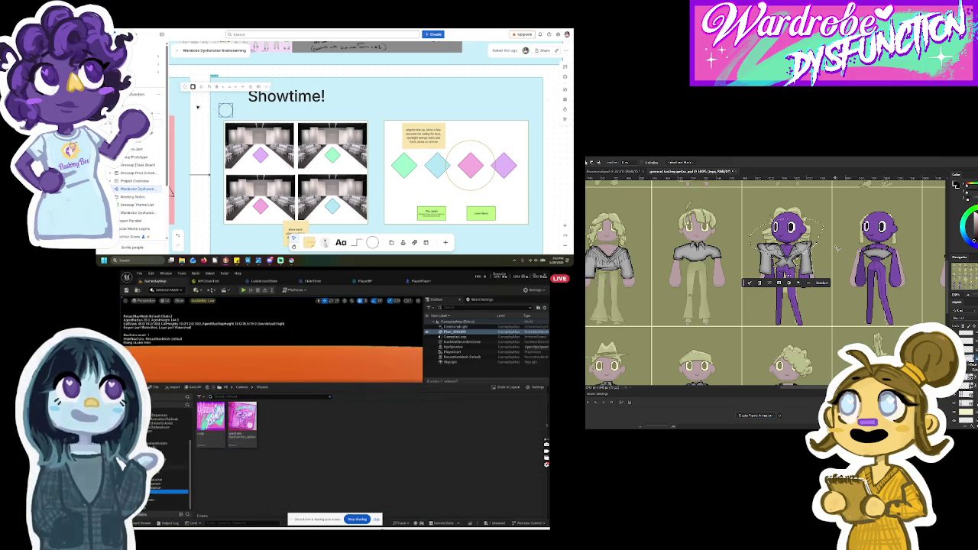
Step: Open LowTierNPCChar from the NPCCharacter folder, look over its Event Graph, and return to PaperPlayer
{"action": "left_click", "coordinate": [158, 473]}
{"action": "left_click_drag", "start_coordinate": [233, 117], "coordinate": [366, 229]}
{"action": "double_click", "coordinate": [266, 441]}
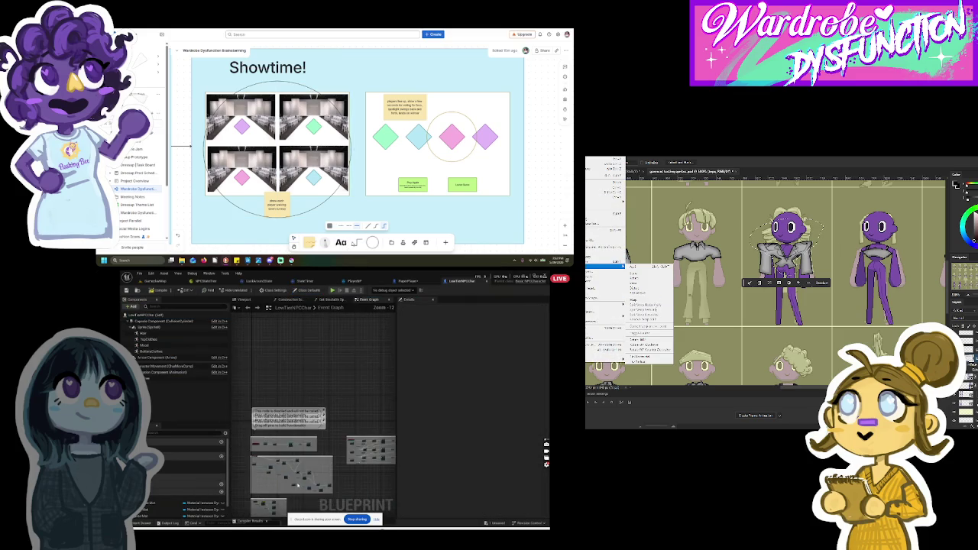
{"action": "scroll", "coordinate": [275, 481], "scroll_direction": "up", "scroll_amount": 2}
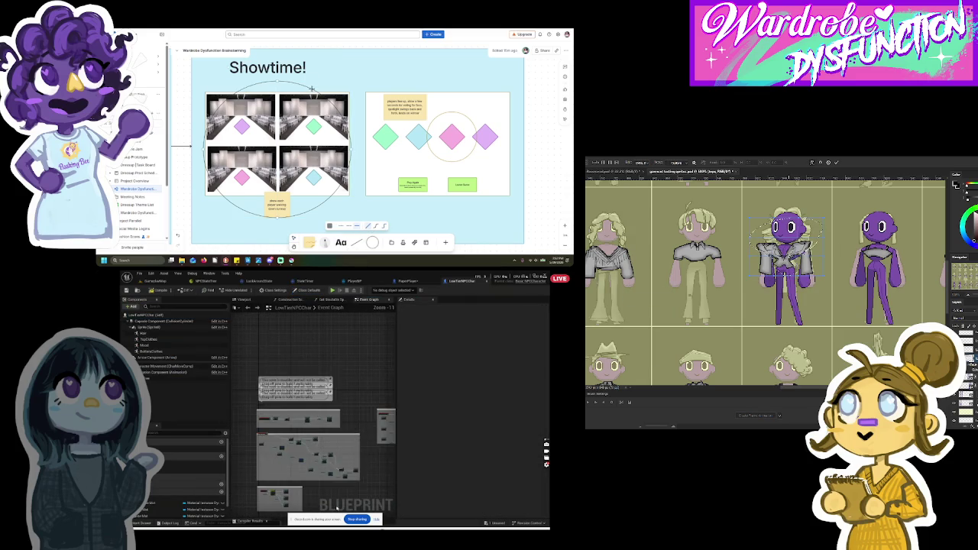
{"action": "scroll", "coordinate": [333, 458], "scroll_direction": "down", "scroll_amount": 1}
{"action": "scroll", "coordinate": [367, 447], "scroll_direction": "up", "scroll_amount": 2}
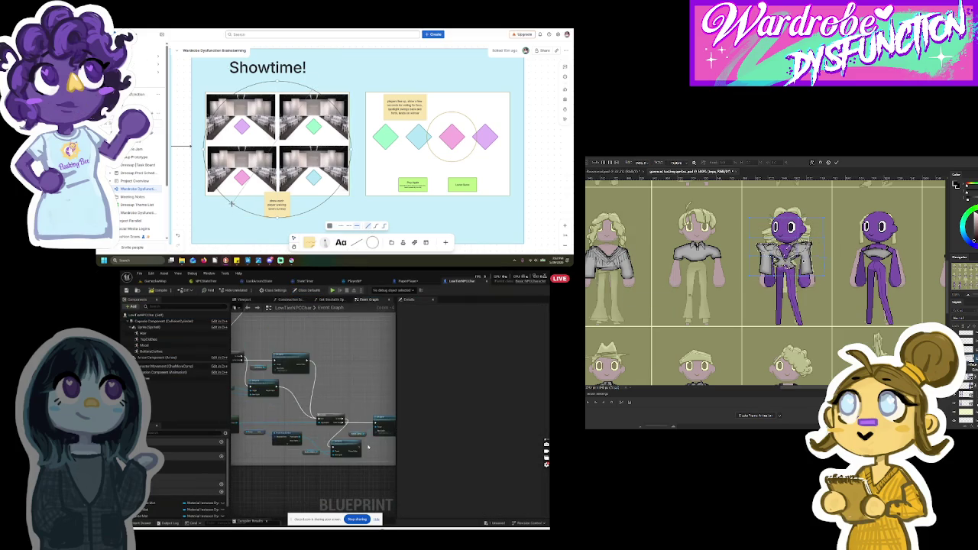
{"action": "scroll", "coordinate": [367, 447], "scroll_direction": "down", "scroll_amount": 2}
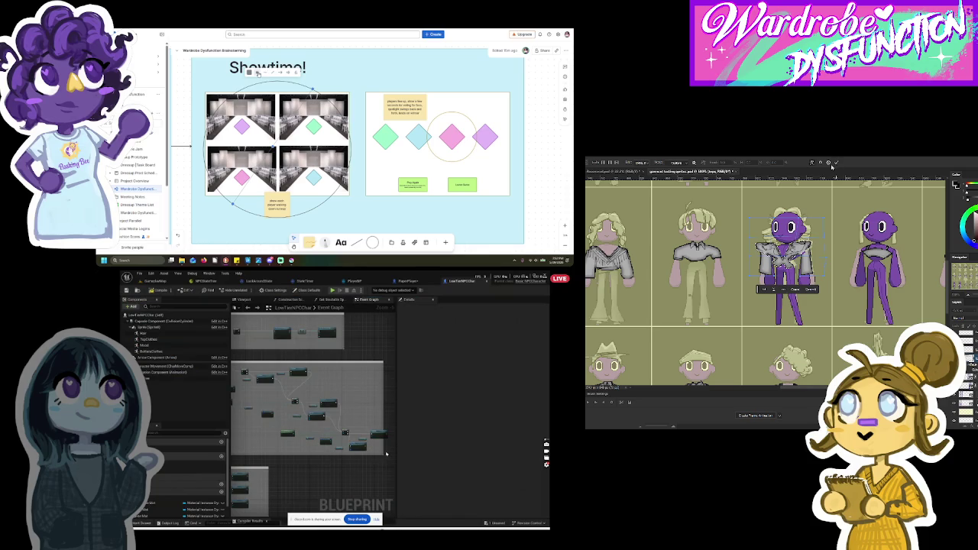
{"action": "left_click_drag", "start_coordinate": [263, 385], "coordinate": [252, 376]}
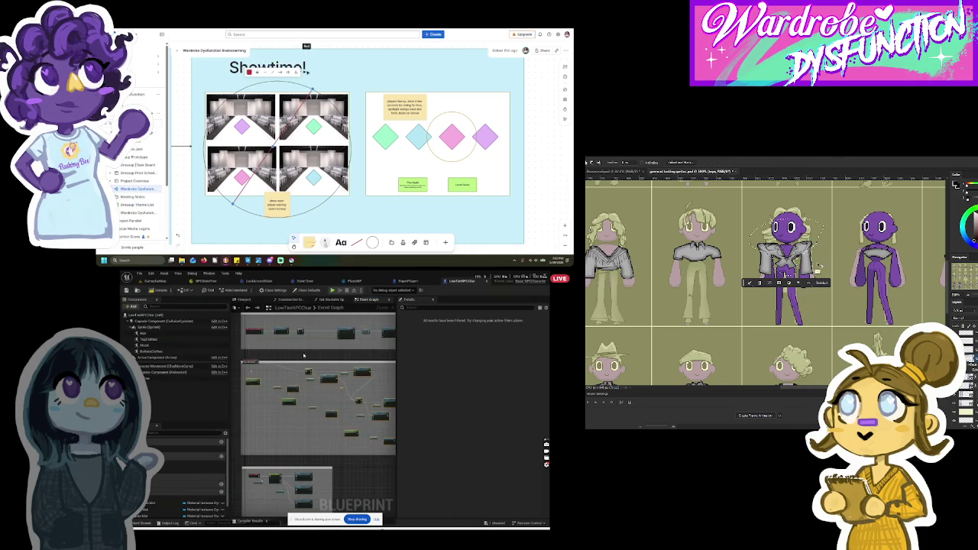
{"action": "left_click", "coordinate": [409, 281]}
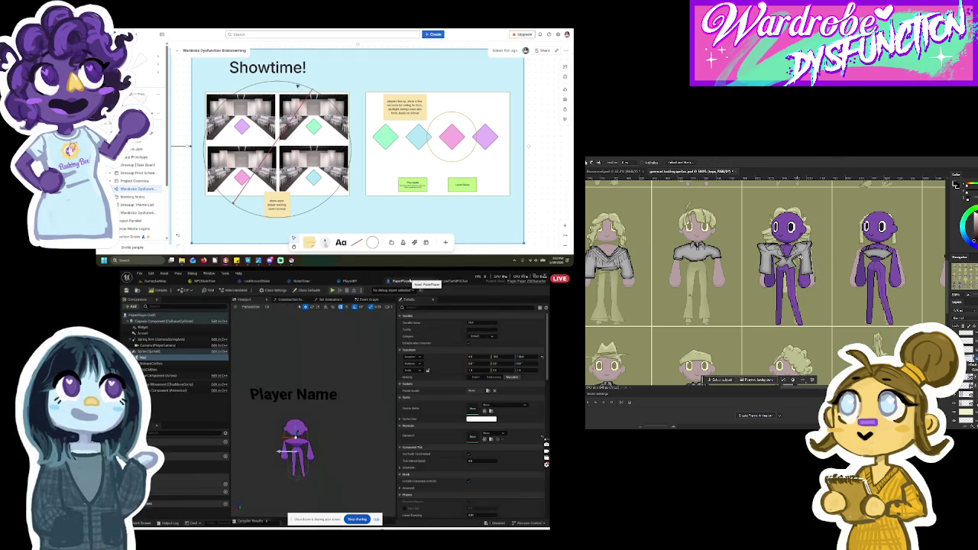
Step: In PaperPlayer's Event Graph, move the red event node up-left and break its output link
{"action": "left_click", "coordinate": [369, 300]}
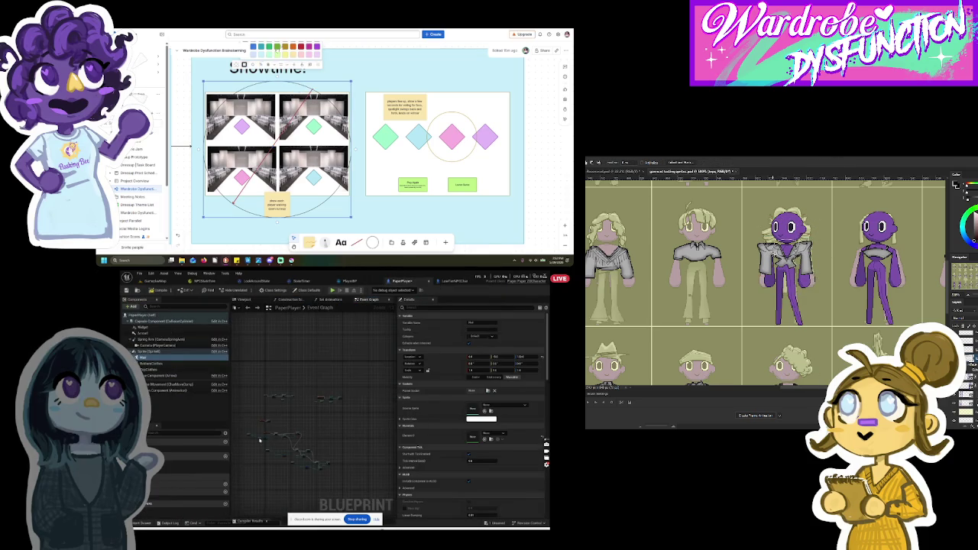
{"action": "left_click", "coordinate": [352, 439]}
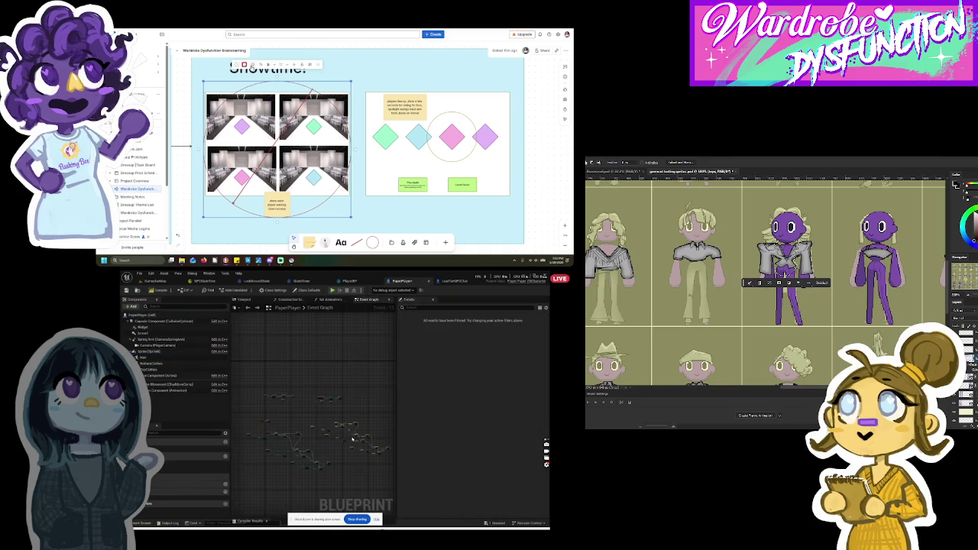
{"action": "scroll", "coordinate": [249, 449], "scroll_direction": "up", "scroll_amount": 2}
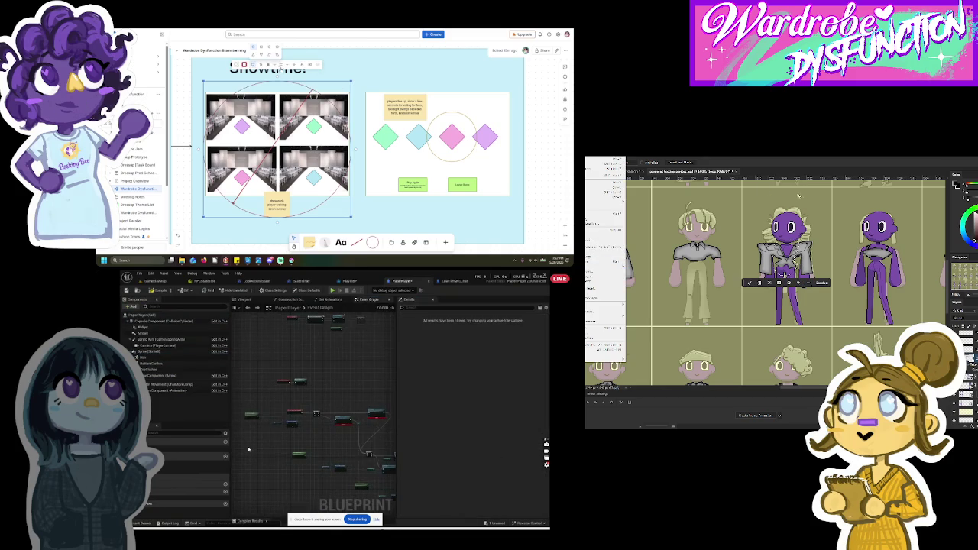
{"action": "scroll", "coordinate": [333, 376], "scroll_direction": "up", "scroll_amount": 2}
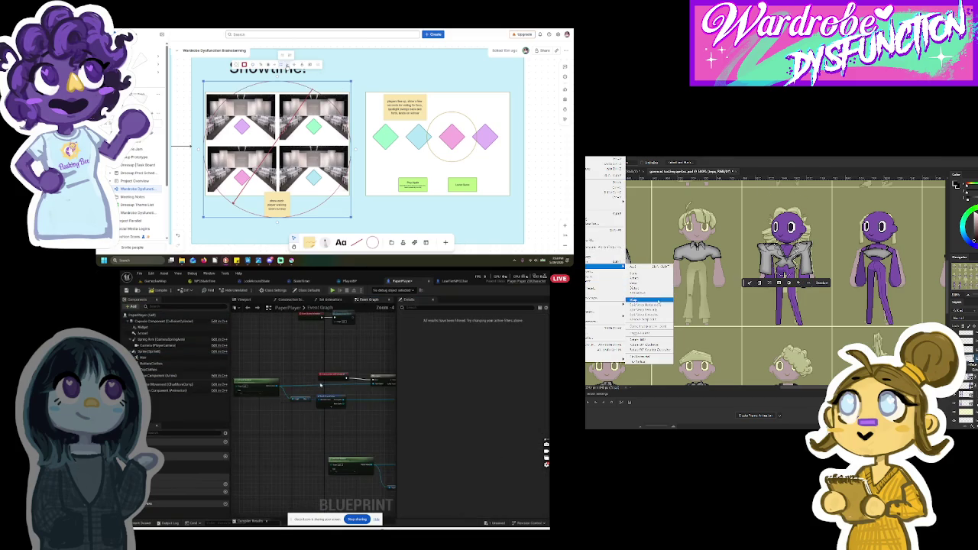
{"action": "left_click_drag", "start_coordinate": [333, 376], "coordinate": [272, 342]}
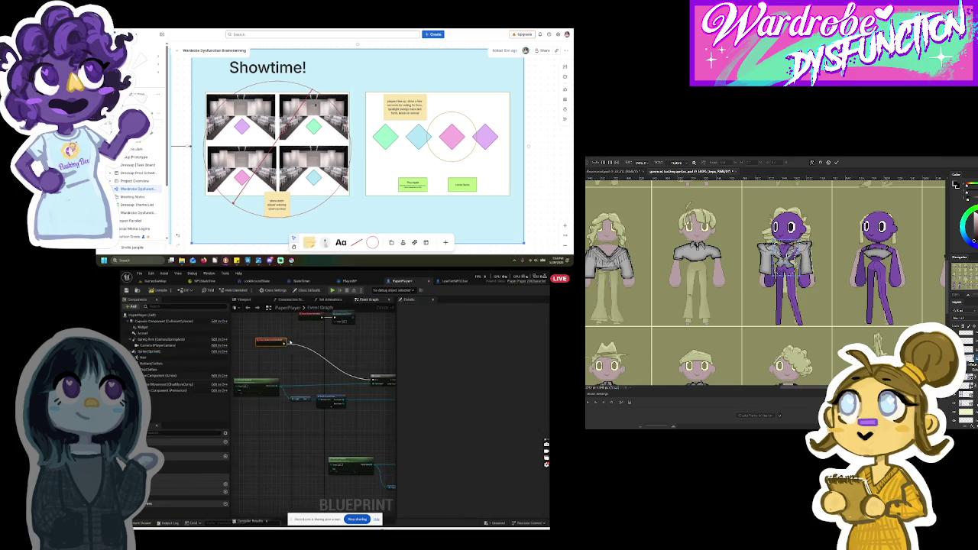
{"action": "right_click", "coordinate": [283, 342]}
{"action": "left_click", "coordinate": [298, 359]}
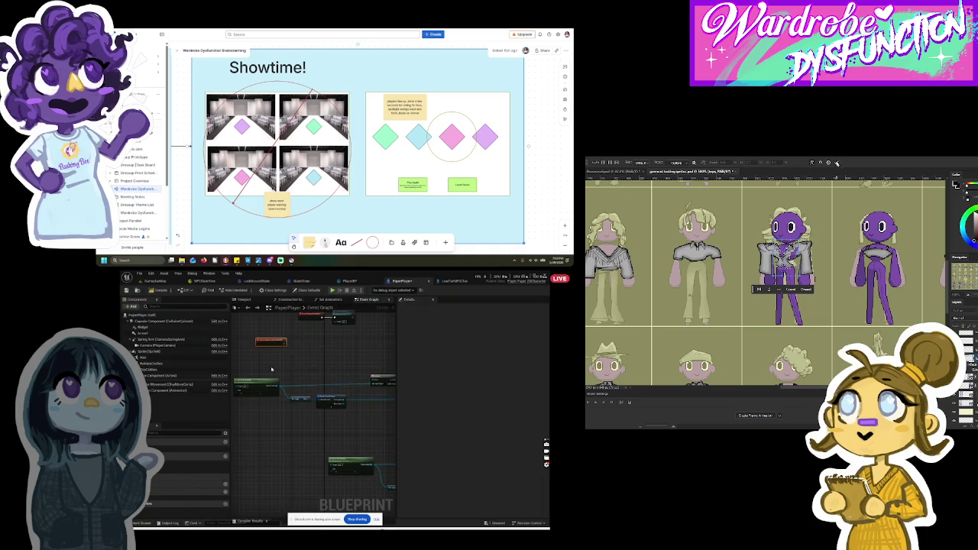
Step: Select two graph nodes and shift them slightly up and left
{"action": "scroll", "coordinate": [257, 370], "scroll_direction": "down", "scroll_amount": 6}
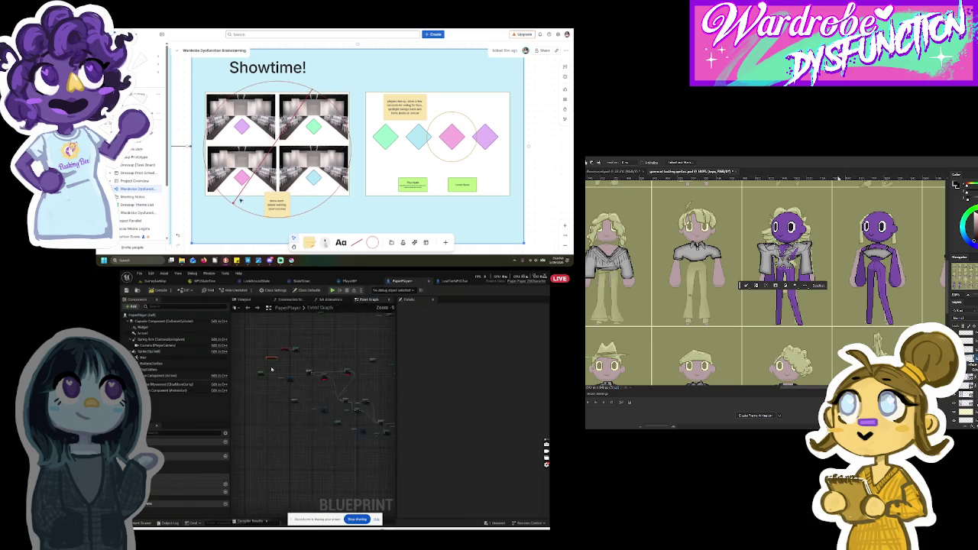
{"action": "left_click", "coordinate": [387, 439]}
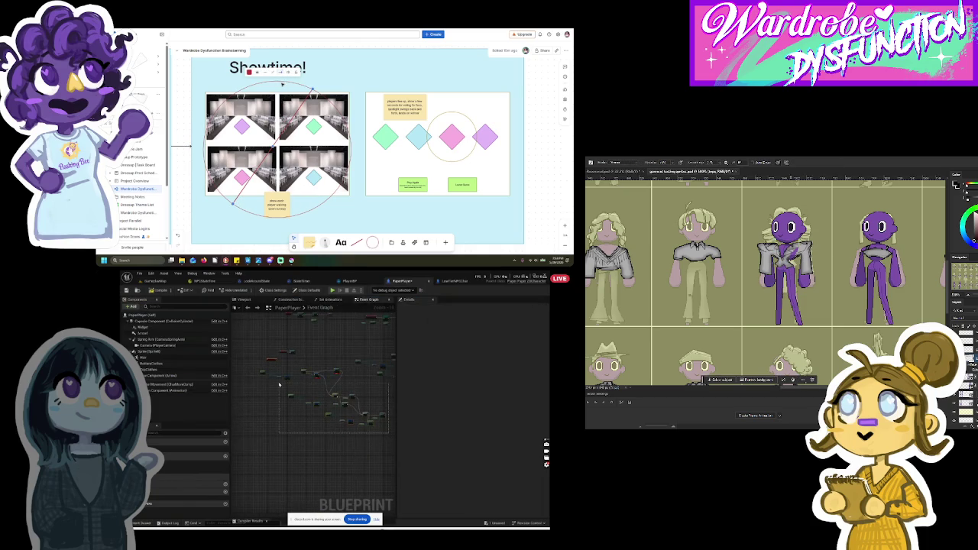
{"action": "left_click", "coordinate": [317, 378]}
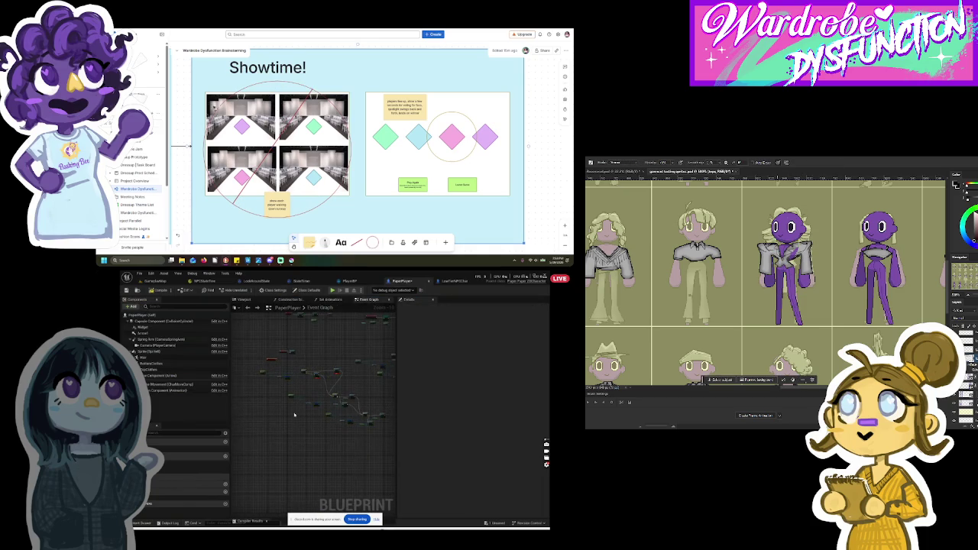
{"action": "left_click", "coordinate": [353, 402]}
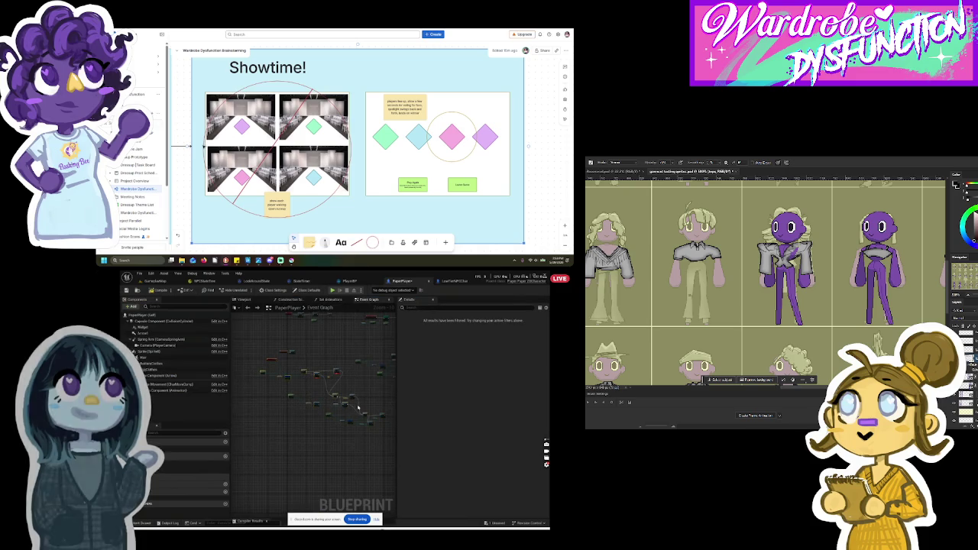
{"action": "left_click_drag", "start_coordinate": [344, 384], "coordinate": [340, 377]}
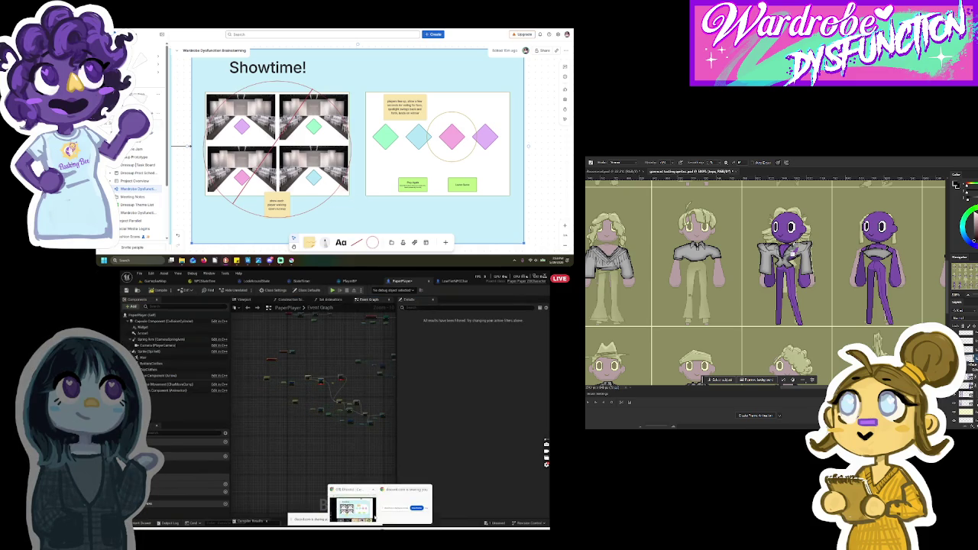
Step: Exit Discord's full-screen stream, mute the microphone, and bring the Unreal Editor forward
{"action": "left_click", "coordinate": [381, 508]}
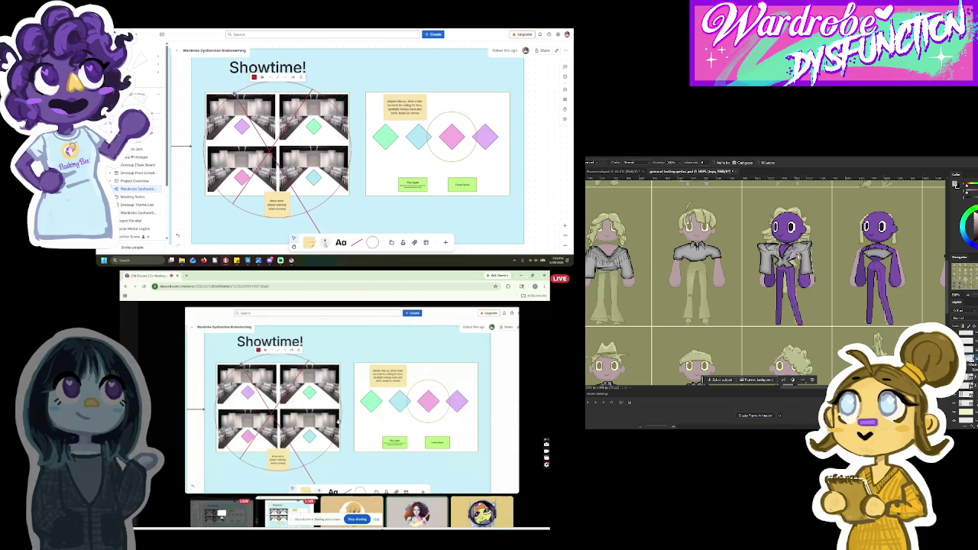
{"action": "scroll", "coordinate": [329, 233], "scroll_direction": "down", "scroll_amount": 2}
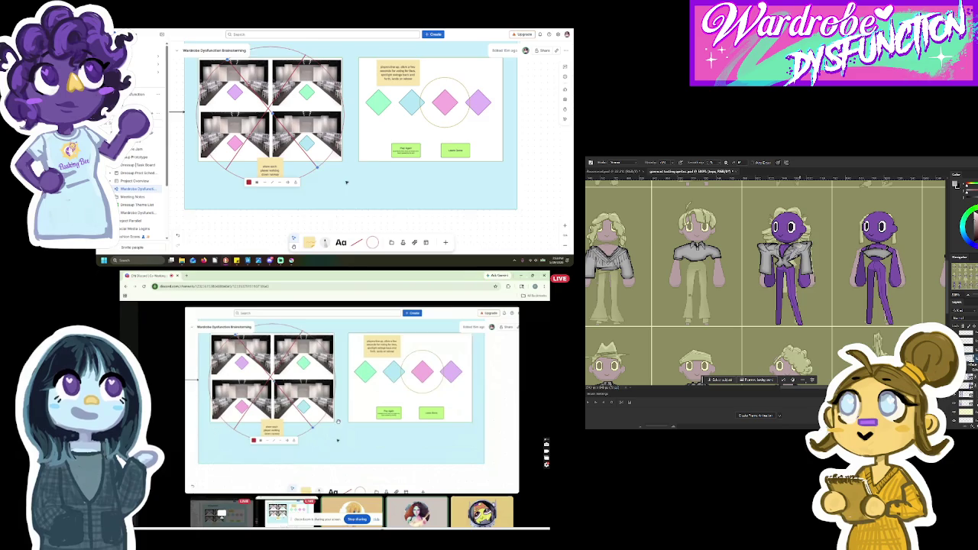
{"action": "scroll", "coordinate": [342, 132], "scroll_direction": "up", "scroll_amount": 1}
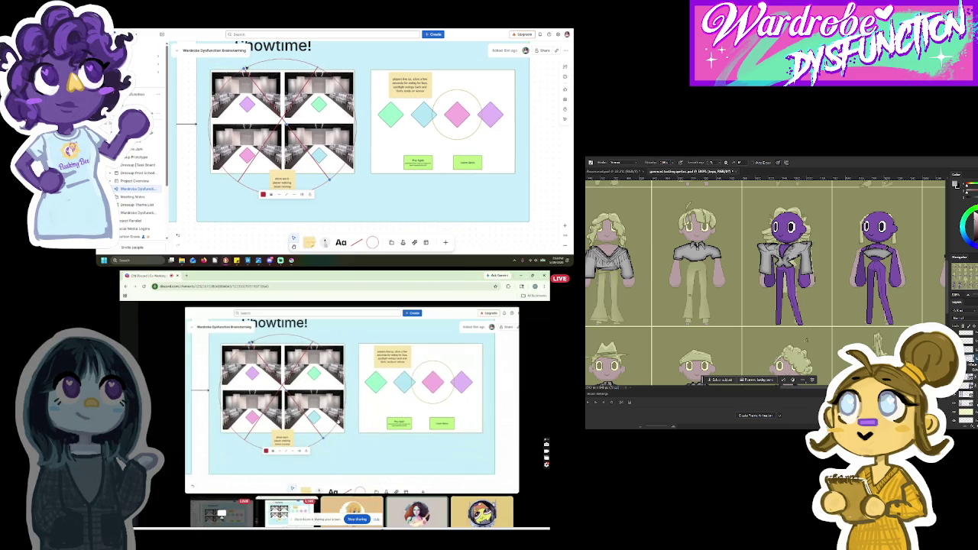
{"action": "key", "text": "Escape"}
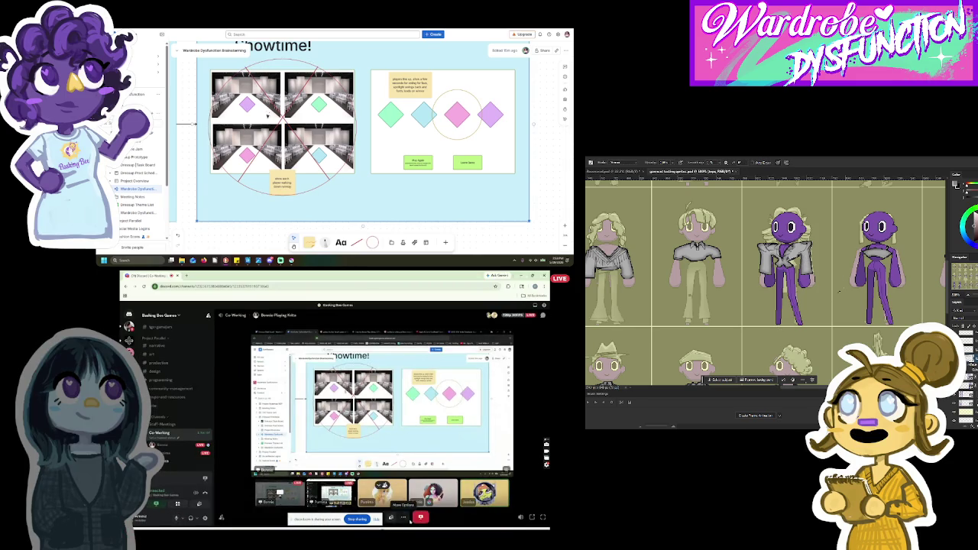
{"action": "left_click", "coordinate": [176, 518]}
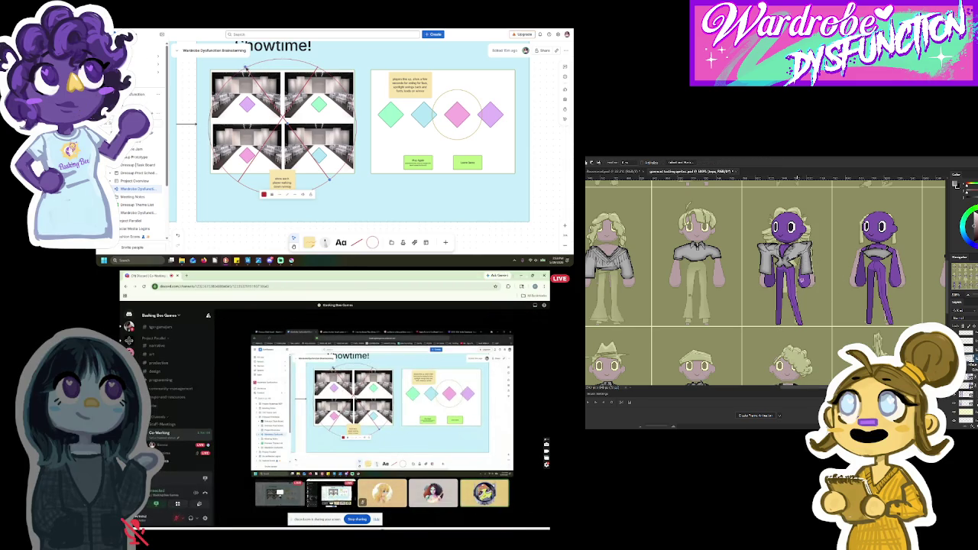
{"action": "left_click", "coordinate": [390, 504]}
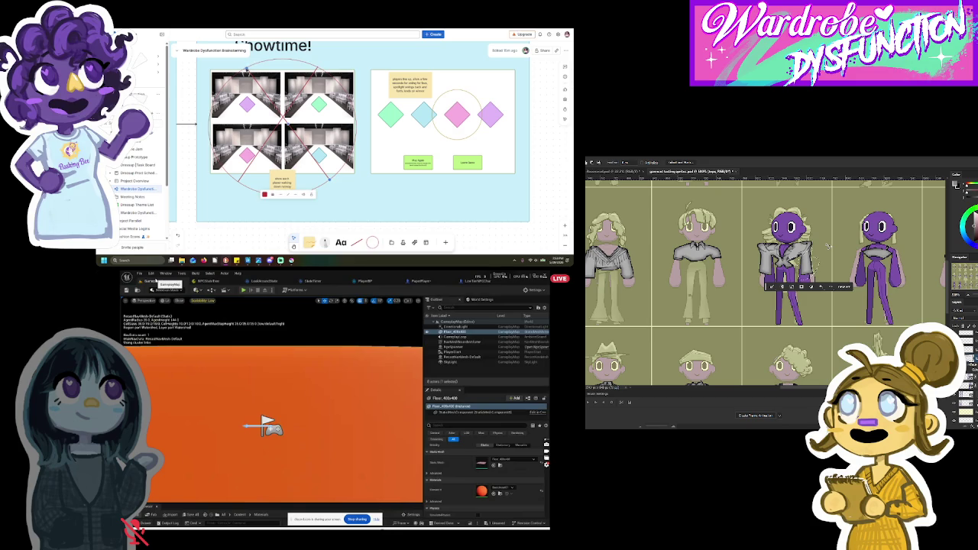
Step: Select the Showtime frame, zoom in, and drag the red circle about 55 px higher
{"action": "left_click", "coordinate": [245, 72]}
{"action": "left_click", "coordinate": [242, 69]}
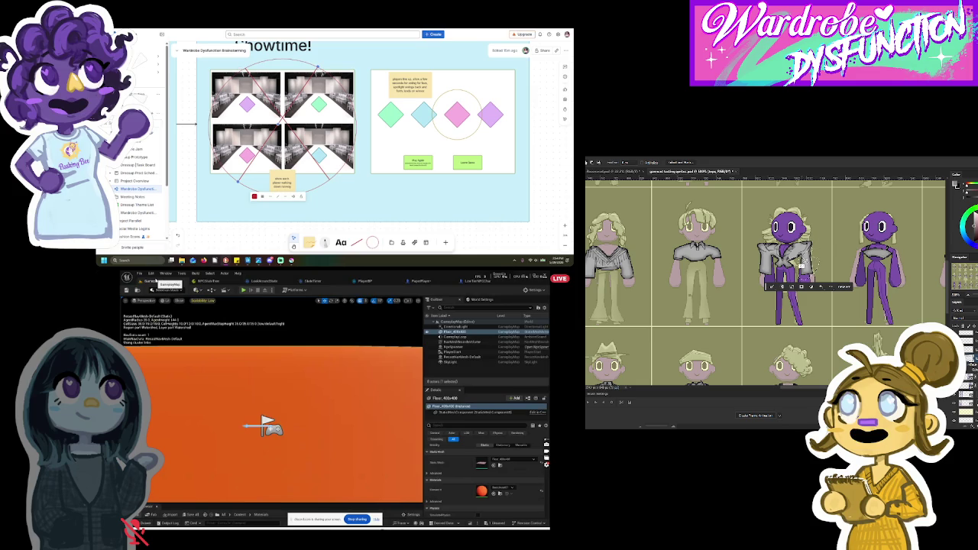
{"action": "scroll", "coordinate": [359, 138], "scroll_direction": "down", "scroll_amount": 3}
{"action": "scroll", "coordinate": [500, 162], "scroll_direction": "up", "scroll_amount": 2}
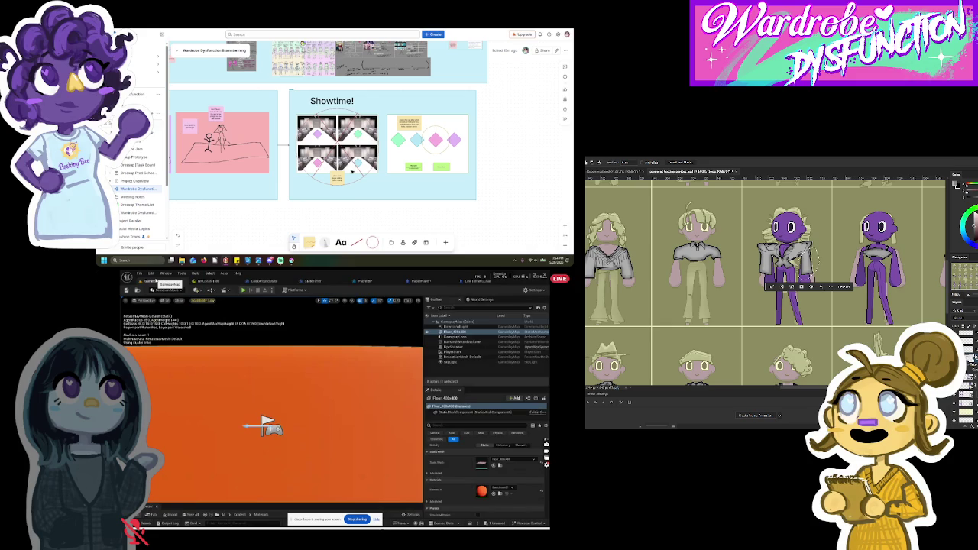
{"action": "scroll", "coordinate": [350, 126], "scroll_direction": "up", "scroll_amount": 3}
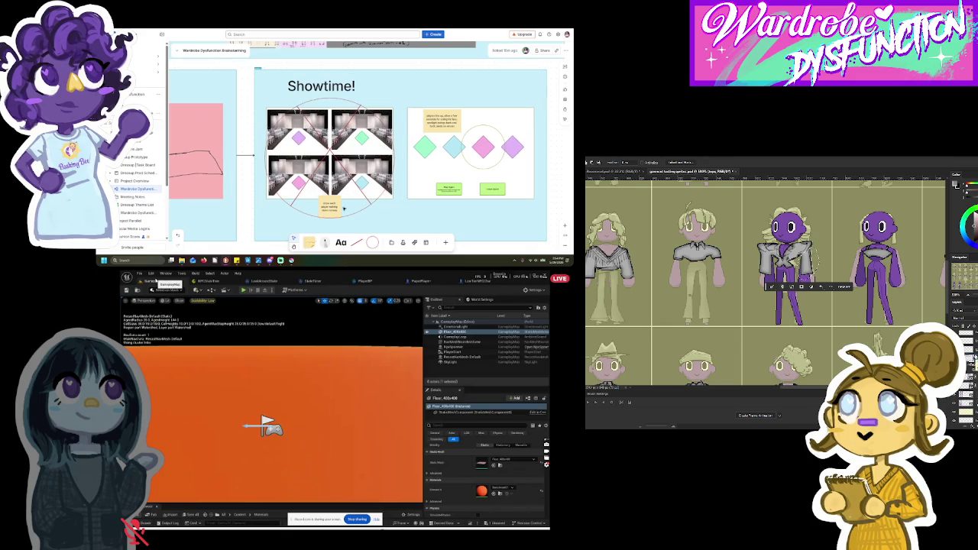
{"action": "mouse_move", "coordinate": [350, 183]}
{"action": "left_mouse_down"}
{"action": "mouse_move", "coordinate": [340, 164]}
{"action": "mouse_move", "coordinate": [339, 214]}
{"action": "left_mouse_up"}
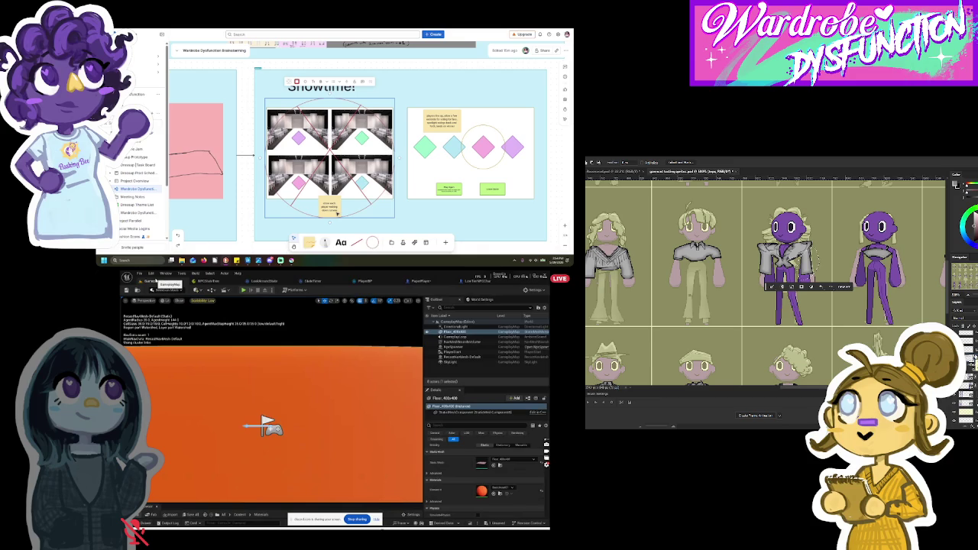
Step: Move the small yellow sticky note to the top of the Showtime frame
{"action": "left_click", "coordinate": [341, 220]}
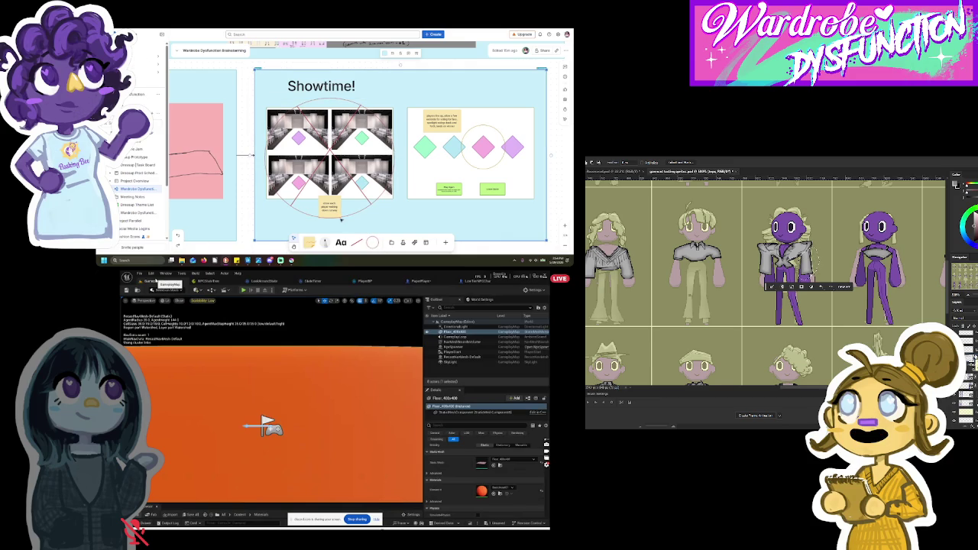
{"action": "left_click", "coordinate": [340, 219]}
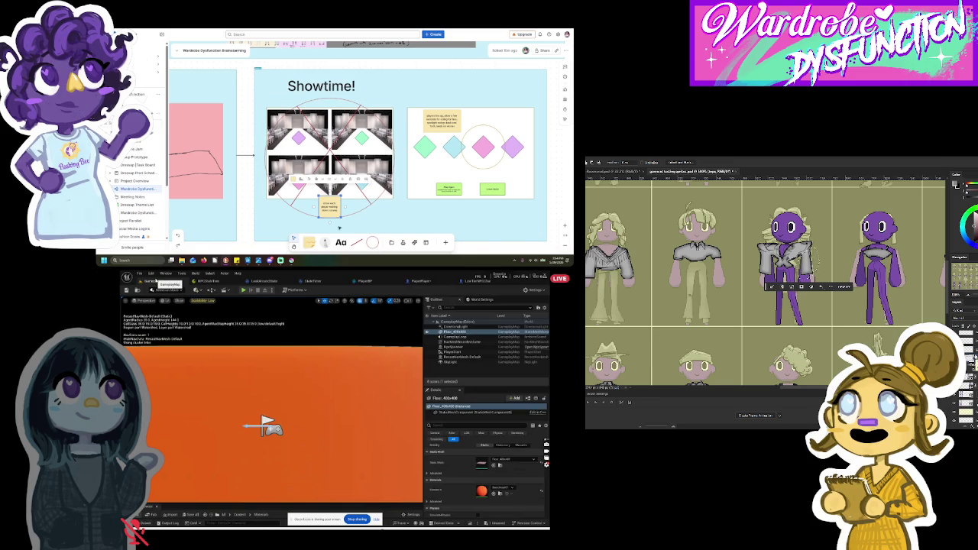
{"action": "mouse_move", "coordinate": [330, 214]}
{"action": "left_mouse_down"}
{"action": "mouse_move", "coordinate": [330, 226]}
{"action": "mouse_move", "coordinate": [302, 110]}
{"action": "left_mouse_up"}
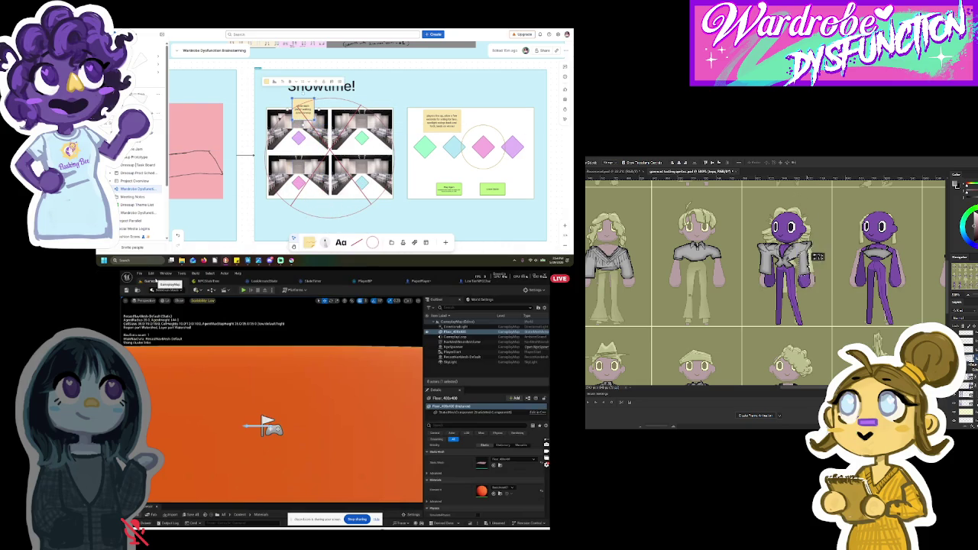
{"action": "left_click", "coordinate": [243, 113]}
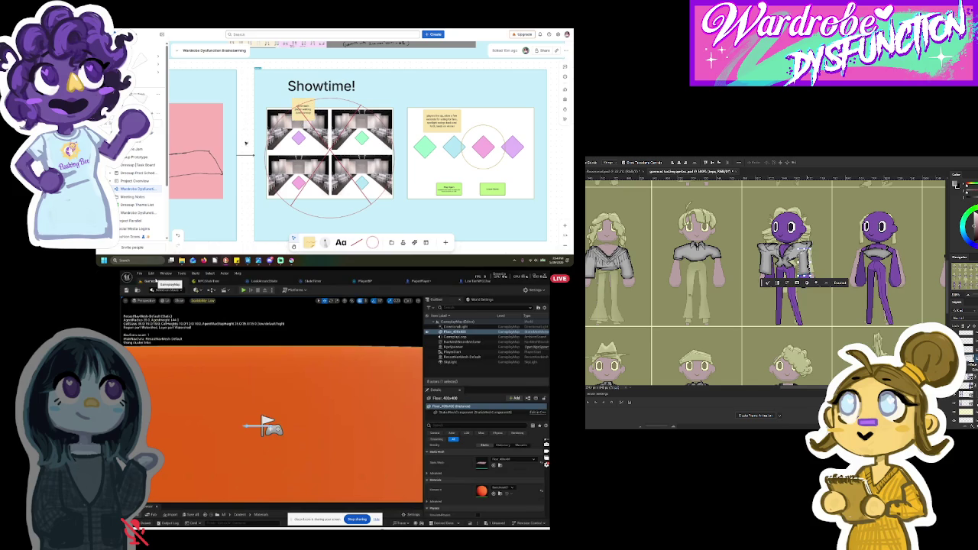
{"action": "key", "text": "ctrl+d"}
{"action": "key", "text": "b"}
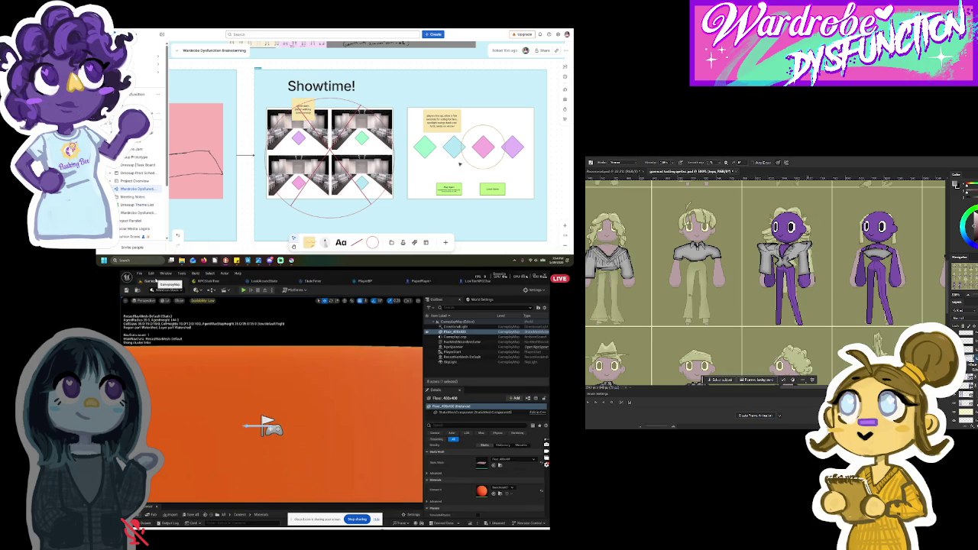
Step: Make the circle around the pink diamond near-white
{"action": "left_click", "coordinate": [466, 160]}
{"action": "left_click", "coordinate": [451, 109]}
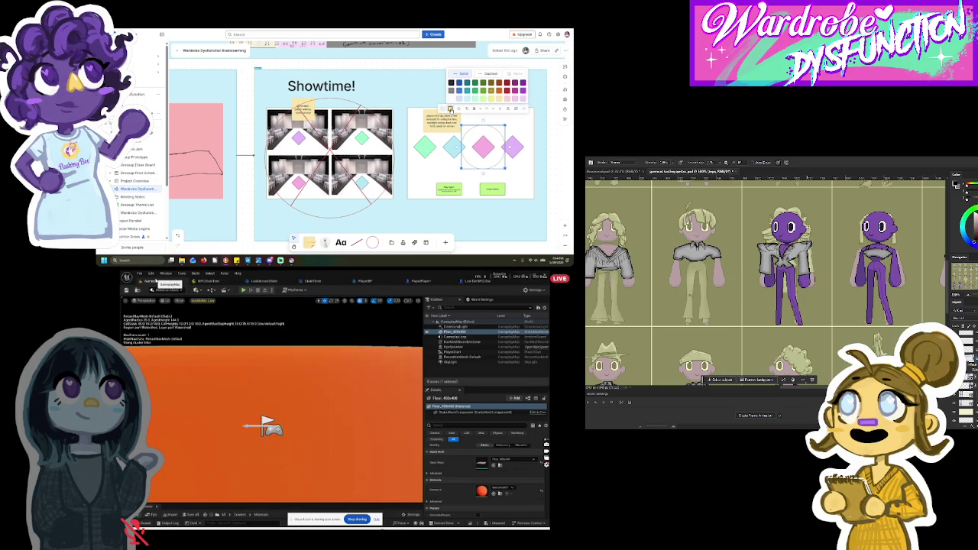
{"action": "left_click", "coordinate": [491, 98]}
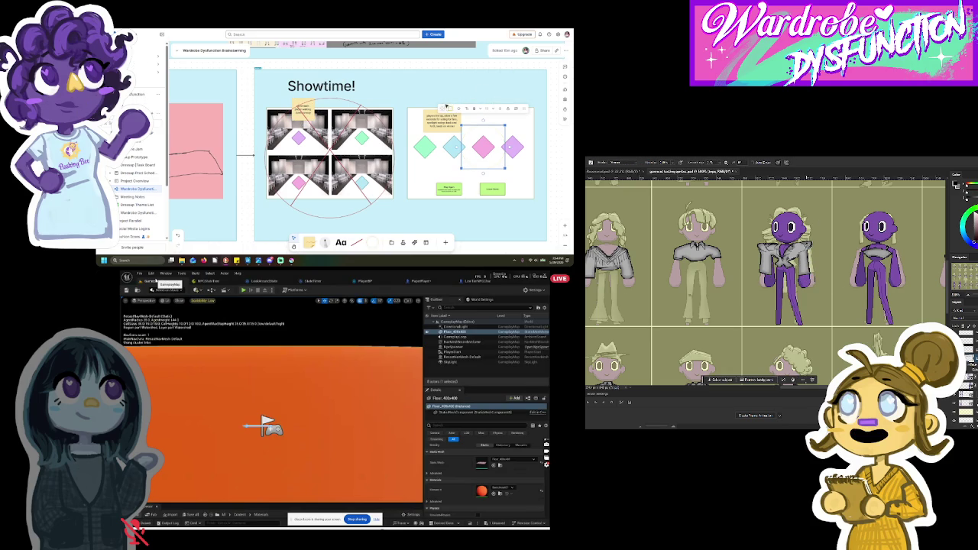
{"action": "key", "text": "Escape"}
{"action": "key", "text": "Escape"}
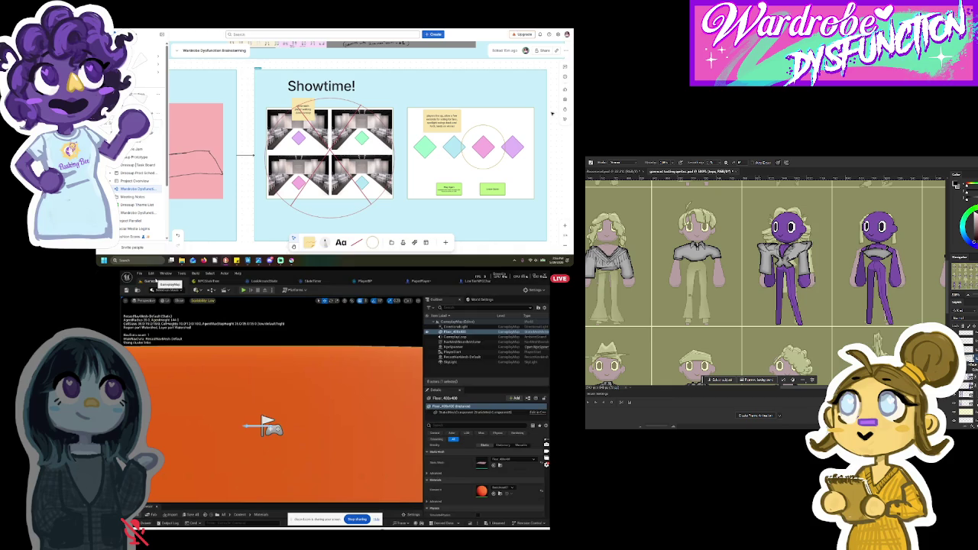
Step: Lasso the third purple character's grey jacket and nudge it slightly
{"action": "key", "text": "l"}
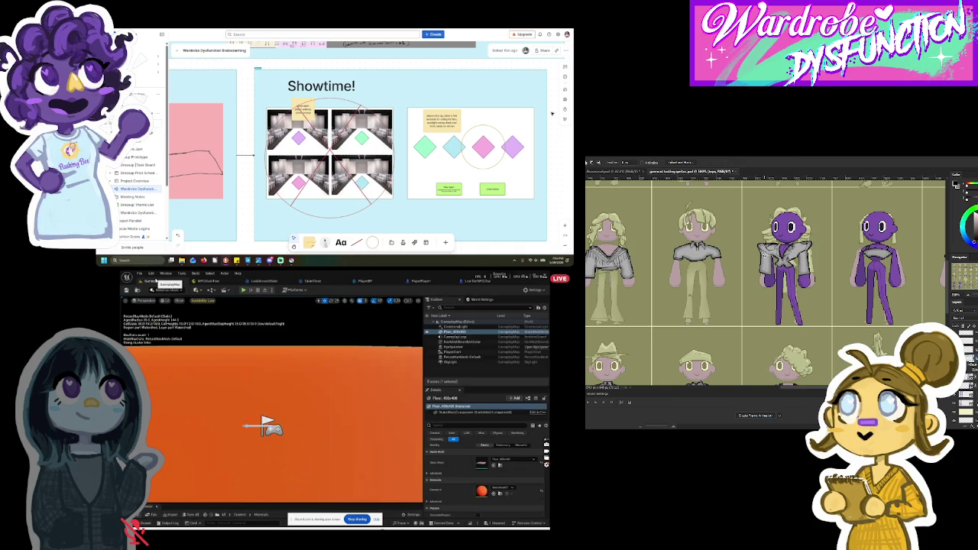
{"action": "left_click_drag", "start_coordinate": [761, 281], "coordinate": [758, 246]}
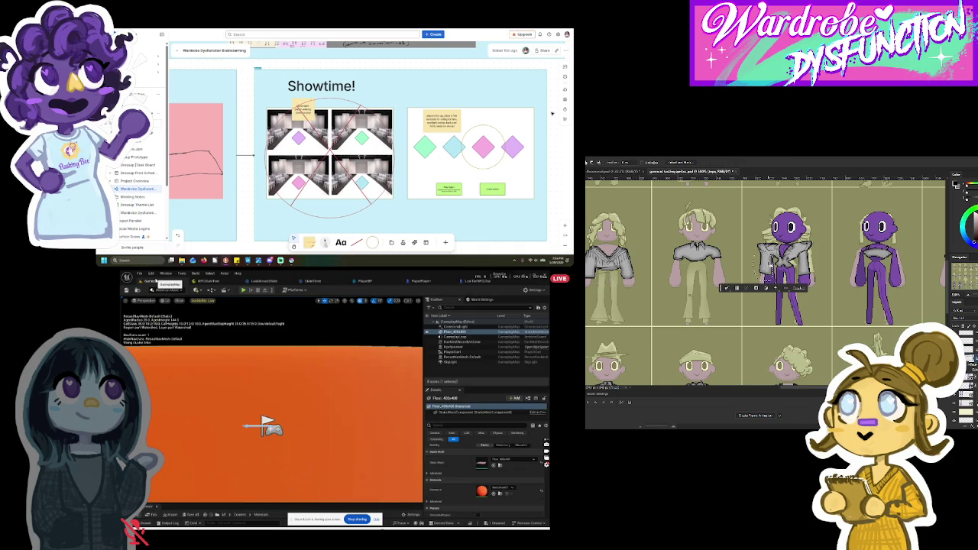
{"action": "key", "text": "v"}
{"action": "left_click_drag", "start_coordinate": [781, 251], "coordinate": [767, 263]}
Step: Reposition the jacket's left sleeve piece, then shift the Showtime! title slightly left
{"action": "key", "text": "l"}
{"action": "left_click_drag", "start_coordinate": [781, 252], "coordinate": [772, 276]}
{"action": "key", "text": "v"}
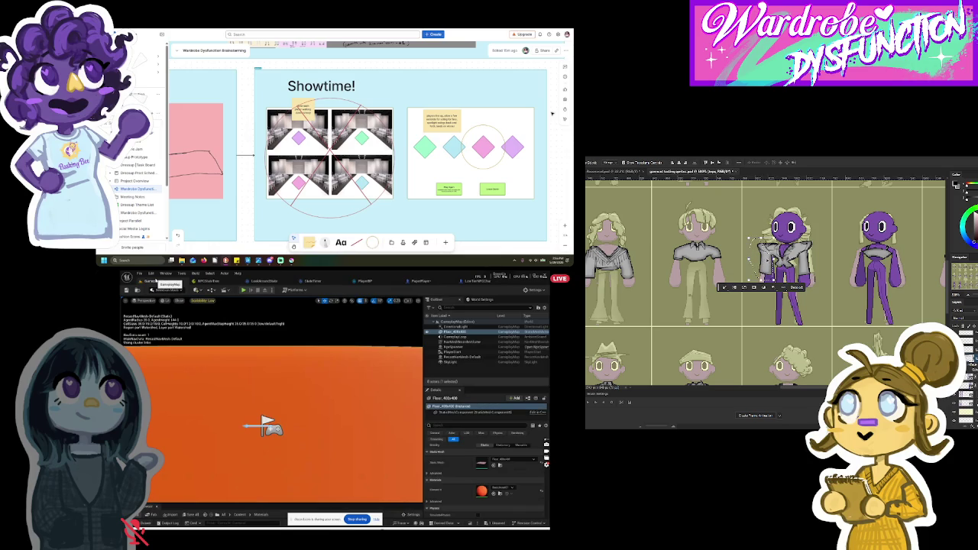
{"action": "left_click_drag", "start_coordinate": [778, 250], "coordinate": [768, 266]}
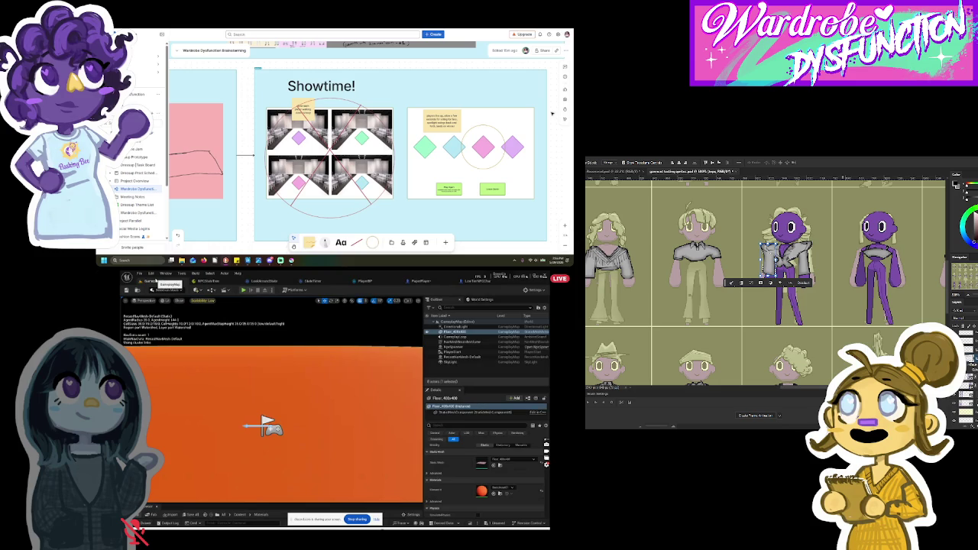
{"action": "key", "text": "ctrl+d"}
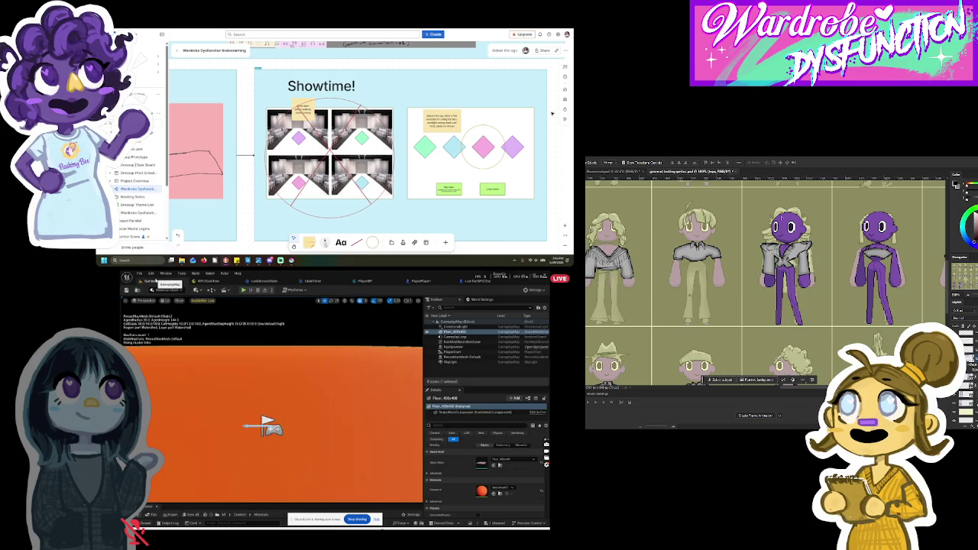
{"action": "key", "text": "b"}
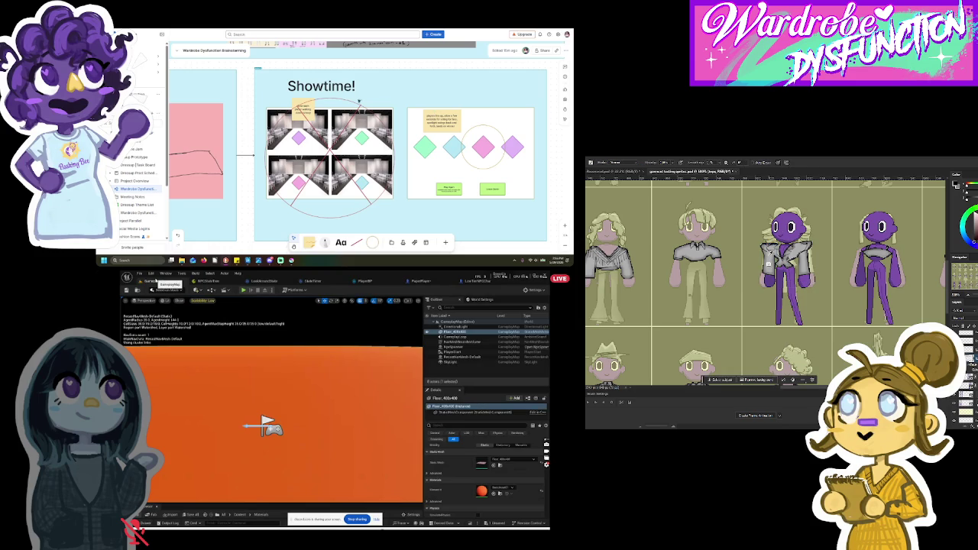
{"action": "left_click_drag", "start_coordinate": [329, 87], "coordinate": [319, 85]}
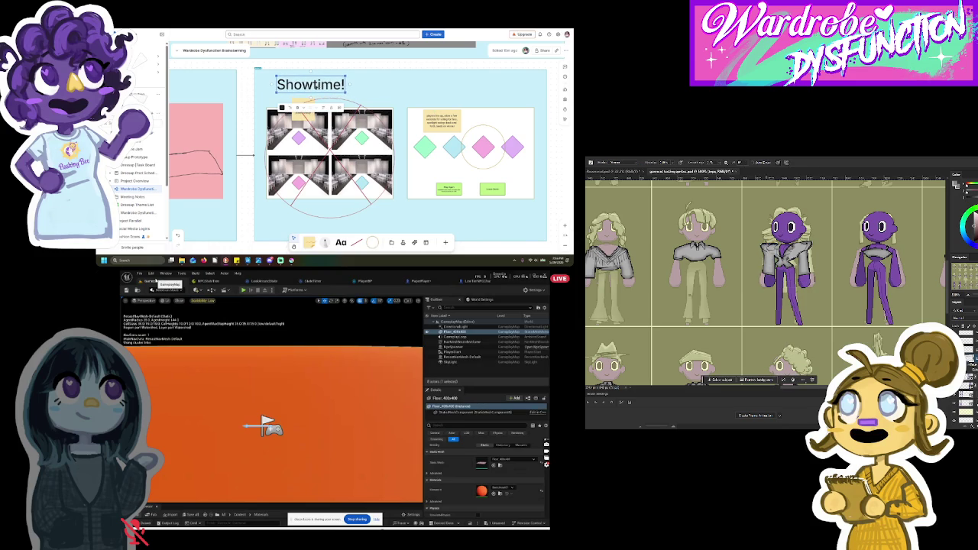
Step: Bring the Tutorial - A, B and C frames into view and select Tutorial - A
{"action": "scroll", "coordinate": [252, 127], "scroll_direction": "down", "scroll_amount": 5}
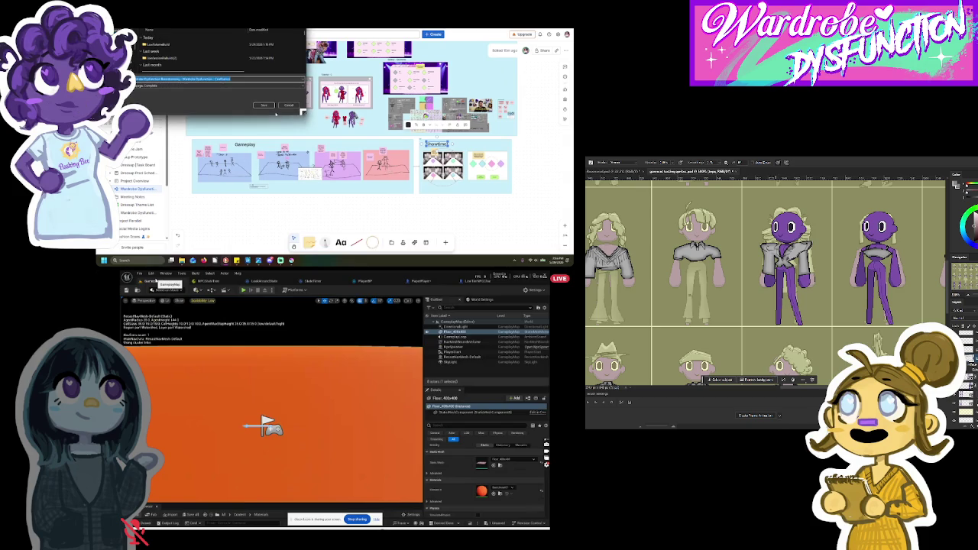
{"action": "scroll", "coordinate": [354, 119], "scroll_direction": "left", "scroll_amount": 1}
{"action": "scroll", "coordinate": [374, 130], "scroll_direction": "left", "scroll_amount": 3}
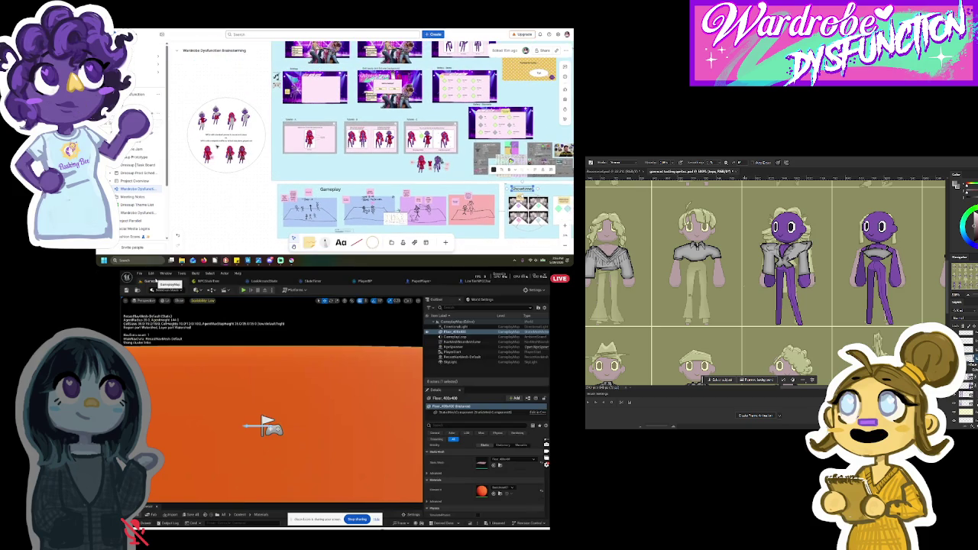
{"action": "scroll", "coordinate": [217, 146], "scroll_direction": "up", "scroll_amount": 3}
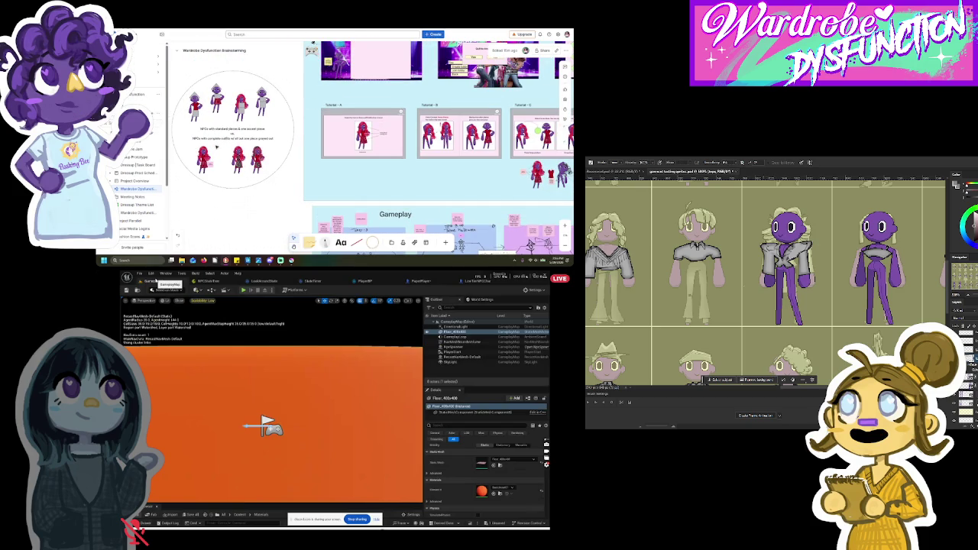
{"action": "scroll", "coordinate": [216, 148], "scroll_direction": "down", "scroll_amount": 3}
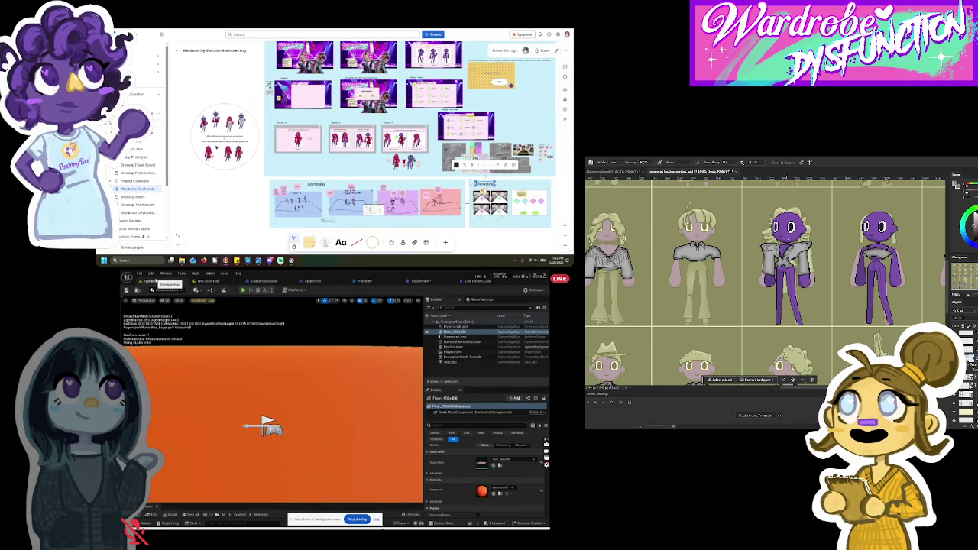
{"action": "scroll", "coordinate": [359, 174], "scroll_direction": "down", "scroll_amount": 2}
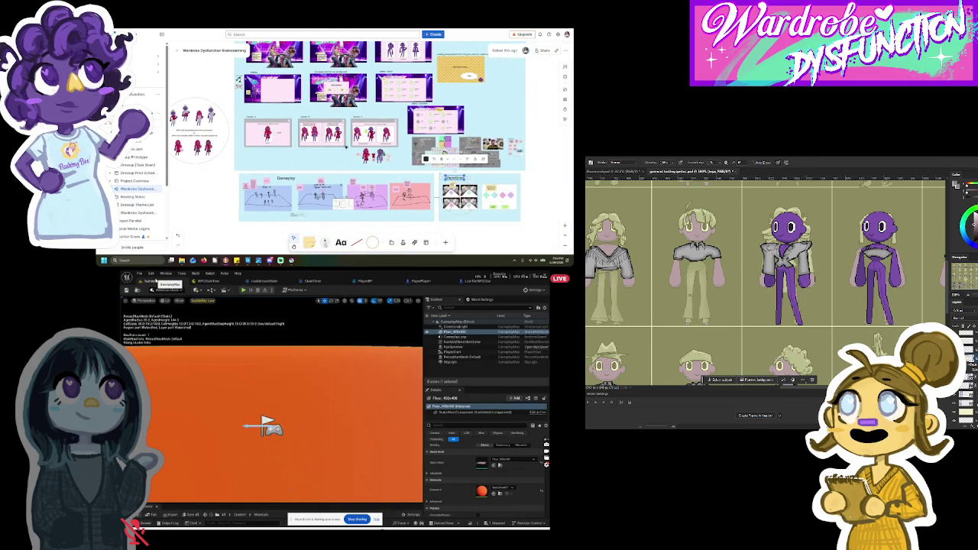
{"action": "scroll", "coordinate": [348, 153], "scroll_direction": "up", "scroll_amount": 3}
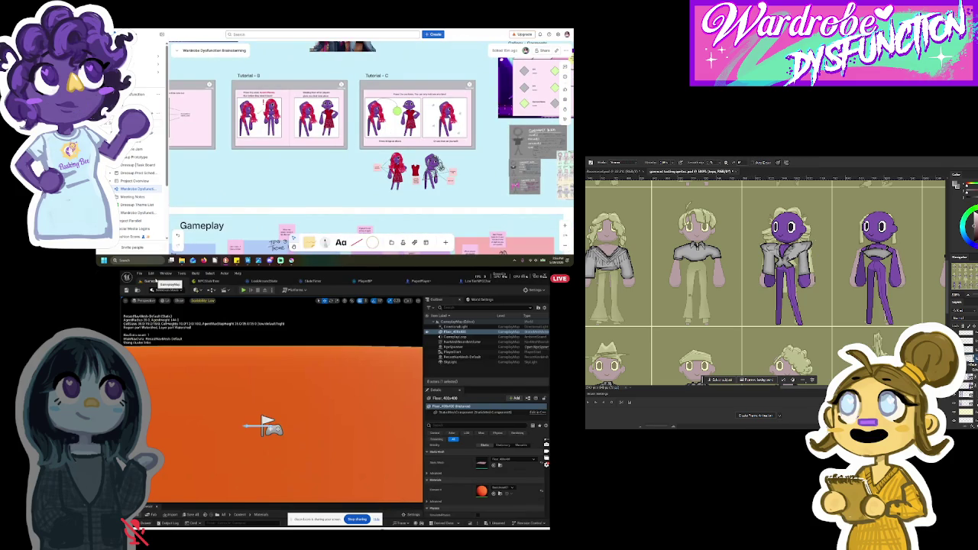
{"action": "scroll", "coordinate": [402, 181], "scroll_direction": "left", "scroll_amount": 5}
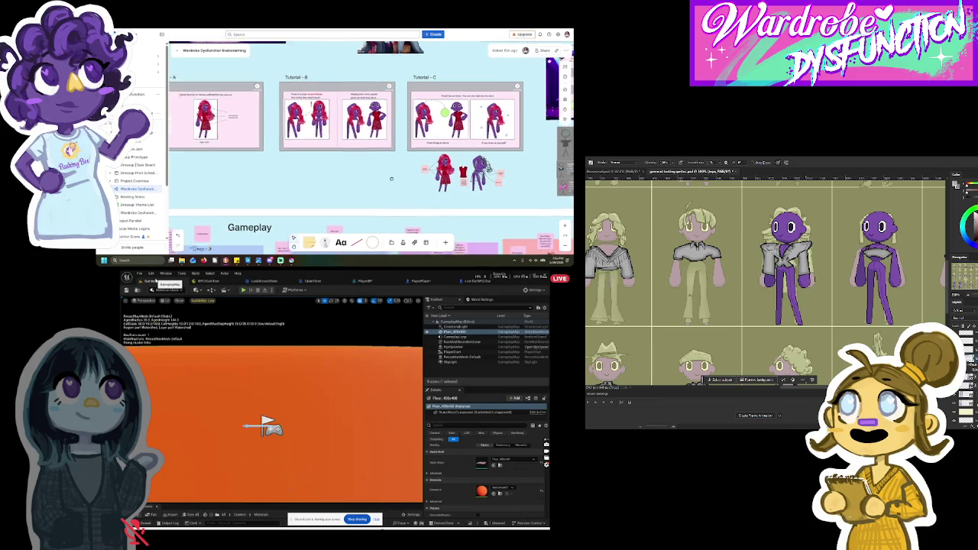
{"action": "left_click_drag", "start_coordinate": [237, 178], "coordinate": [365, 85]}
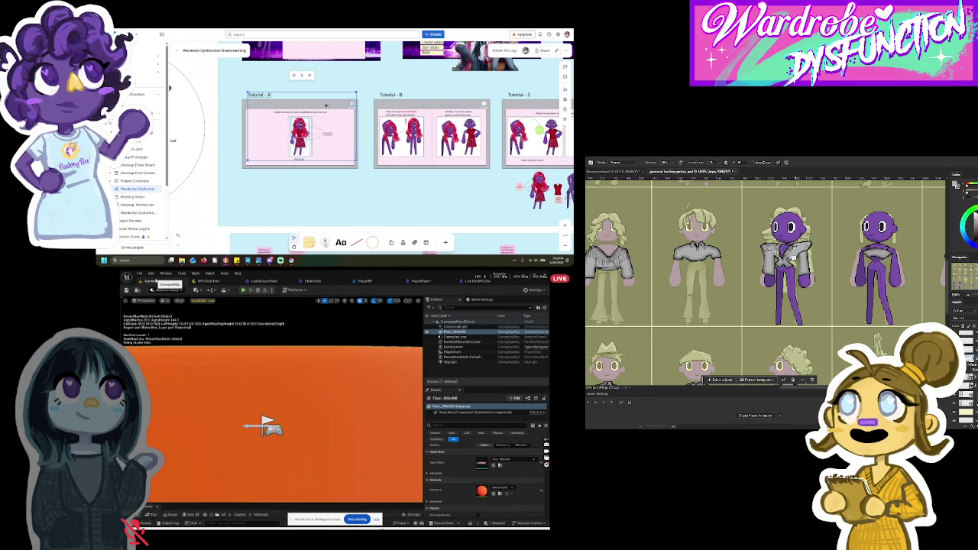
{"action": "left_click", "coordinate": [325, 106]}
{"action": "left_click", "coordinate": [323, 107]}
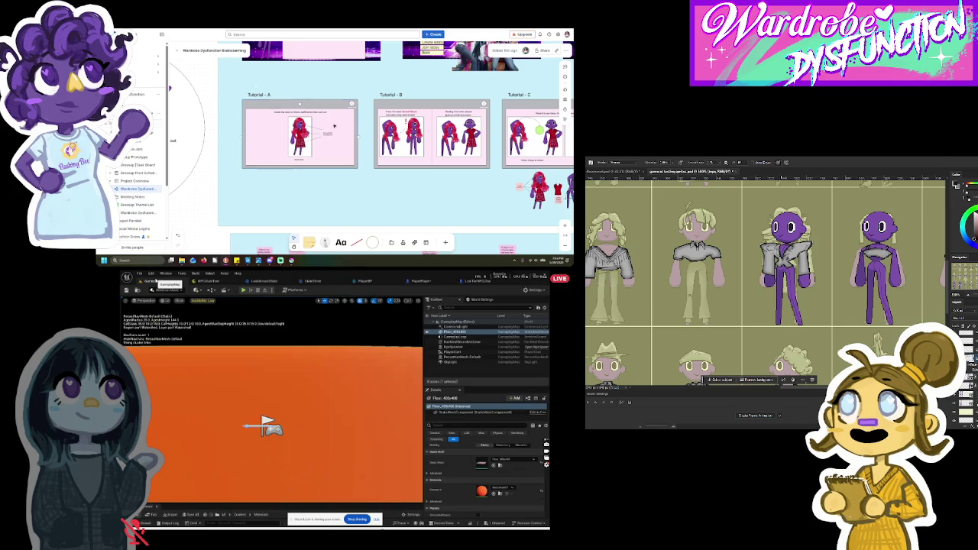
{"action": "left_click", "coordinate": [265, 122]}
{"action": "left_click", "coordinate": [347, 98]}
{"action": "left_click_drag", "start_coordinate": [328, 102], "coordinate": [316, 87]}
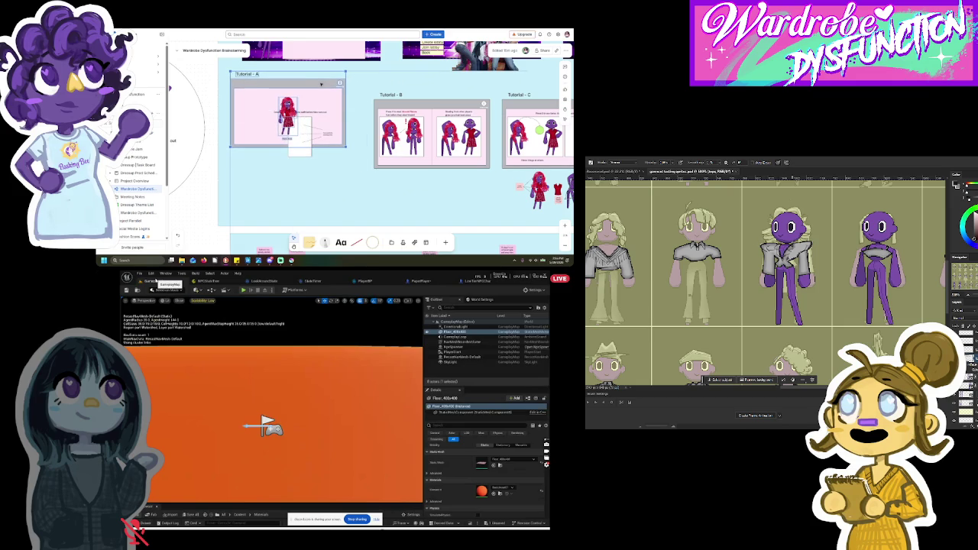
{"action": "key", "text": "ctrl+z"}
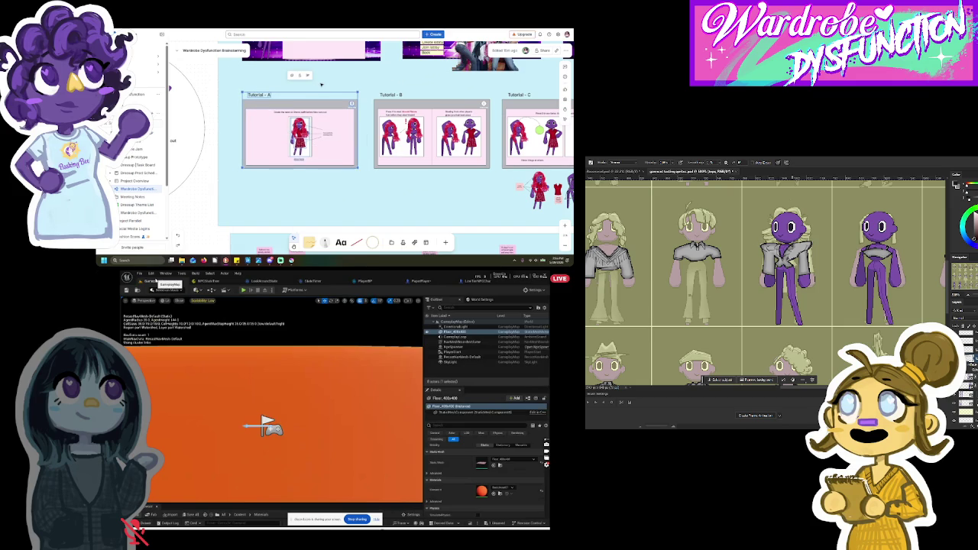
{"action": "left_click", "coordinate": [318, 88]}
{"action": "scroll", "coordinate": [372, 149], "scroll_direction": "right", "scroll_amount": 5}
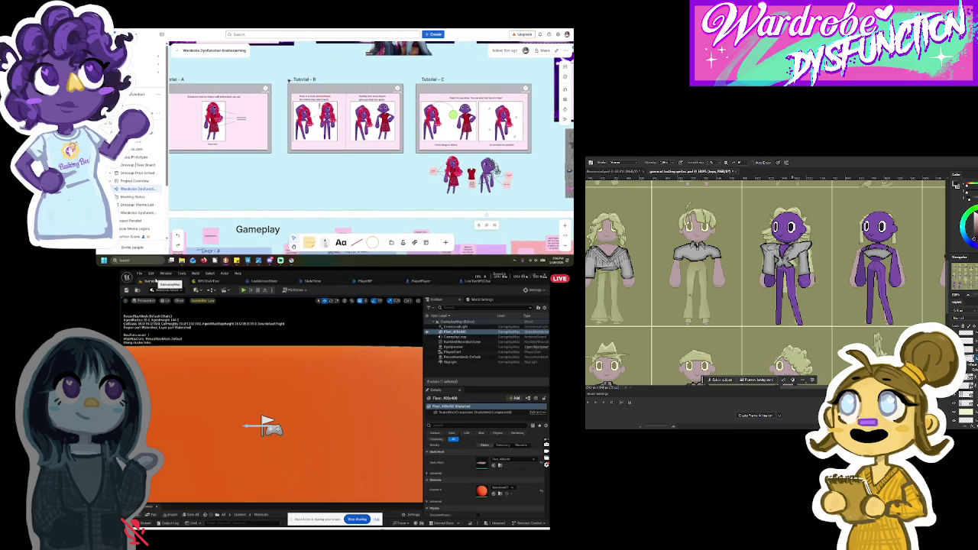
{"action": "left_click", "coordinate": [377, 100]}
{"action": "scroll", "coordinate": [374, 103], "scroll_direction": "up", "scroll_amount": 5}
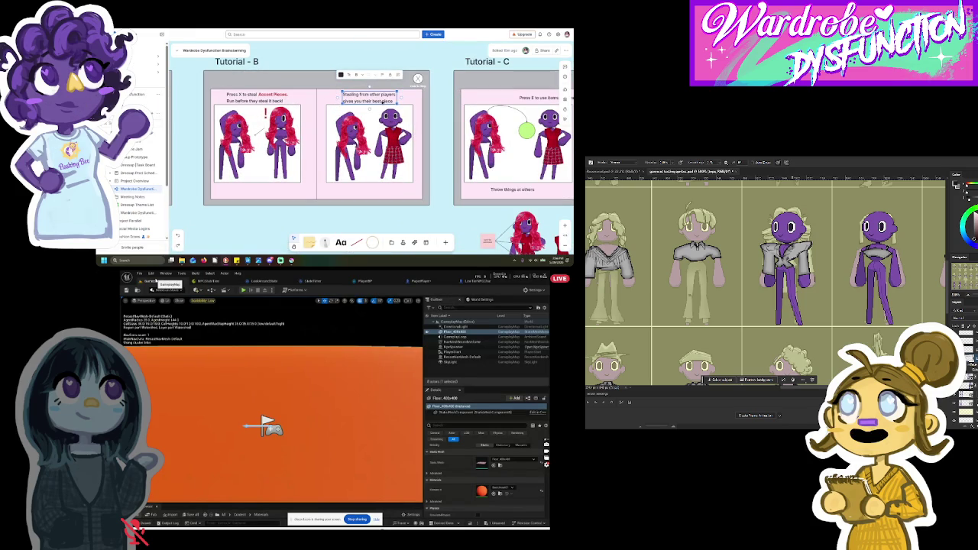
{"action": "left_click_drag", "start_coordinate": [386, 100], "coordinate": [342, 101]}
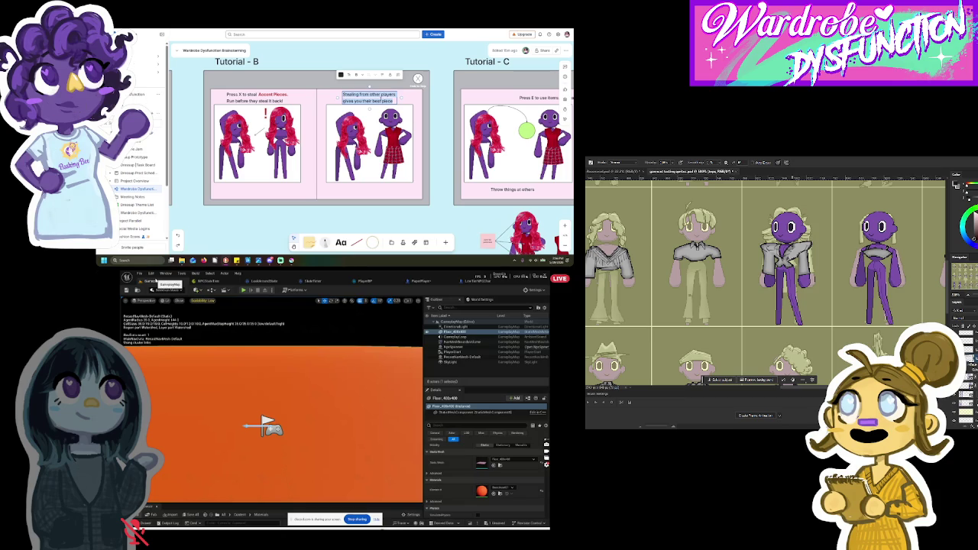
{"action": "scroll", "coordinate": [312, 129], "scroll_direction": "down", "scroll_amount": 3}
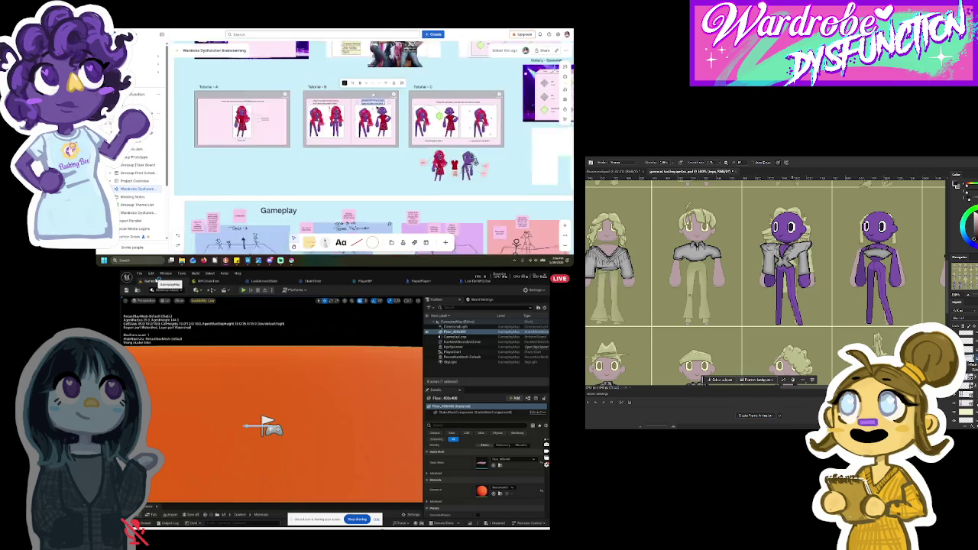
{"action": "scroll", "coordinate": [312, 129], "scroll_direction": "left", "scroll_amount": 5}
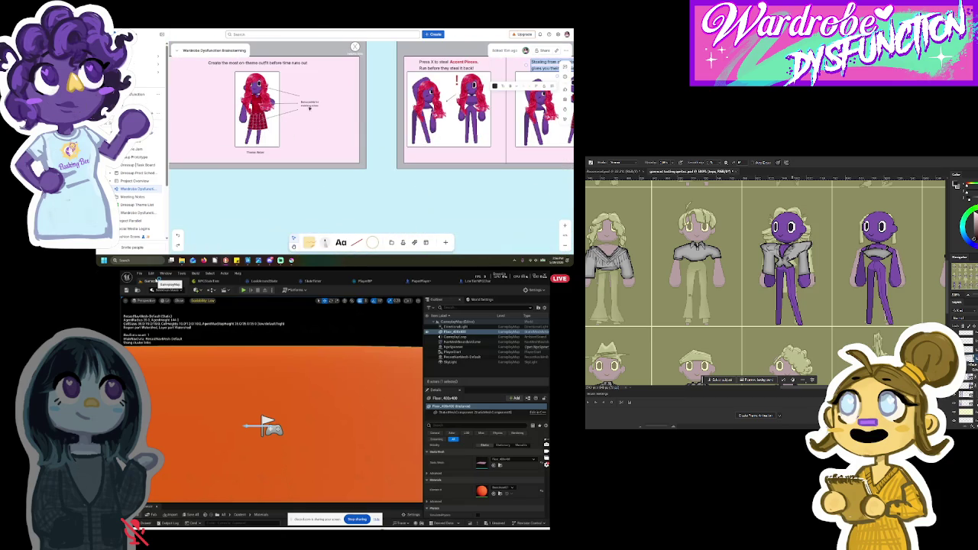
{"action": "key", "text": "Escape"}
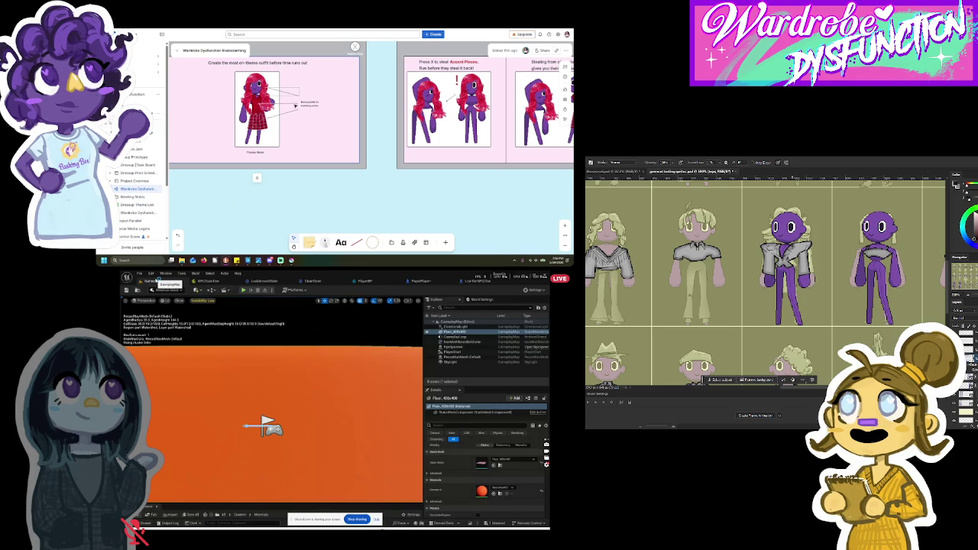
{"action": "left_click", "coordinate": [283, 98]}
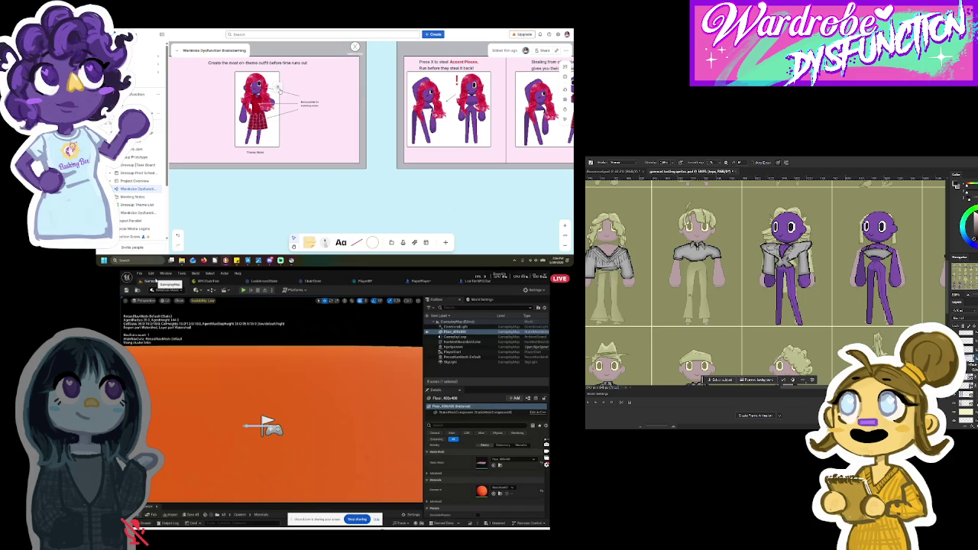
{"action": "left_click", "coordinate": [287, 92]}
{"action": "left_click", "coordinate": [291, 113]}
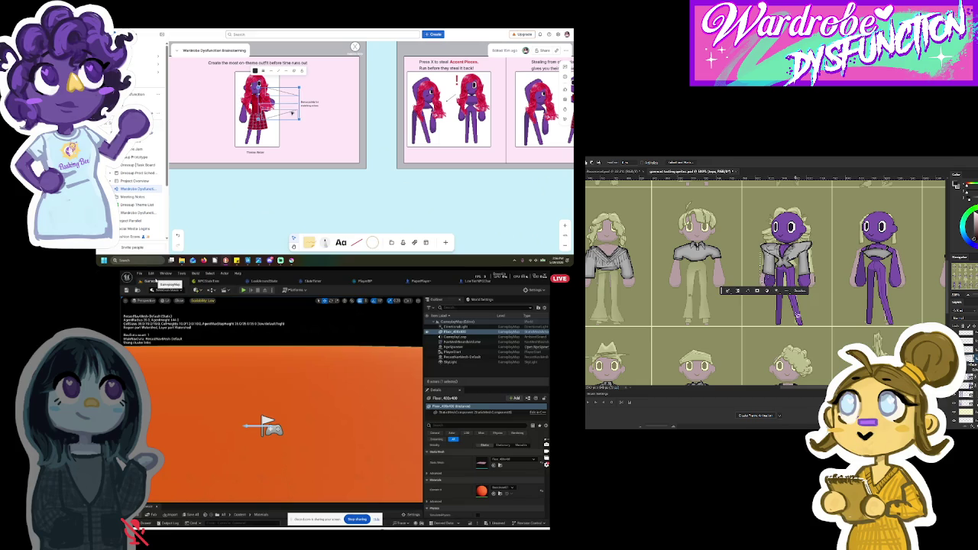
{"action": "scroll", "coordinate": [367, 129], "scroll_direction": "right", "scroll_amount": 1}
{"action": "scroll", "coordinate": [367, 129], "scroll_direction": "right", "scroll_amount": 3}
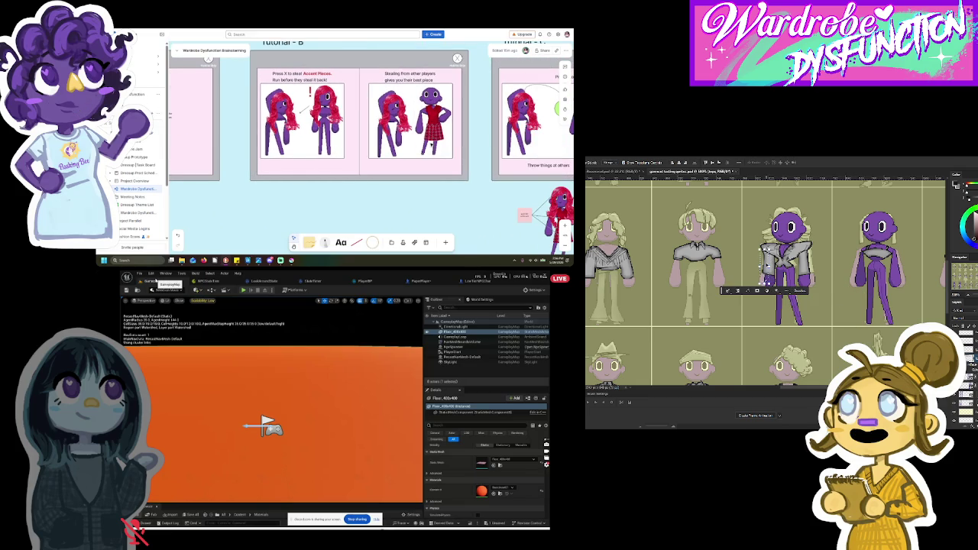
Step: Move the purple character up and right, and delete the left figure from Tutorial B's stealing panel
{"action": "left_click", "coordinate": [432, 138]}
{"action": "left_click_drag", "start_coordinate": [451, 134], "coordinate": [459, 109]}
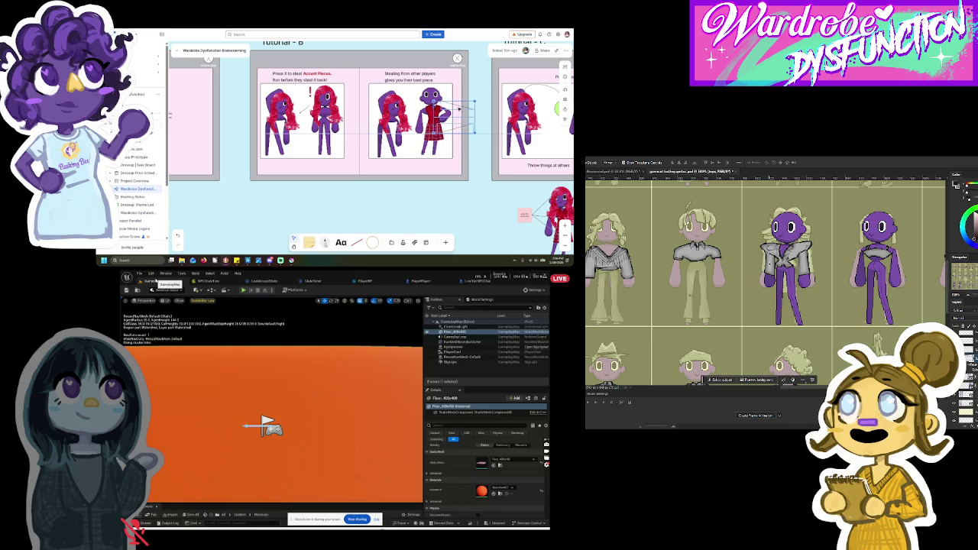
{"action": "key", "text": "Escape"}
{"action": "left_click", "coordinate": [392, 114]}
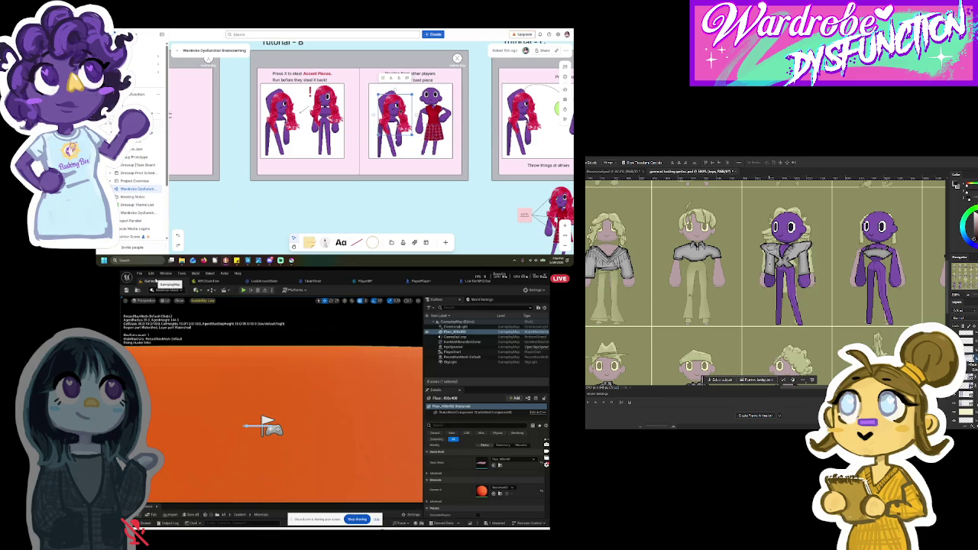
{"action": "key", "text": "Delete"}
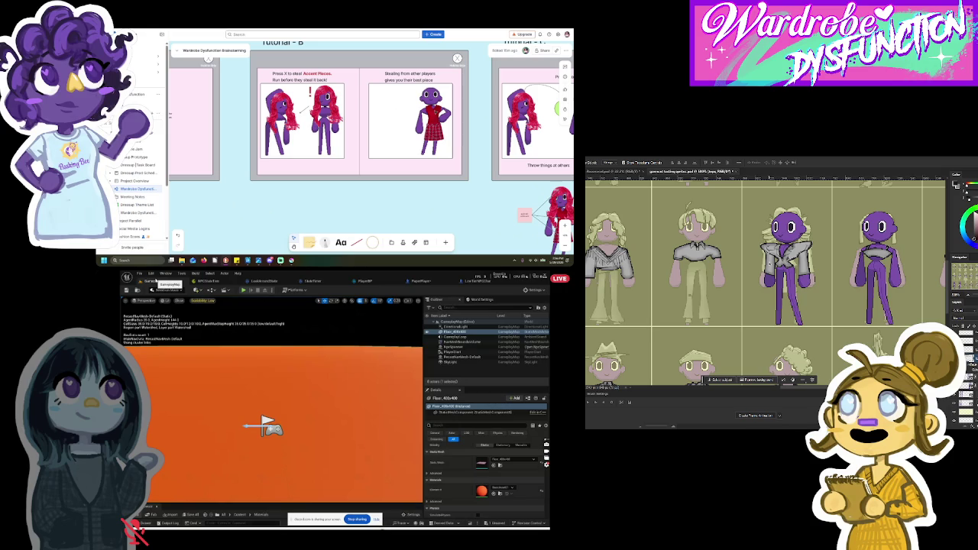
Step: Select Tutorial A's outfit figure together with its labels
{"action": "scroll", "coordinate": [348, 149], "scroll_direction": "left", "scroll_amount": 5}
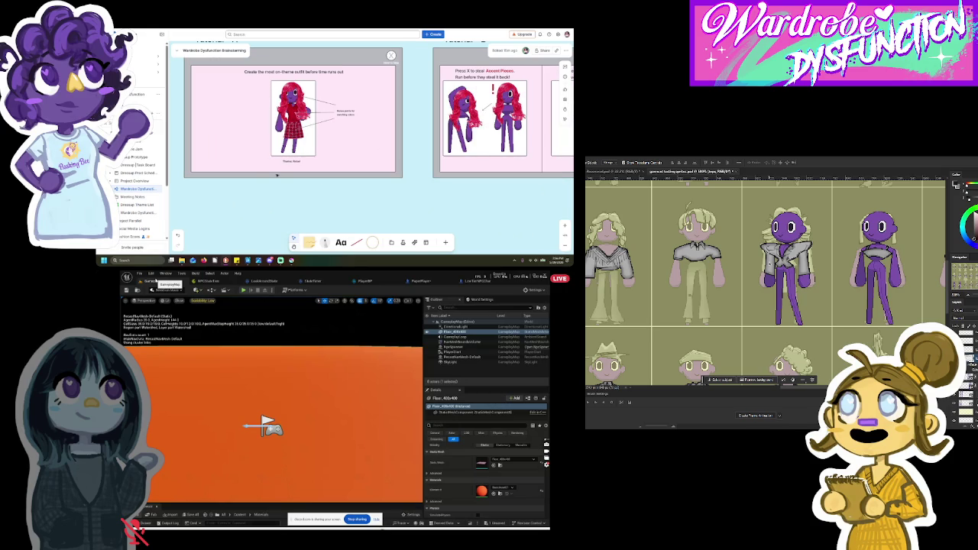
{"action": "mouse_move", "coordinate": [359, 192]}
{"action": "left_mouse_down"}
{"action": "mouse_move", "coordinate": [293, 81]}
{"action": "mouse_move", "coordinate": [261, 74]}
{"action": "left_mouse_up"}
{"action": "left_click", "coordinate": [304, 122]}
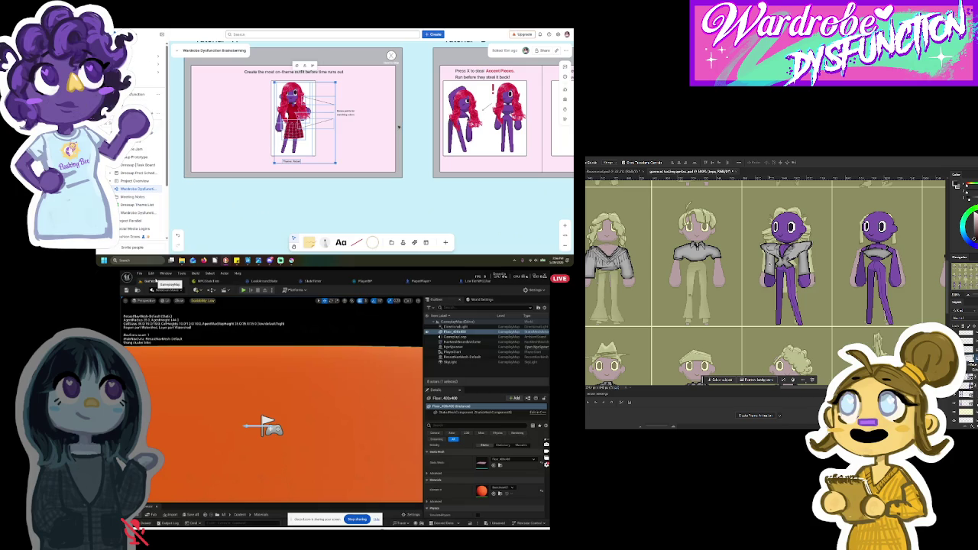
{"action": "left_click", "coordinate": [346, 114]}
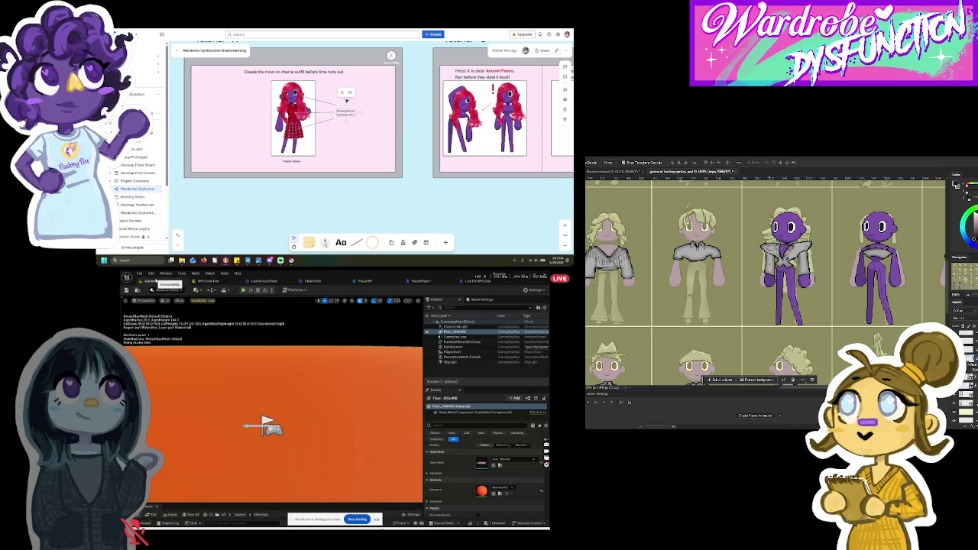
{"action": "left_click", "coordinate": [300, 145]}
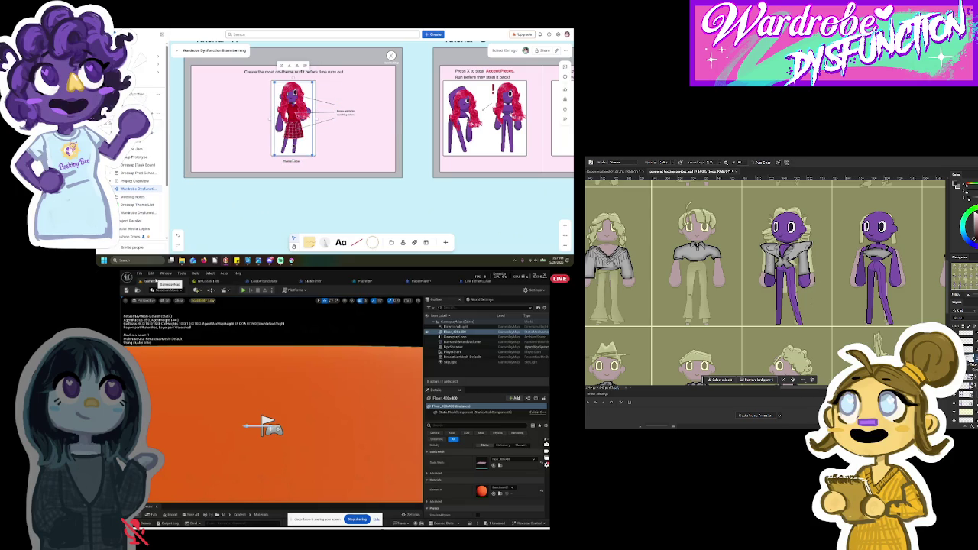
{"action": "left_click", "coordinate": [295, 121]}
{"action": "left_click", "coordinate": [287, 115]}
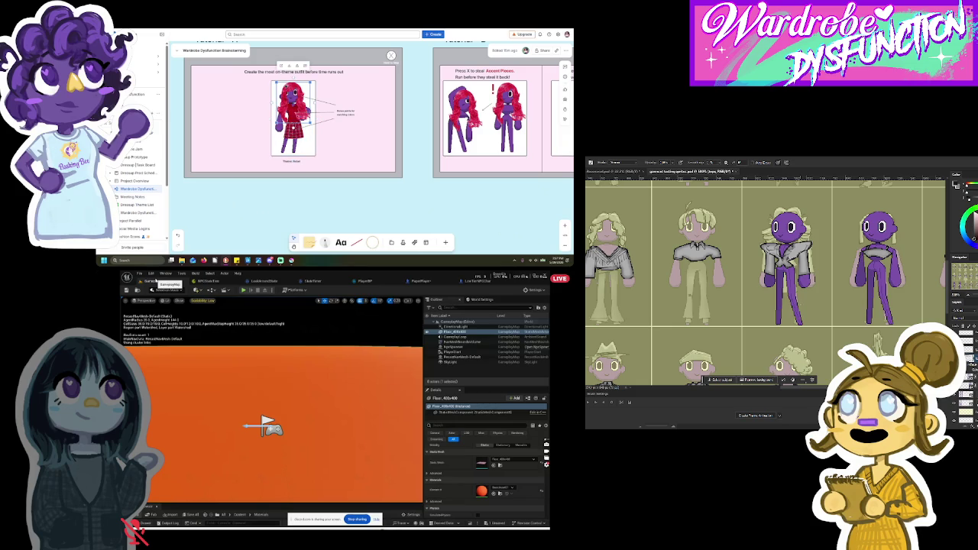
{"action": "mouse_move", "coordinate": [278, 183]}
{"action": "left_mouse_down"}
{"action": "mouse_move", "coordinate": [314, 81]}
{"action": "mouse_move", "coordinate": [374, 76]}
{"action": "left_mouse_up"}
{"action": "key", "text": "Return"}
Step: Paste the figure group into Tutorial - B and move it into the stealing panel
{"action": "scroll", "coordinate": [371, 114], "scroll_direction": "right", "scroll_amount": 3}
{"action": "key", "text": "ctrl+v"}
{"action": "mouse_move", "coordinate": [375, 122]}
{"action": "left_mouse_down"}
{"action": "mouse_move", "coordinate": [479, 122]}
{"action": "mouse_move", "coordinate": [458, 120]}
{"action": "left_mouse_up"}
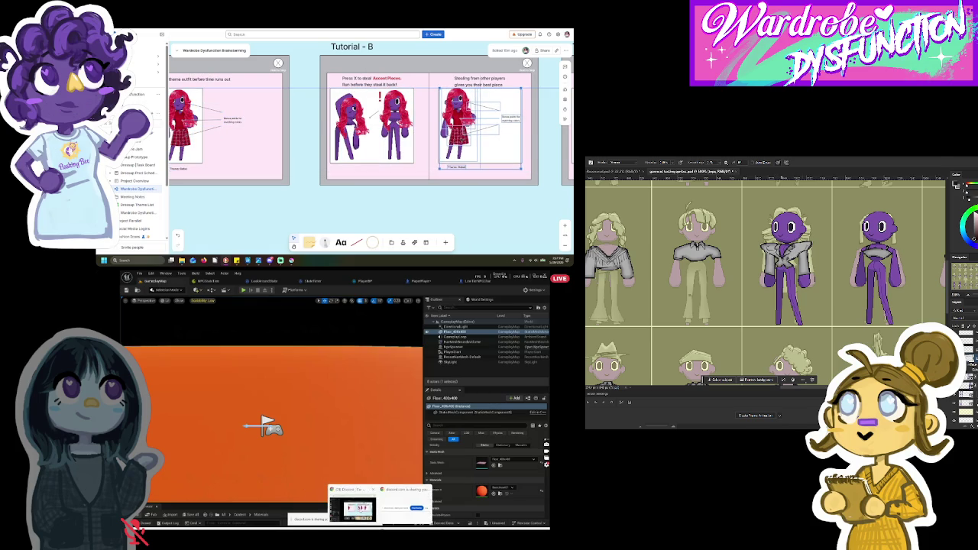
{"action": "left_click", "coordinate": [352, 508]}
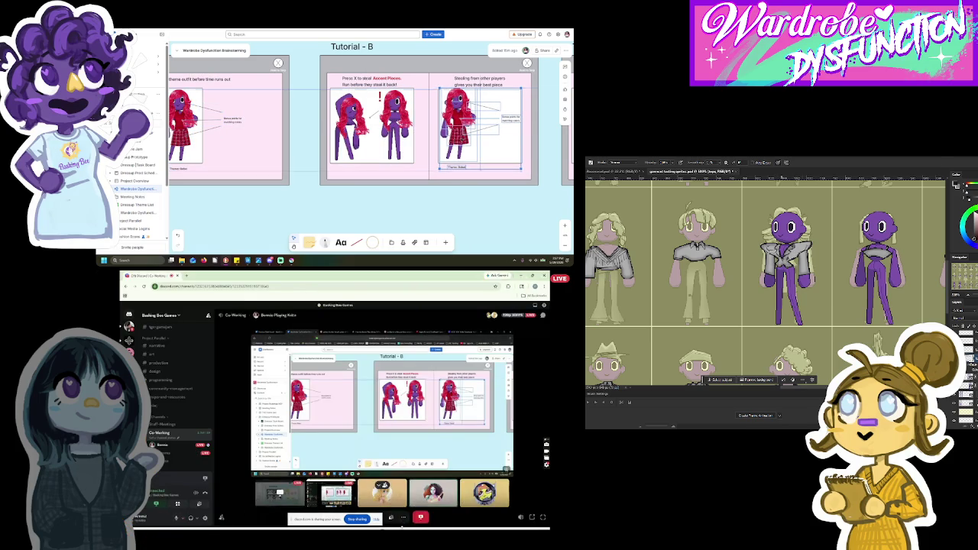
{"action": "left_click", "coordinate": [395, 519]}
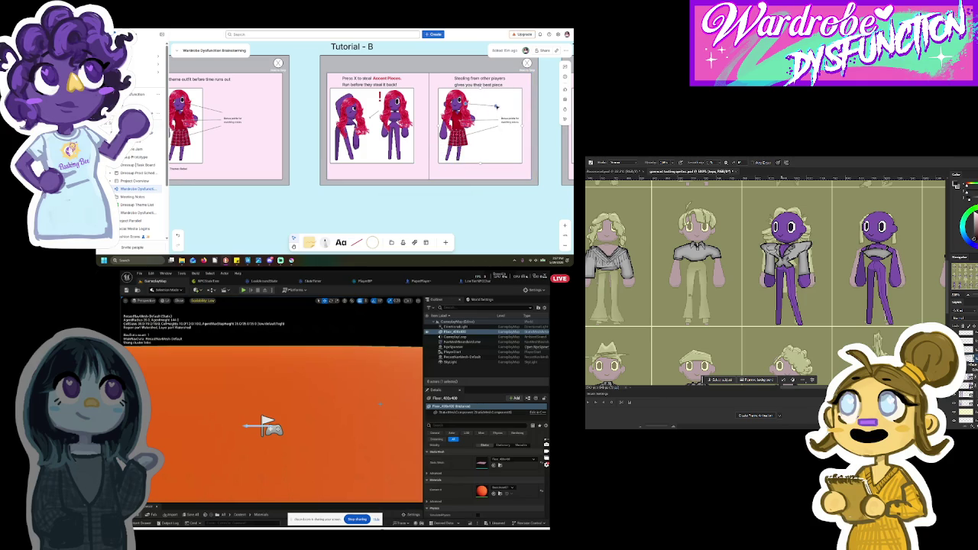
Step: Straighten the upper and lower pointer lines so they extend right from Tutorial B's figure
{"action": "left_click", "coordinate": [421, 281]}
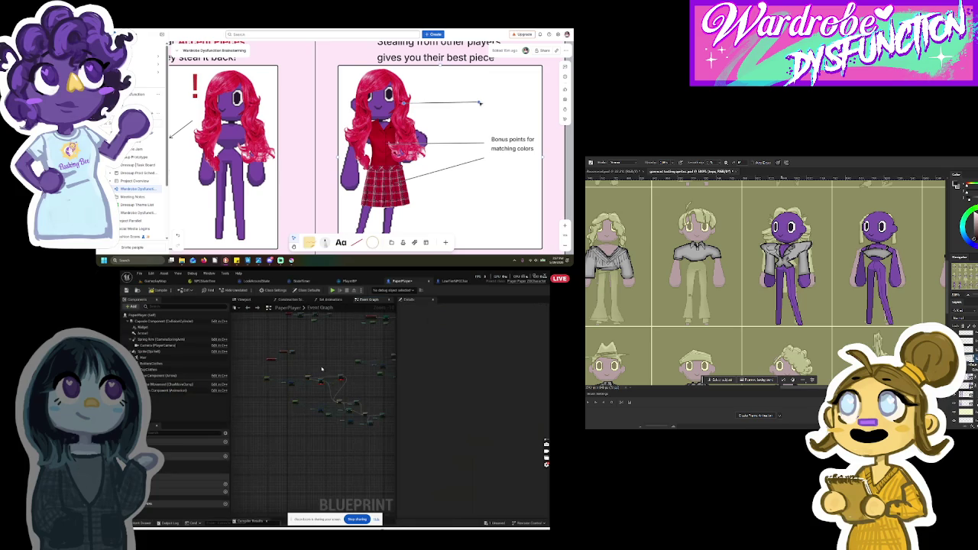
{"action": "mouse_move", "coordinate": [238, 393]}
{"action": "left_mouse_down"}
{"action": "mouse_move", "coordinate": [327, 434]}
{"action": "mouse_move", "coordinate": [339, 434]}
{"action": "mouse_move", "coordinate": [334, 404]}
{"action": "left_mouse_up"}
{"action": "scroll", "coordinate": [334, 417], "scroll_direction": "down", "scroll_amount": 1}
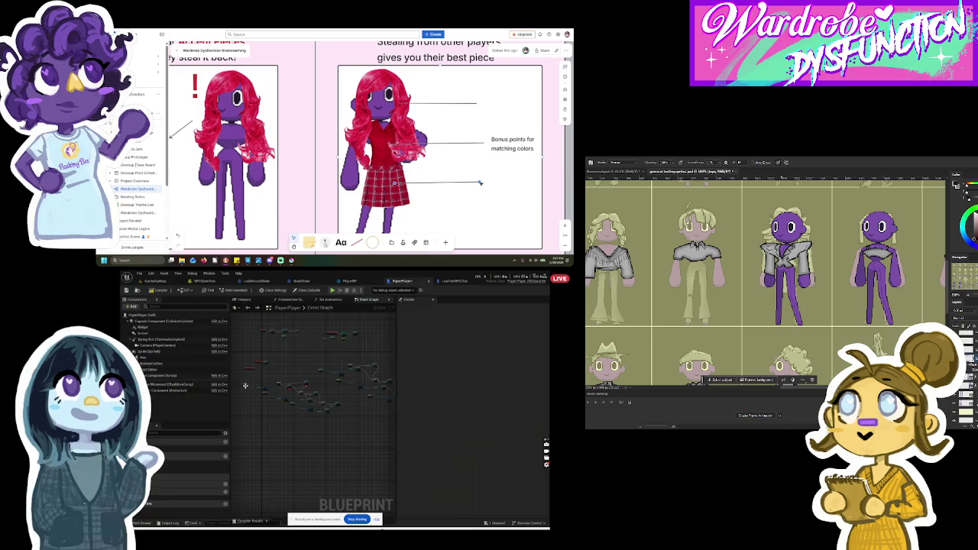
{"action": "scroll", "coordinate": [245, 383], "scroll_direction": "up", "scroll_amount": 1}
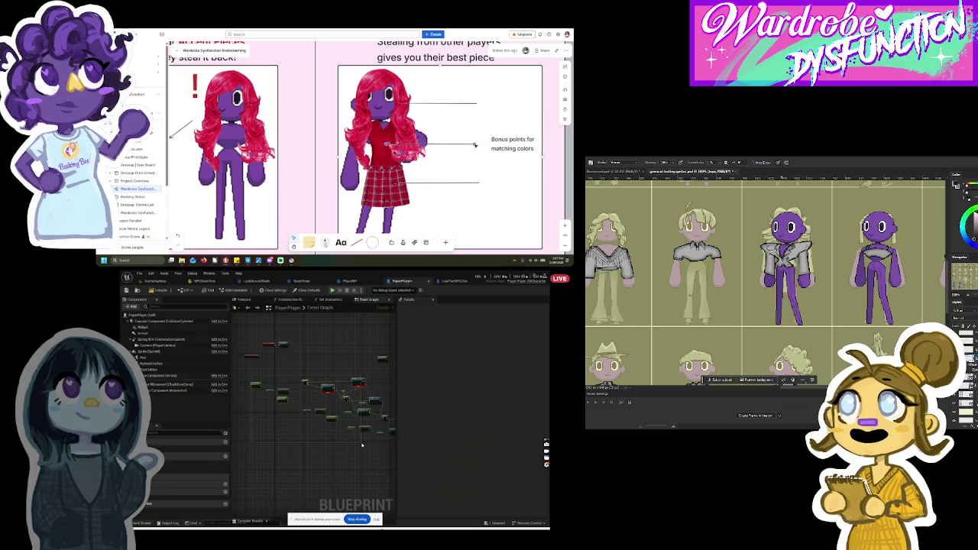
{"action": "scroll", "coordinate": [382, 449], "scroll_direction": "down", "scroll_amount": 1}
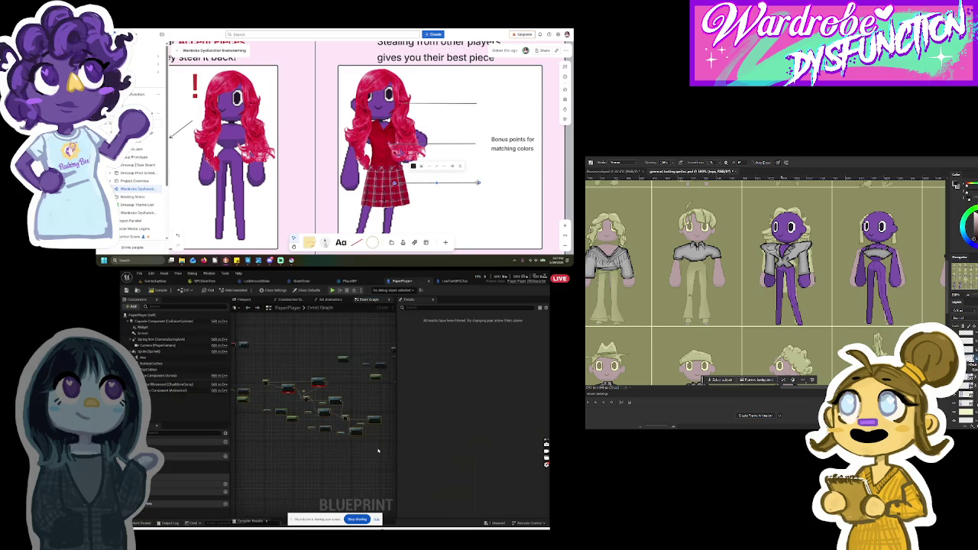
{"action": "mouse_move", "coordinate": [377, 442]}
{"action": "left_mouse_down"}
{"action": "mouse_move", "coordinate": [253, 405]}
{"action": "mouse_move", "coordinate": [245, 389]}
{"action": "left_mouse_up"}
{"action": "left_click_drag", "start_coordinate": [301, 376], "coordinate": [335, 439]}
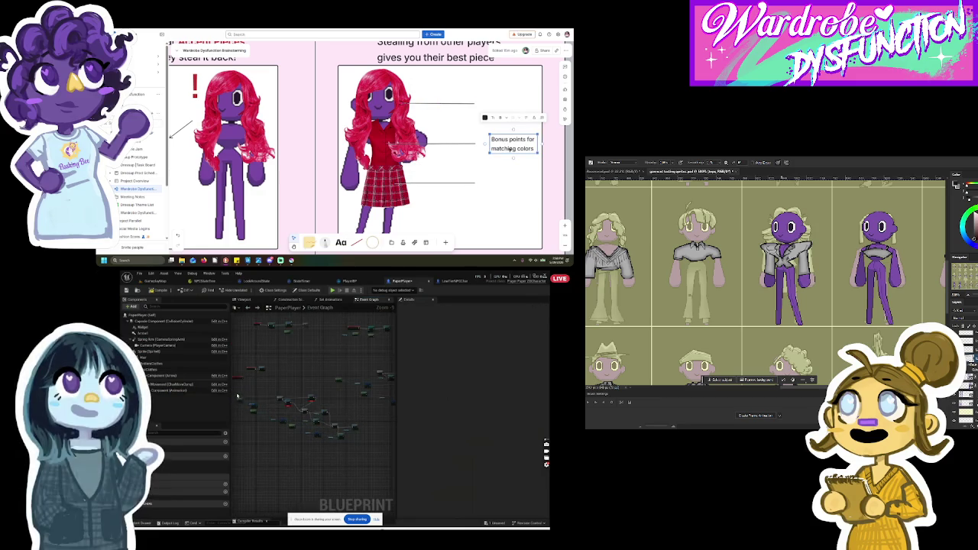
Step: Line up the Bonus points label with the middle pointer line
{"action": "mouse_move", "coordinate": [236, 395]}
{"action": "left_mouse_down"}
{"action": "mouse_move", "coordinate": [353, 450]}
{"action": "mouse_move", "coordinate": [356, 491]}
{"action": "left_mouse_up"}
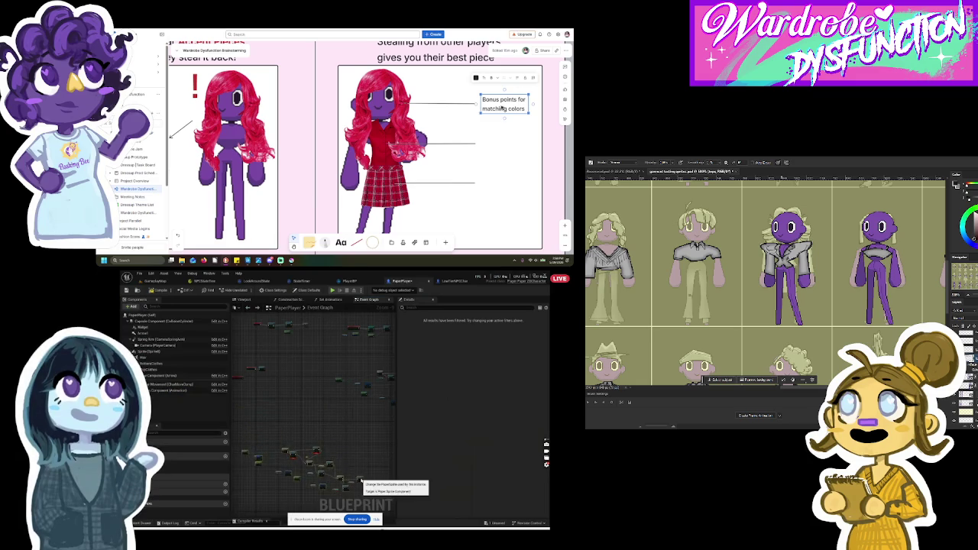
{"action": "left_click", "coordinate": [315, 407]}
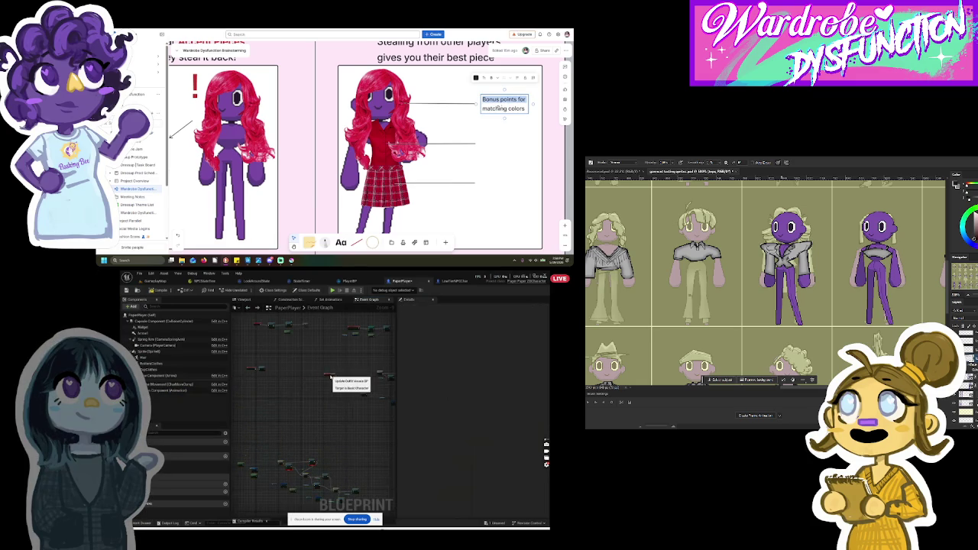
{"action": "scroll", "coordinate": [339, 389], "scroll_direction": "up", "scroll_amount": 5}
{"action": "scroll", "coordinate": [346, 382], "scroll_direction": "down", "scroll_amount": 5}
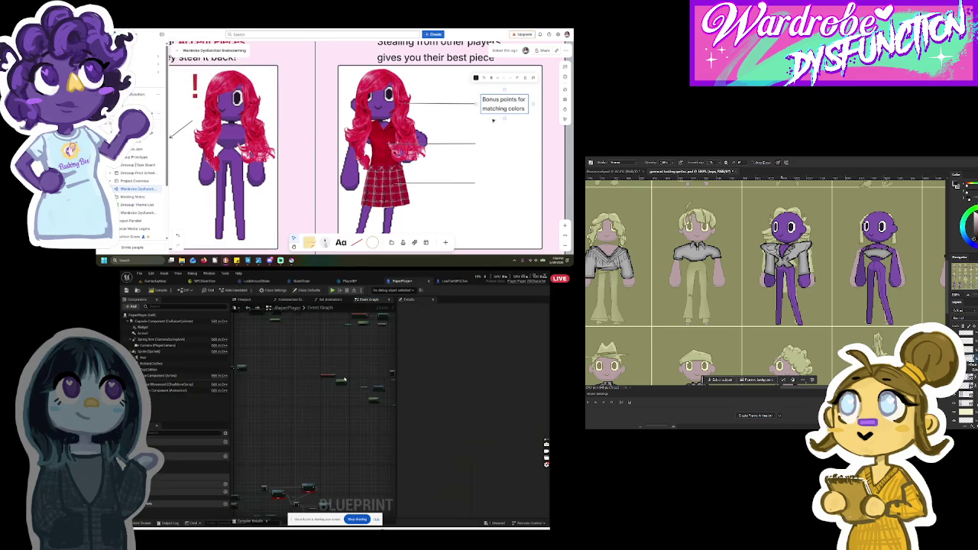
{"action": "scroll", "coordinate": [356, 375], "scroll_direction": "up", "scroll_amount": 5}
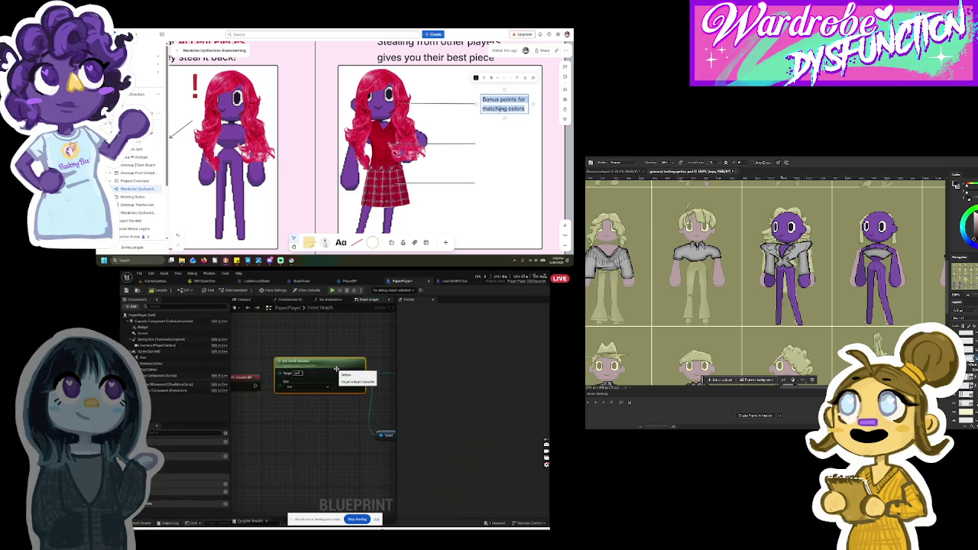
{"action": "scroll", "coordinate": [361, 415], "scroll_direction": "down", "scroll_amount": 5}
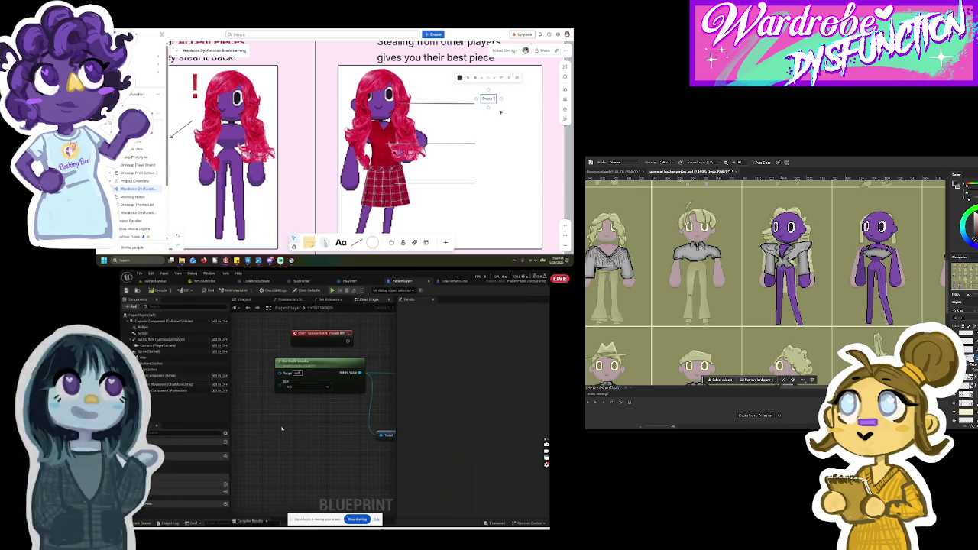
{"action": "left_click_drag", "start_coordinate": [295, 393], "coordinate": [365, 399]}
{"action": "scroll", "coordinate": [369, 412], "scroll_direction": "up", "scroll_amount": 2}
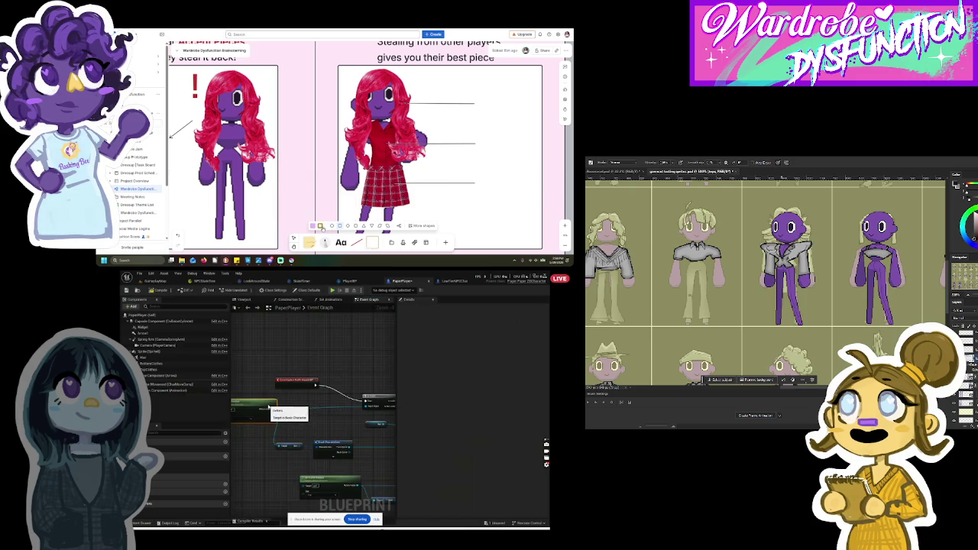
Step: Place a rectangle and move it to the end of the top callout line
{"action": "left_click", "coordinate": [304, 220]}
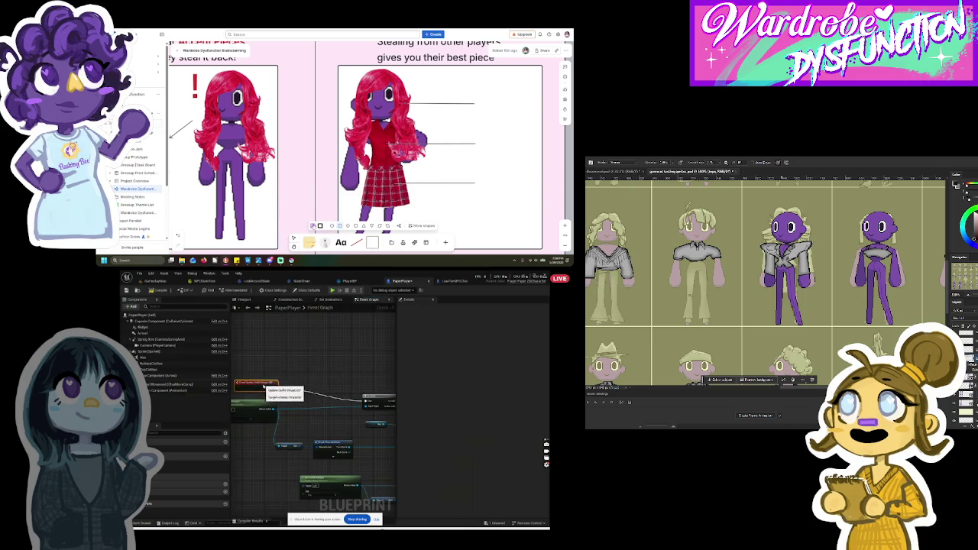
{"action": "left_click", "coordinate": [312, 226]}
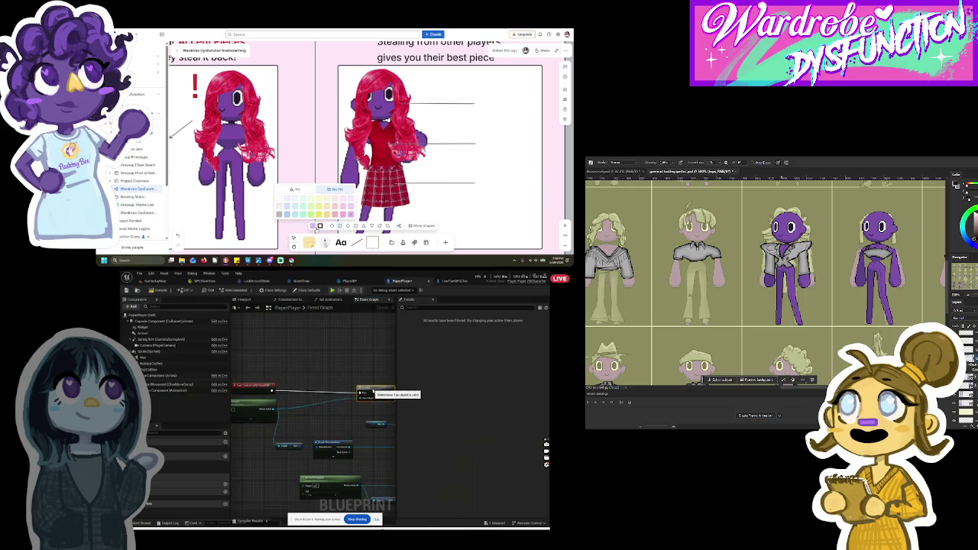
{"action": "left_click_drag", "start_coordinate": [500, 145], "coordinate": [501, 106]}
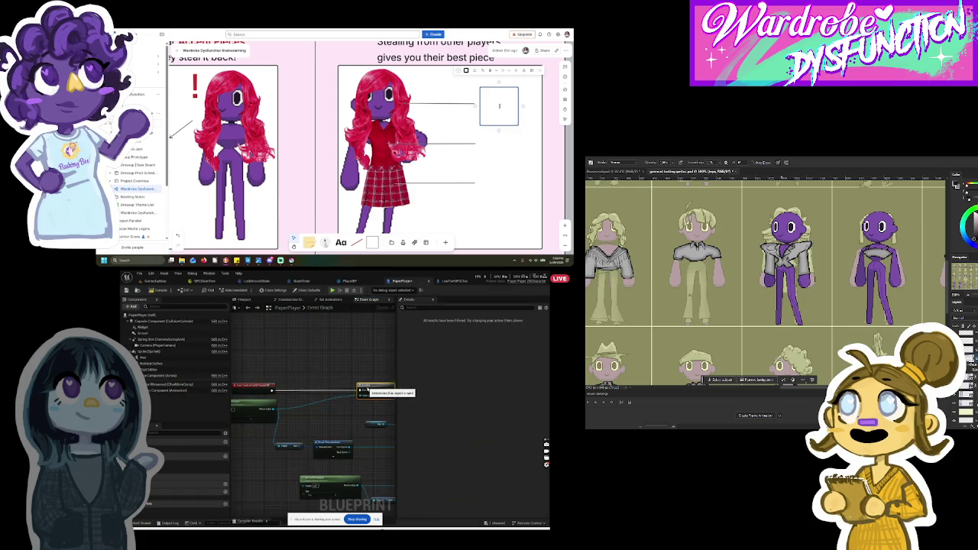
Step: Put a heading-sized 1 in the box, shrink it to a small square, and align it
{"action": "left_click", "coordinate": [483, 71]}
{"action": "left_click", "coordinate": [494, 90]}
{"action": "type", "text": "1"}
{"action": "left_click_drag", "start_coordinate": [515, 123], "coordinate": [501, 107]}
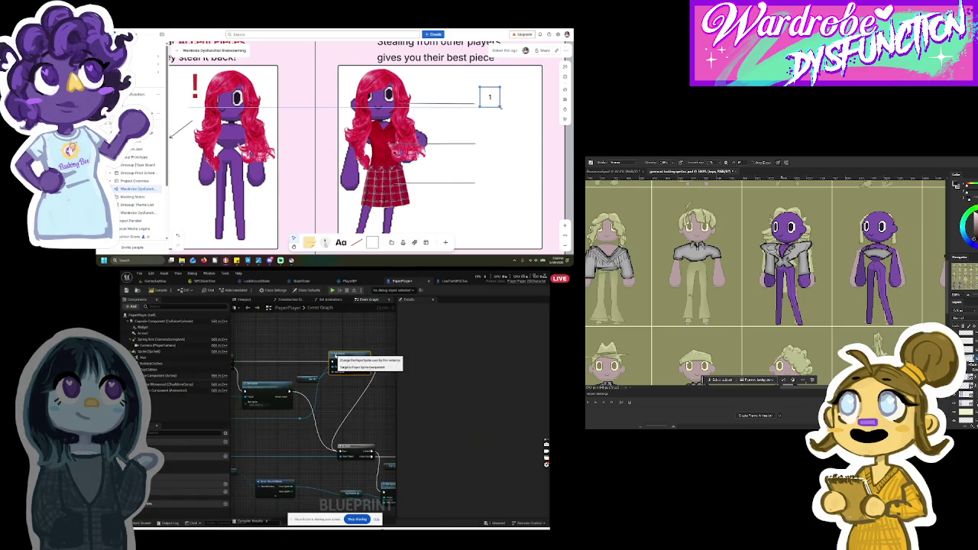
{"action": "left_click_drag", "start_coordinate": [491, 98], "coordinate": [487, 103]}
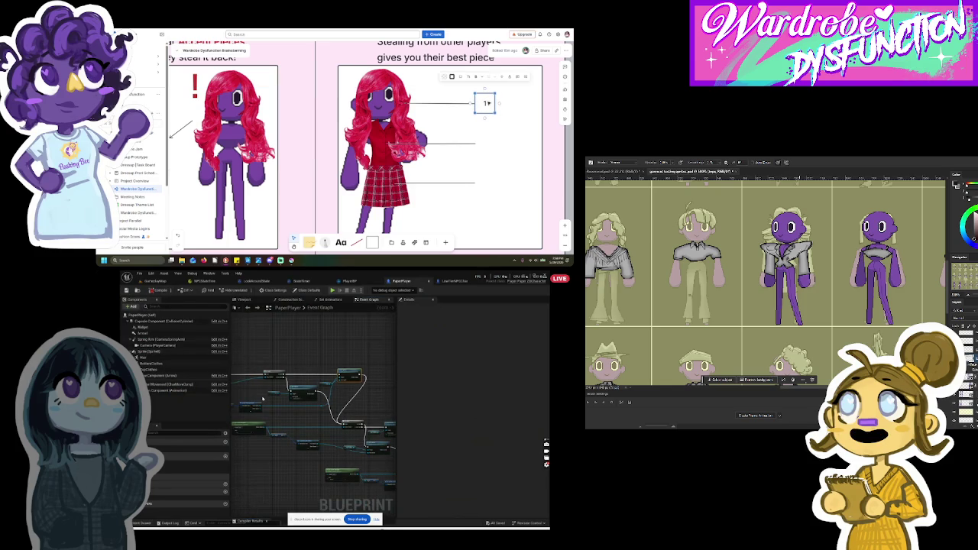
Step: Duplicate the box for the other two callouts, numbering the copies 2 and 3
{"action": "key", "text": "ctrl+v"}
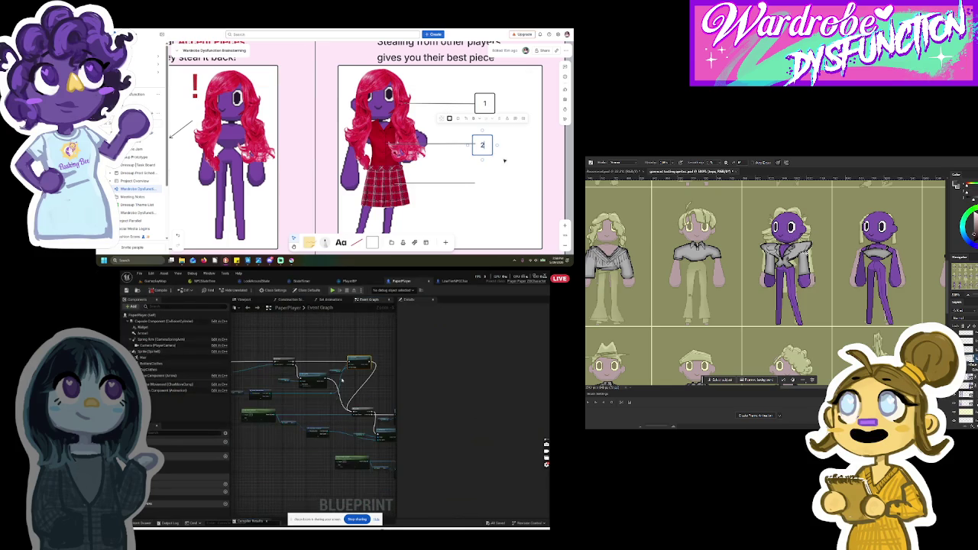
{"action": "key", "text": "Escape"}
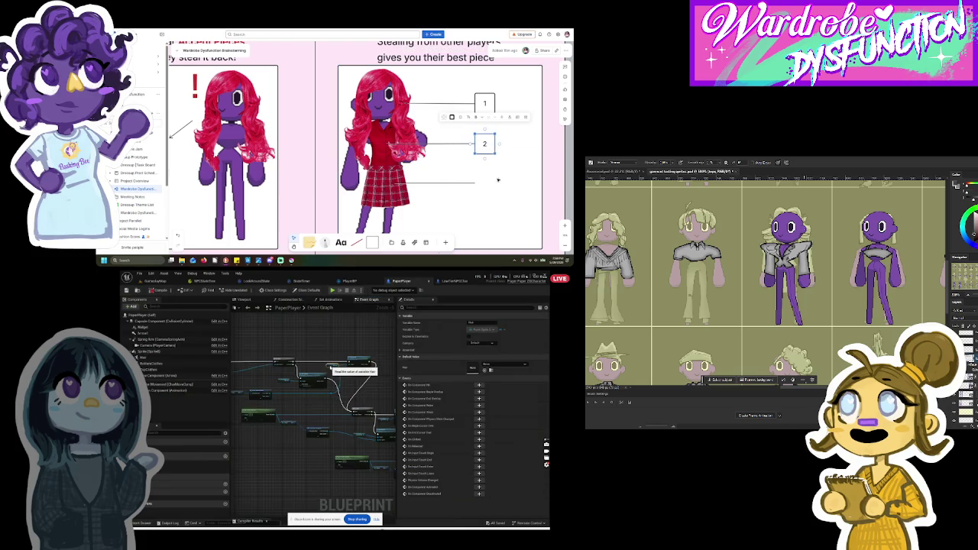
{"action": "key", "text": "ctrl+v"}
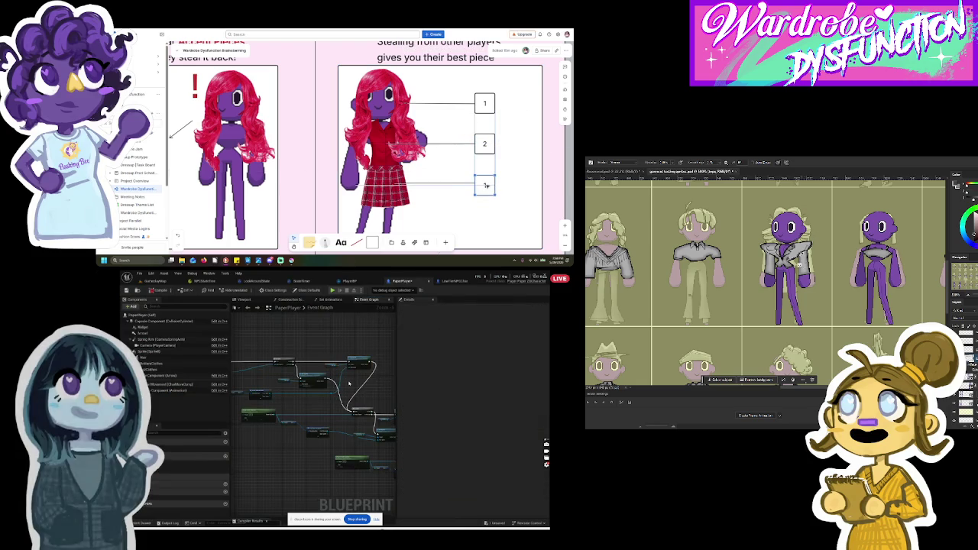
{"action": "type", "text": "3"}
{"action": "scroll", "coordinate": [351, 442], "scroll_direction": "up", "scroll_amount": 2}
{"action": "scroll", "coordinate": [351, 442], "scroll_direction": "down", "scroll_amount": 4}
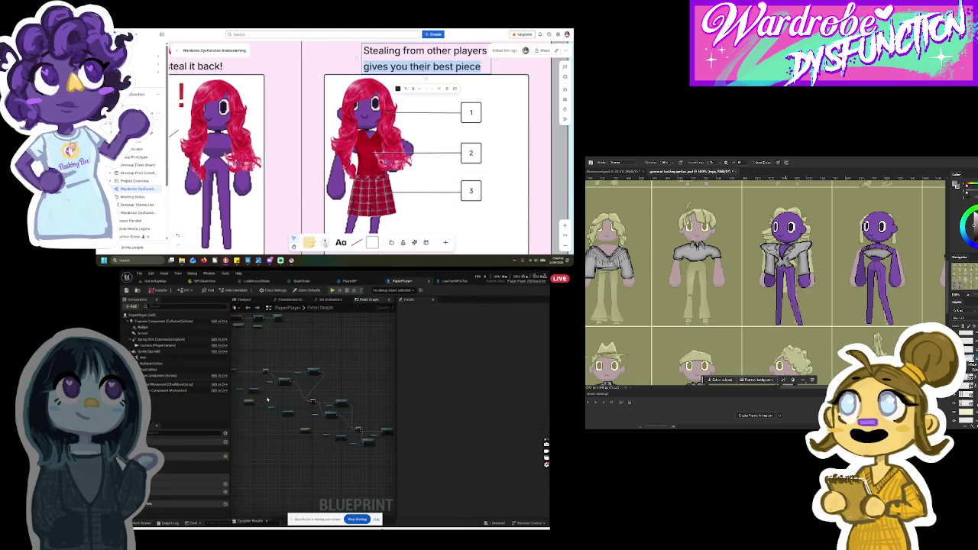
Step: Replace the steal panel heading with 'Press 1, 2 or 3 to steal a piece from another player'
{"action": "scroll", "coordinate": [244, 388], "scroll_direction": "up", "scroll_amount": 2}
{"action": "type", "text": "Press"}
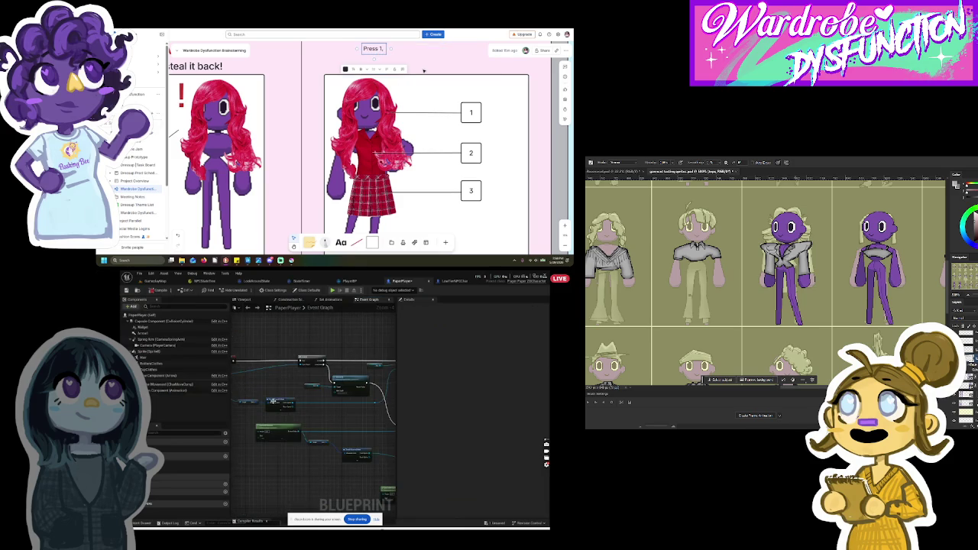
{"action": "key", "text": "ctrl+z"}
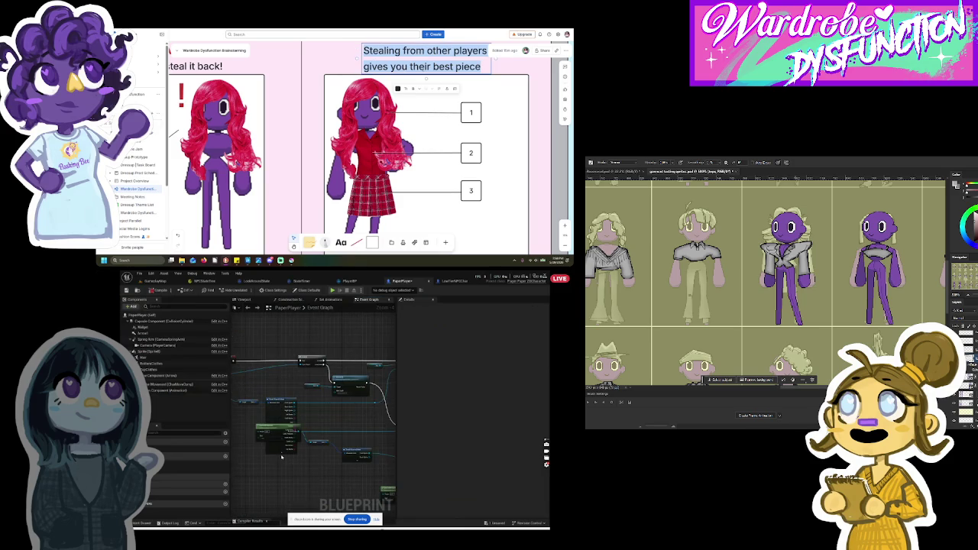
{"action": "left_click", "coordinate": [422, 67]}
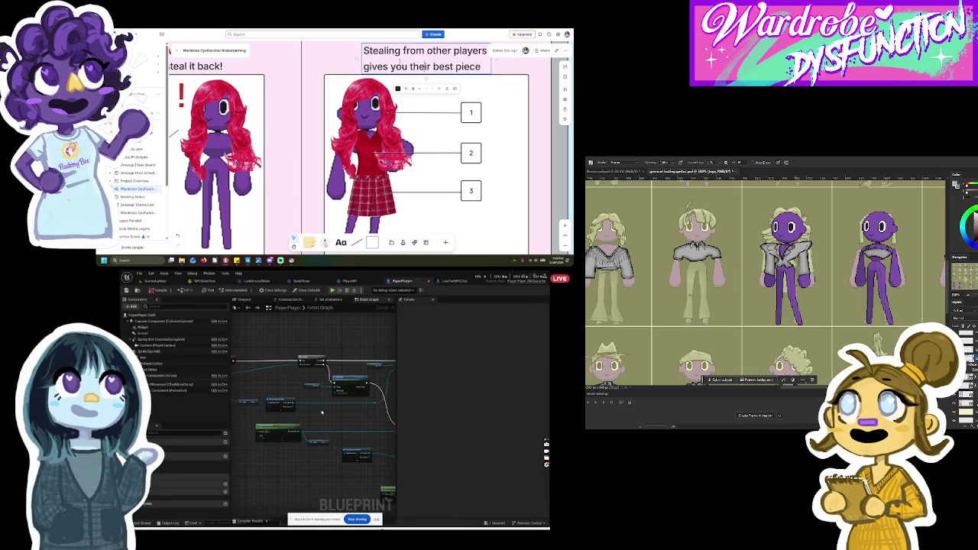
{"action": "key", "text": "ctrl+a"}
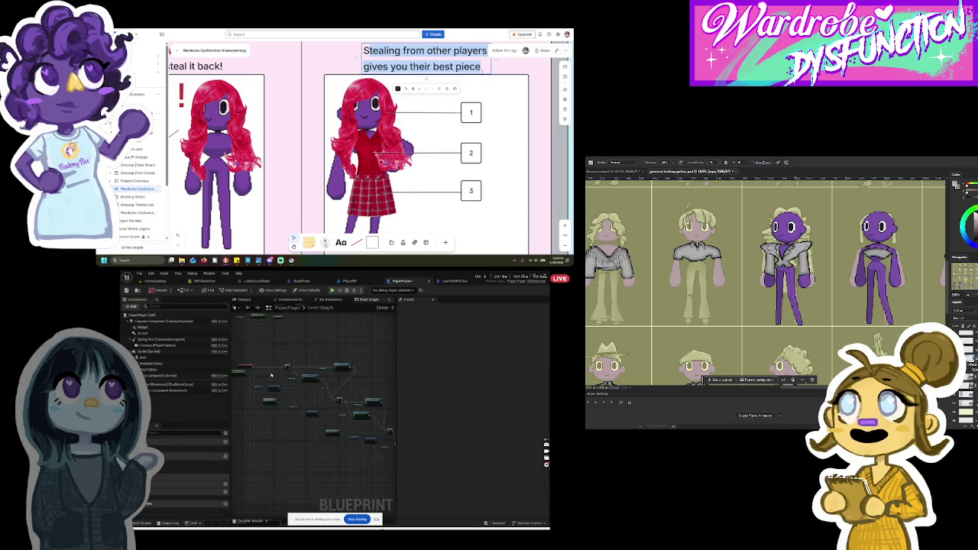
{"action": "type", "text": "SPre"}
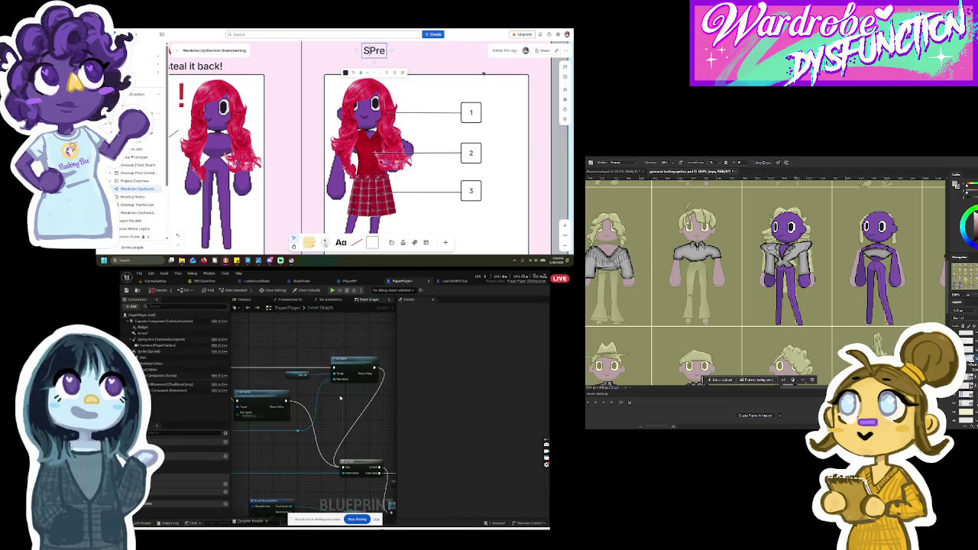
{"action": "key", "text": "Home"}
{"action": "key", "text": "Delete"}
{"action": "scroll", "coordinate": [341, 393], "scroll_direction": "down", "scroll_amount": 2}
{"action": "type", "text": "ss"}
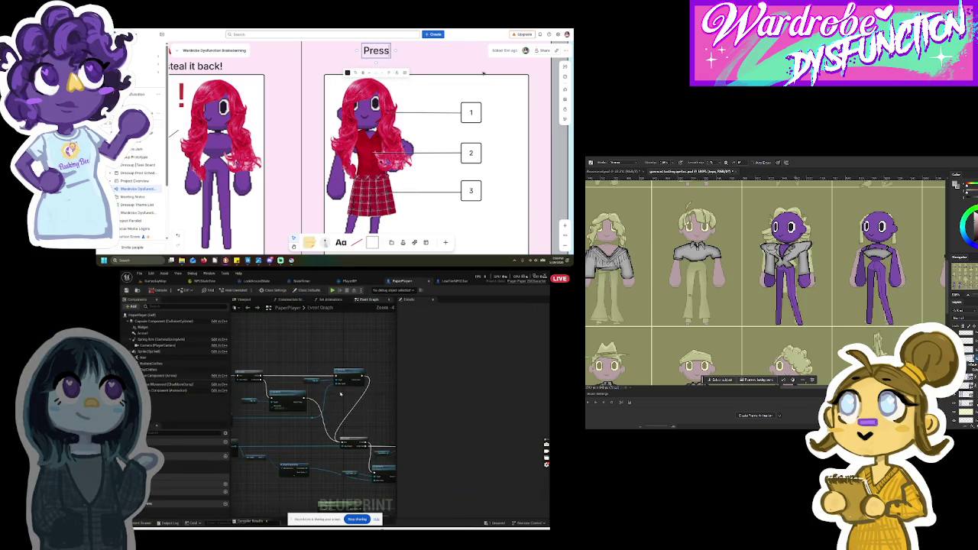
{"action": "type", "text": " 1, 2 or 3 to steal a"}
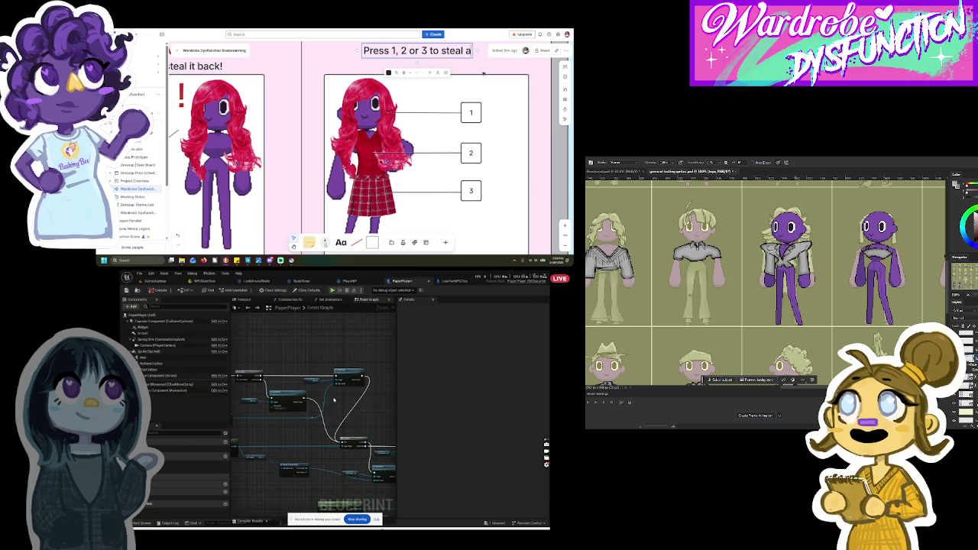
{"action": "type", "text": " pie"}
Step: Delete a node from the PaperPlayer event graph and select a variable node
{"action": "right_click", "coordinate": [308, 381]}
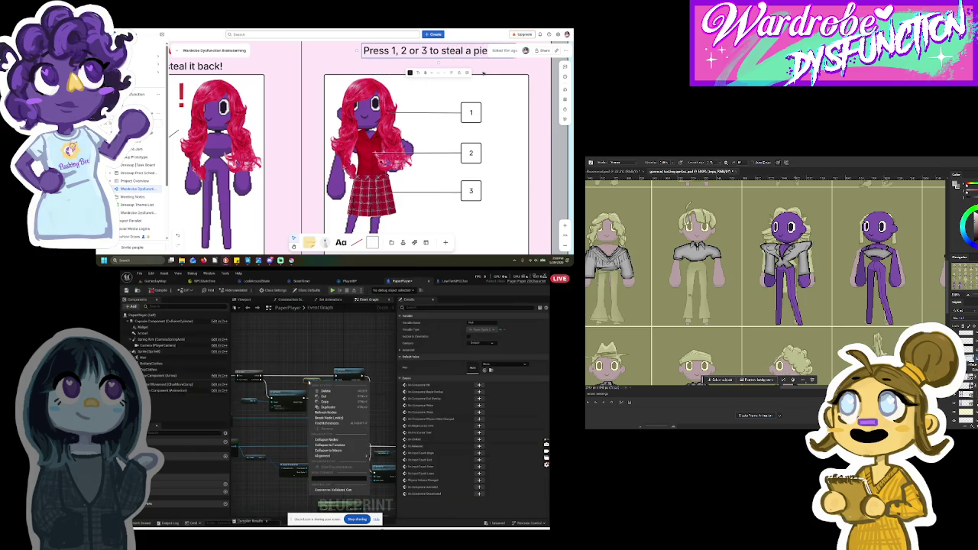
{"action": "left_click", "coordinate": [315, 390]}
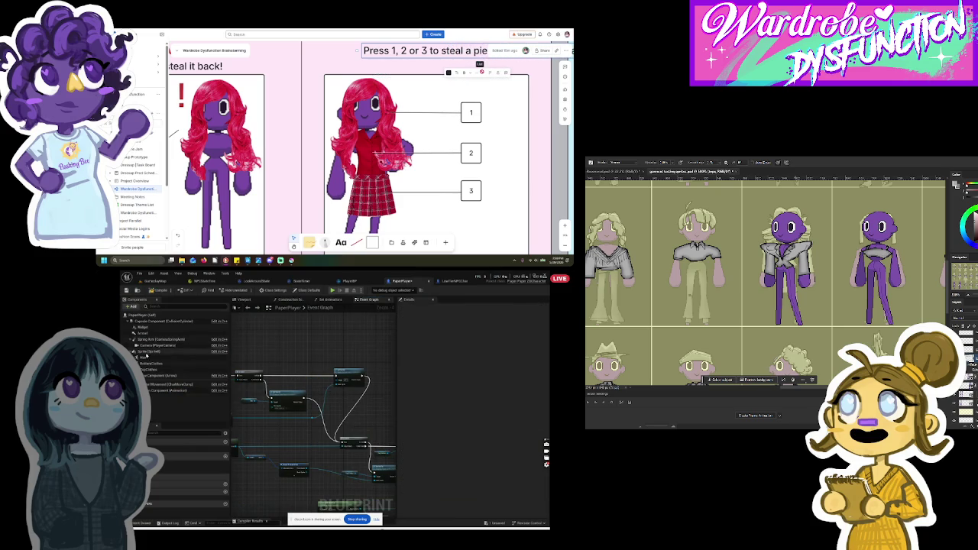
{"action": "left_click", "coordinate": [315, 383]}
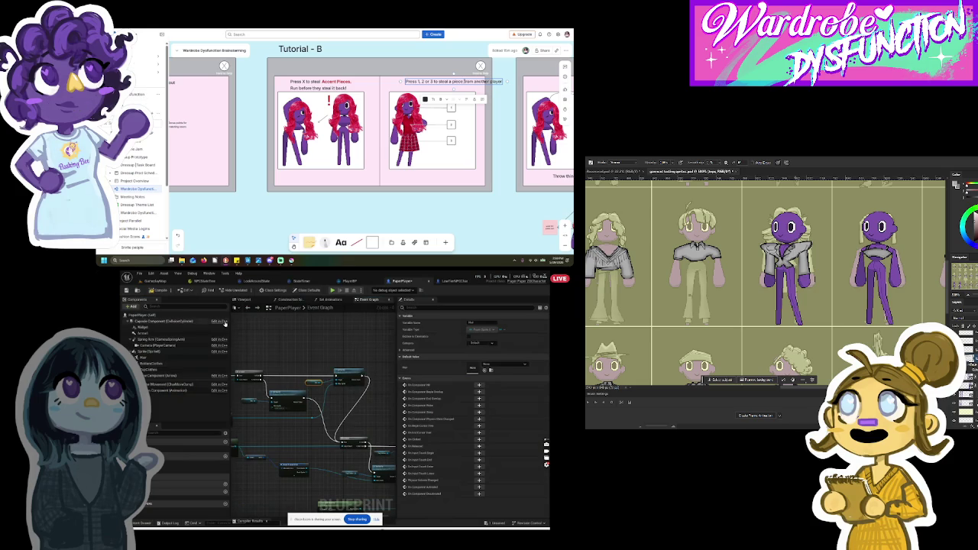
Step: Delete the selected Event Graph node and drag in a TopClothes reference node
{"action": "scroll", "coordinate": [381, 443], "scroll_direction": "up", "scroll_amount": 2}
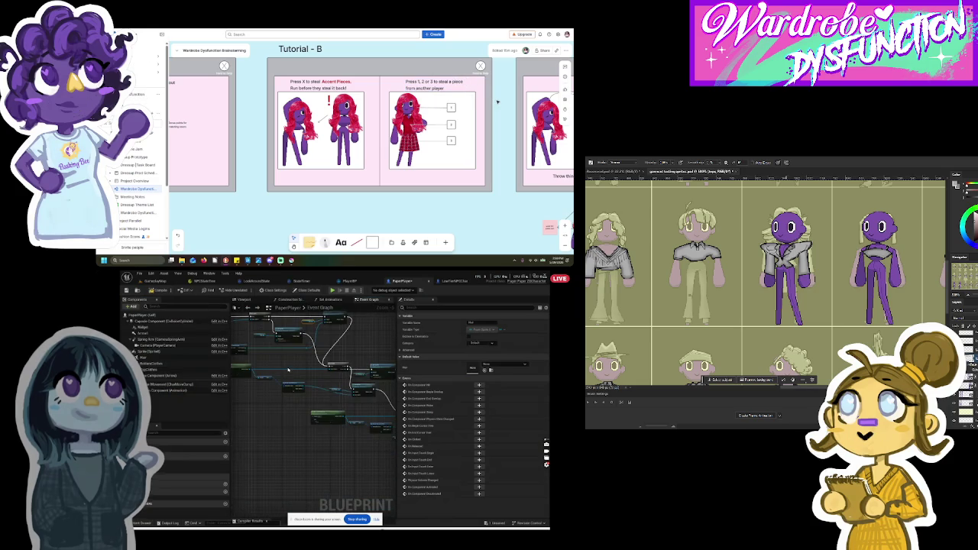
{"action": "scroll", "coordinate": [334, 386], "scroll_direction": "up", "scroll_amount": 2}
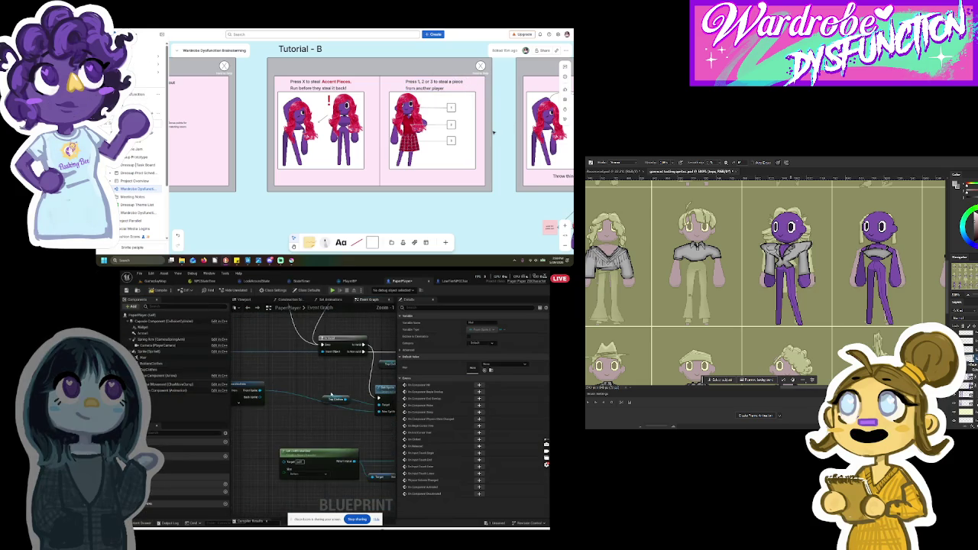
{"action": "right_click", "coordinate": [328, 400]}
{"action": "left_click", "coordinate": [345, 407]}
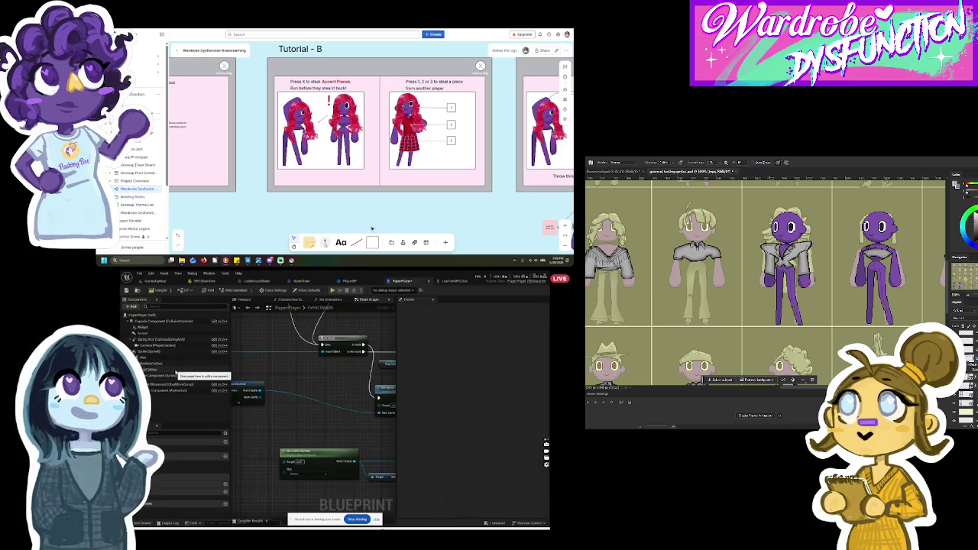
{"action": "left_click_drag", "start_coordinate": [150, 369], "coordinate": [336, 389]}
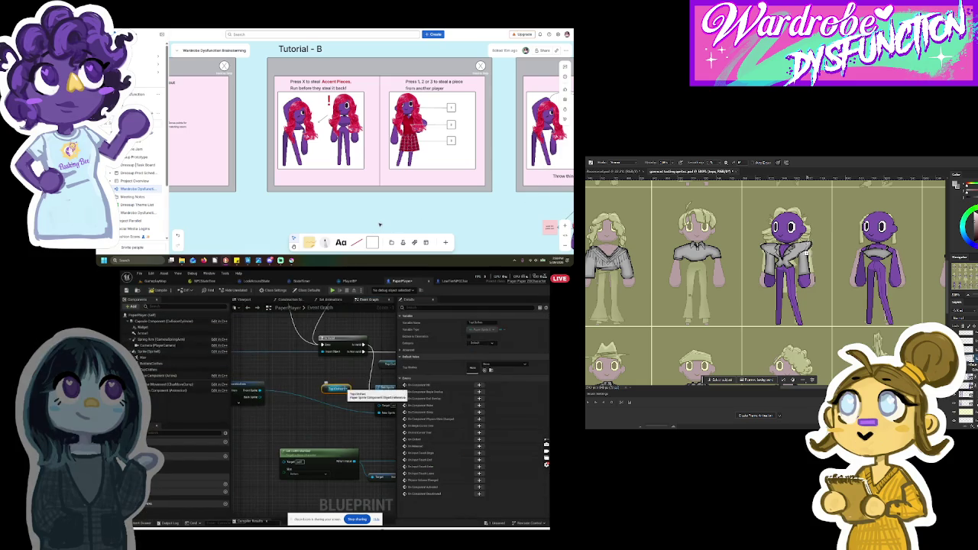
{"action": "scroll", "coordinate": [310, 392], "scroll_direction": "down", "scroll_amount": 3}
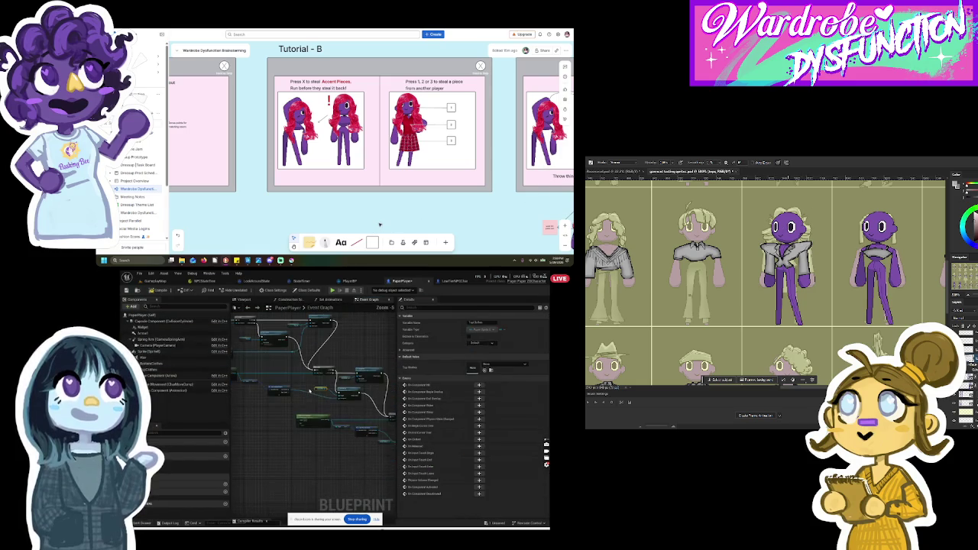
{"action": "scroll", "coordinate": [371, 413], "scroll_direction": "down", "scroll_amount": 2}
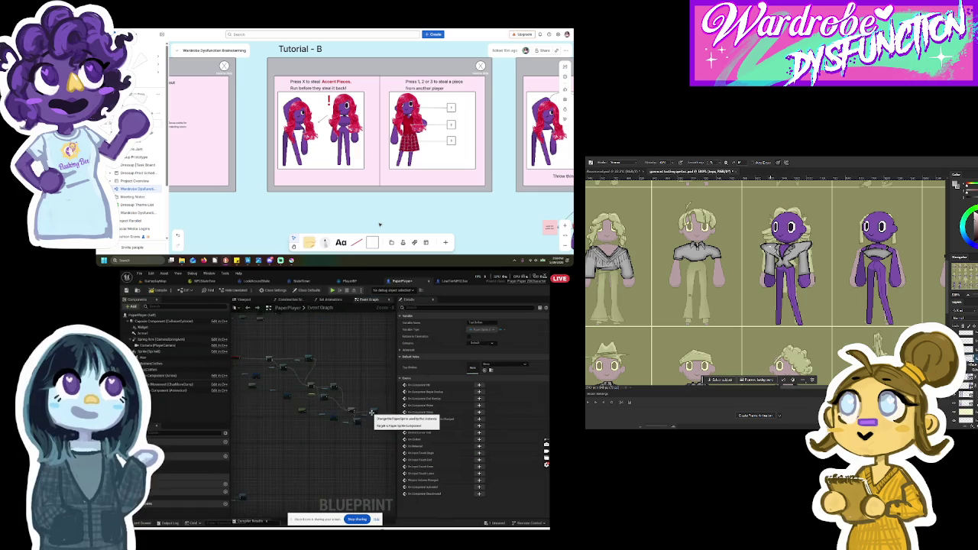
{"action": "scroll", "coordinate": [372, 413], "scroll_direction": "up", "scroll_amount": 3}
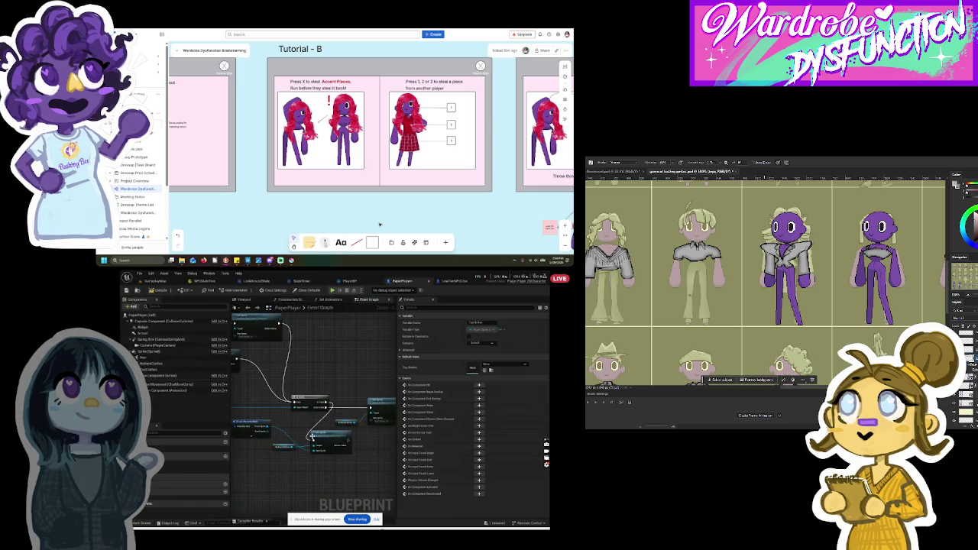
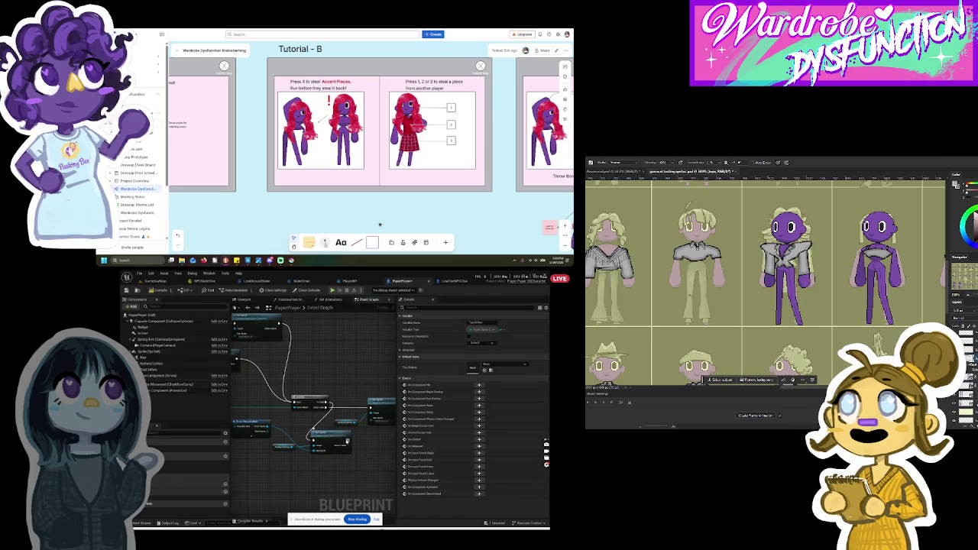
Step: Spread the overlapping Set Sprite nodes apart and move the BottomClothes getter lower
{"action": "left_click_drag", "start_coordinate": [336, 439], "coordinate": [375, 400]}
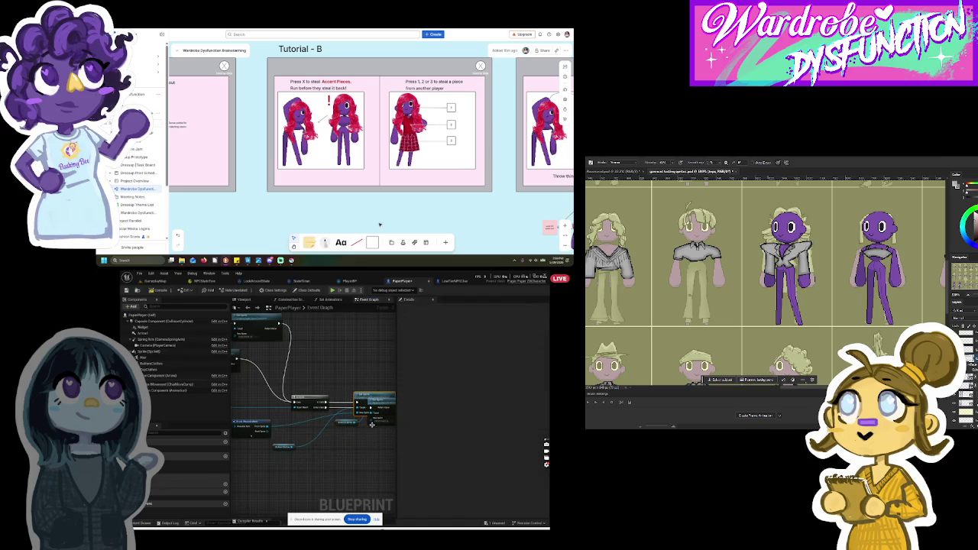
{"action": "scroll", "coordinate": [372, 425], "scroll_direction": "up", "scroll_amount": 2}
{"action": "left_click_drag", "start_coordinate": [376, 413], "coordinate": [367, 454]}
{"action": "left_click_drag", "start_coordinate": [309, 433], "coordinate": [292, 458]}
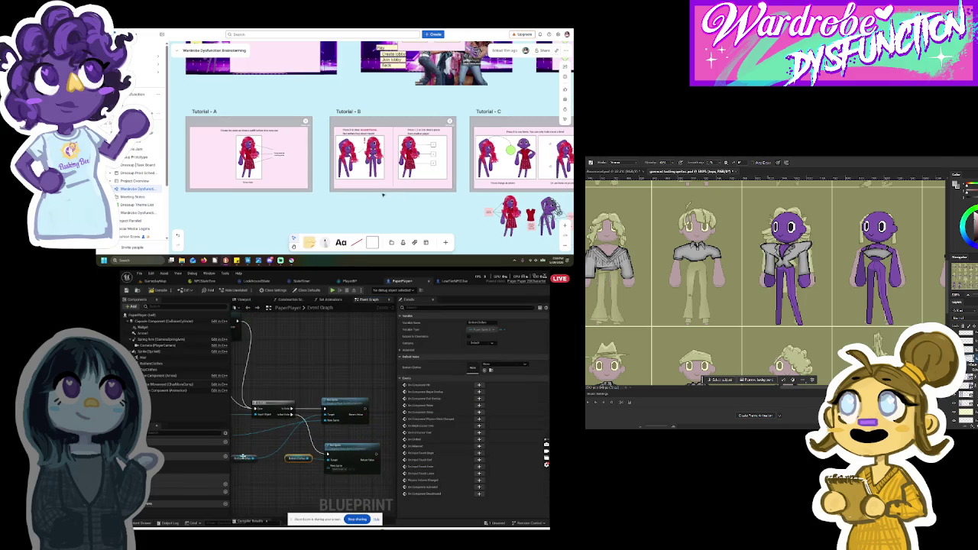
{"action": "left_click", "coordinate": [284, 419]}
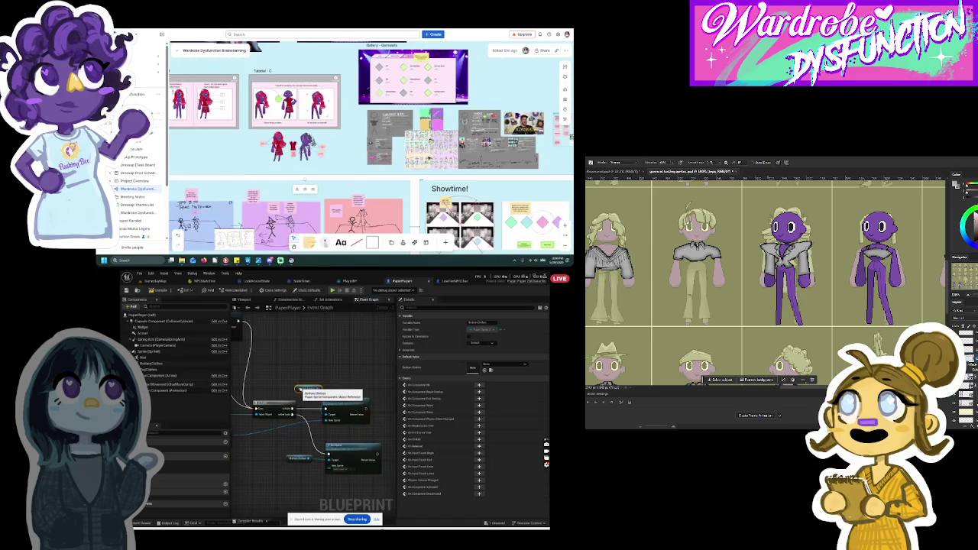
{"action": "left_click", "coordinate": [352, 404]}
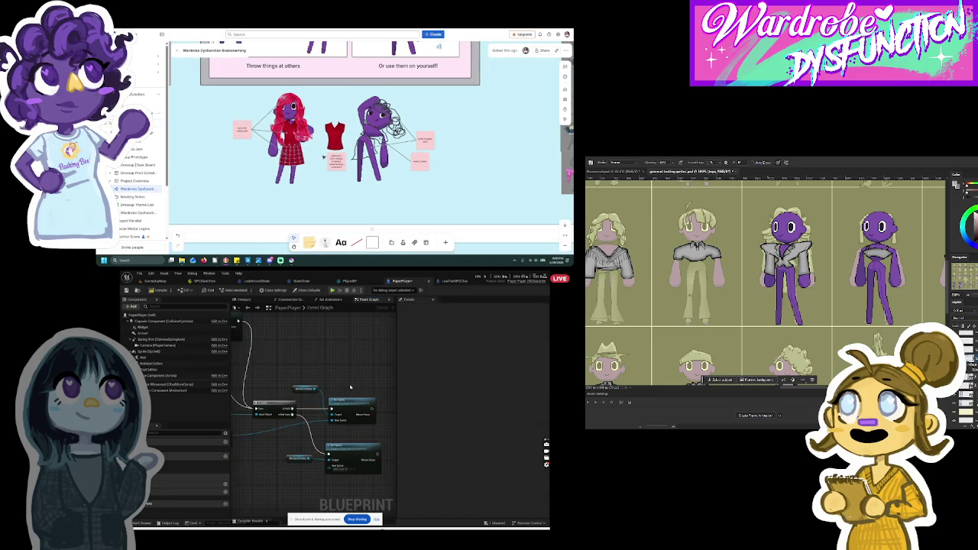
Step: Wire the getter into New Sprite, delete the old variable node, and add a Bottom Clothes reference
{"action": "scroll", "coordinate": [350, 387], "scroll_direction": "down", "scroll_amount": 1}
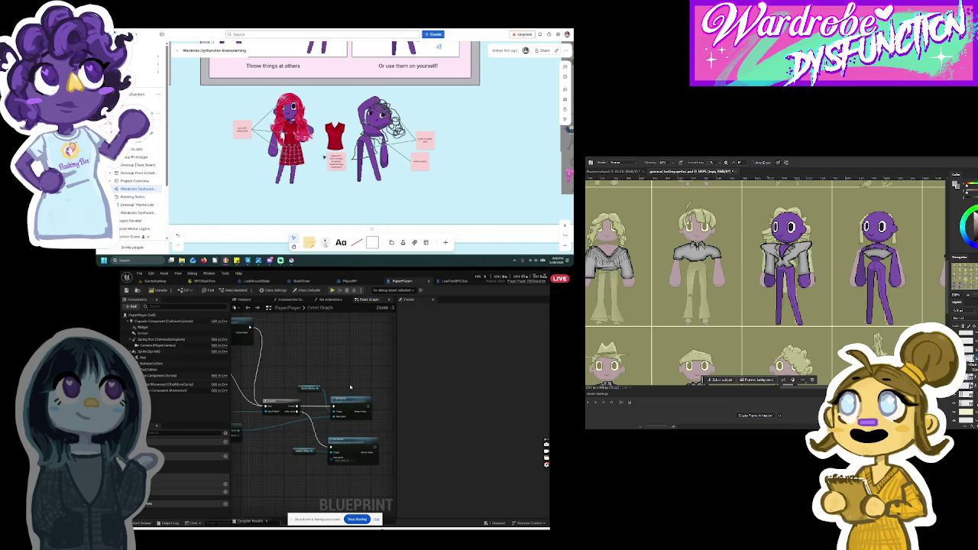
{"action": "mouse_move", "coordinate": [263, 417]}
{"action": "left_mouse_down"}
{"action": "mouse_move", "coordinate": [334, 412]}
{"action": "mouse_move", "coordinate": [336, 430]}
{"action": "left_mouse_up"}
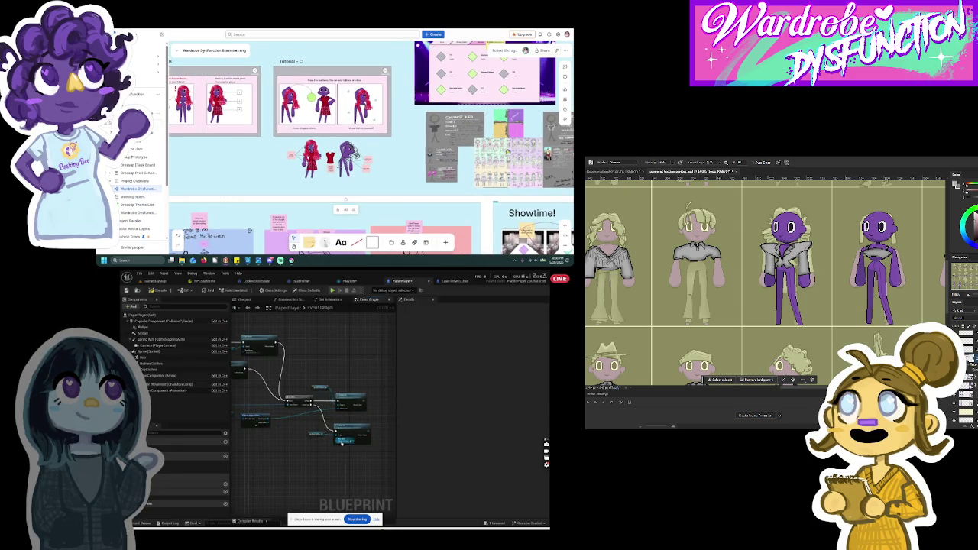
{"action": "scroll", "coordinate": [363, 416], "scroll_direction": "up", "scroll_amount": 2}
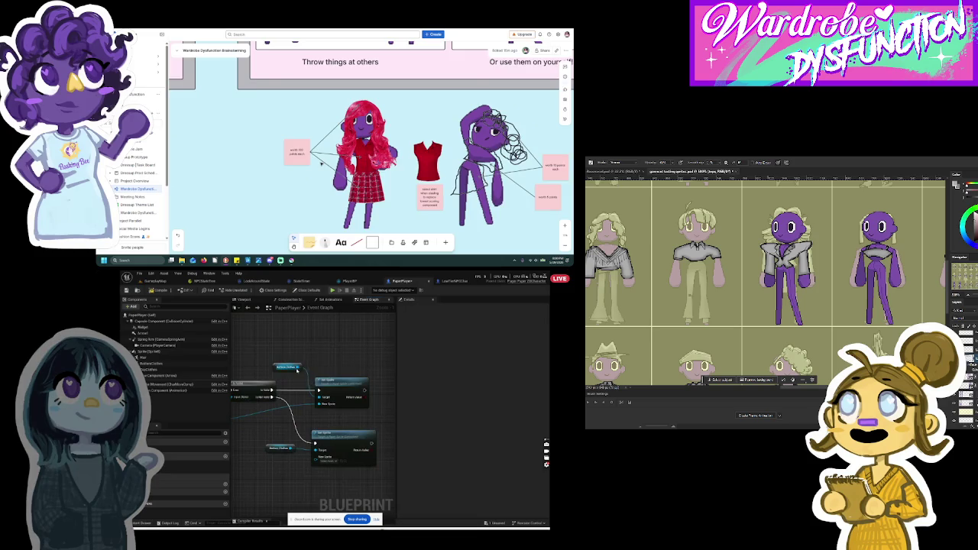
{"action": "right_click", "coordinate": [281, 372]}
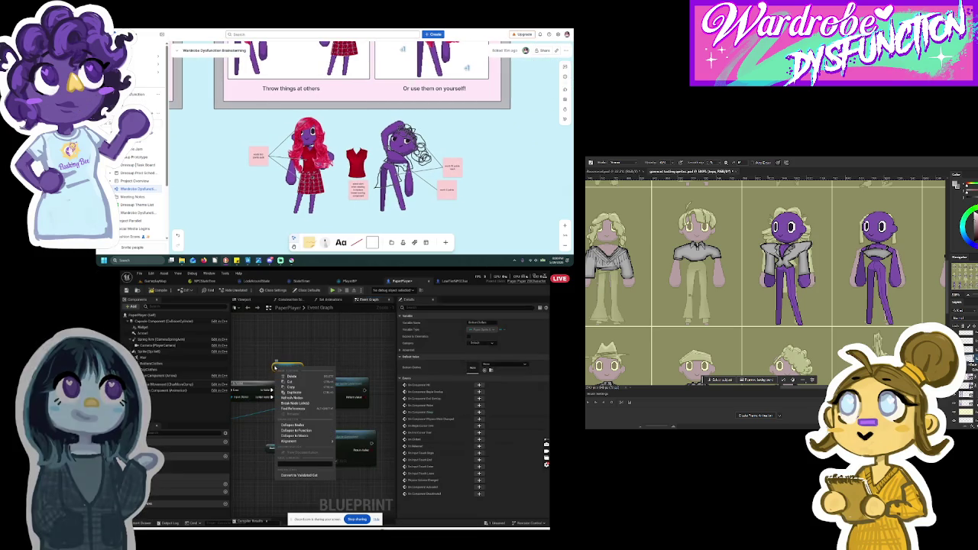
{"action": "left_click", "coordinate": [291, 376]}
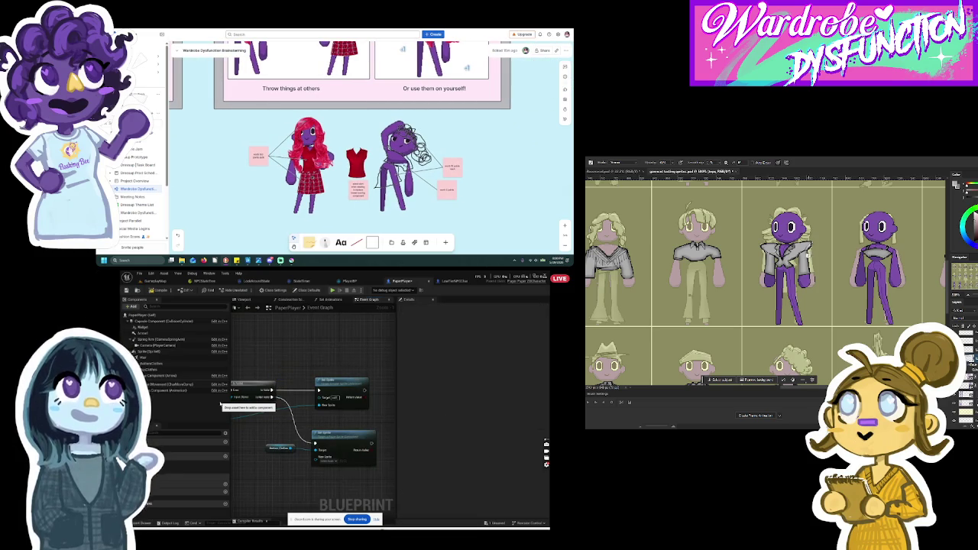
{"action": "mouse_move", "coordinate": [149, 364]}
{"action": "left_mouse_down"}
{"action": "mouse_move", "coordinate": [229, 378]}
{"action": "mouse_move", "coordinate": [295, 372]}
{"action": "left_mouse_up"}
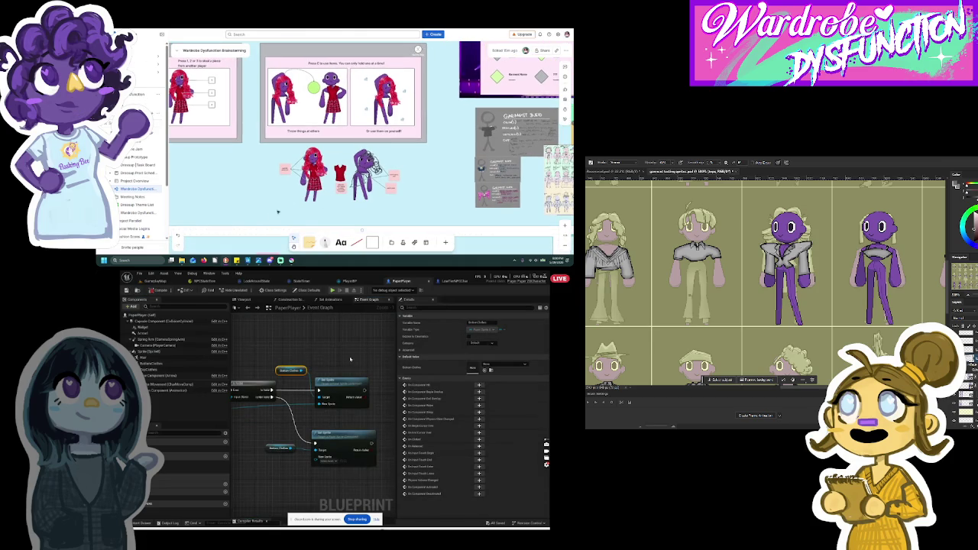
Step: Zoom around the PaperPlayer event graph to review its wiring, then move to the Set Animations graph
{"action": "scroll", "coordinate": [350, 359], "scroll_direction": "down", "scroll_amount": 5}
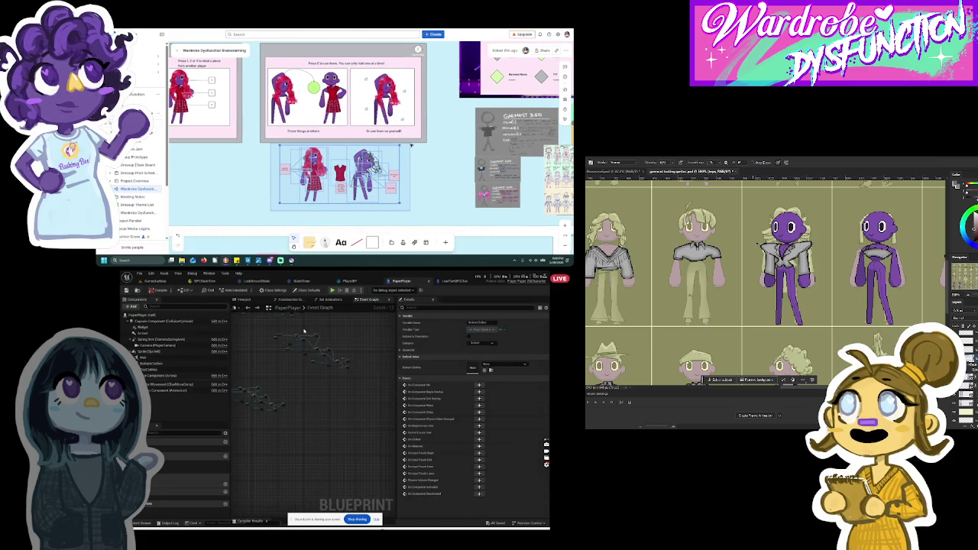
{"action": "scroll", "coordinate": [309, 366], "scroll_direction": "up", "scroll_amount": 4}
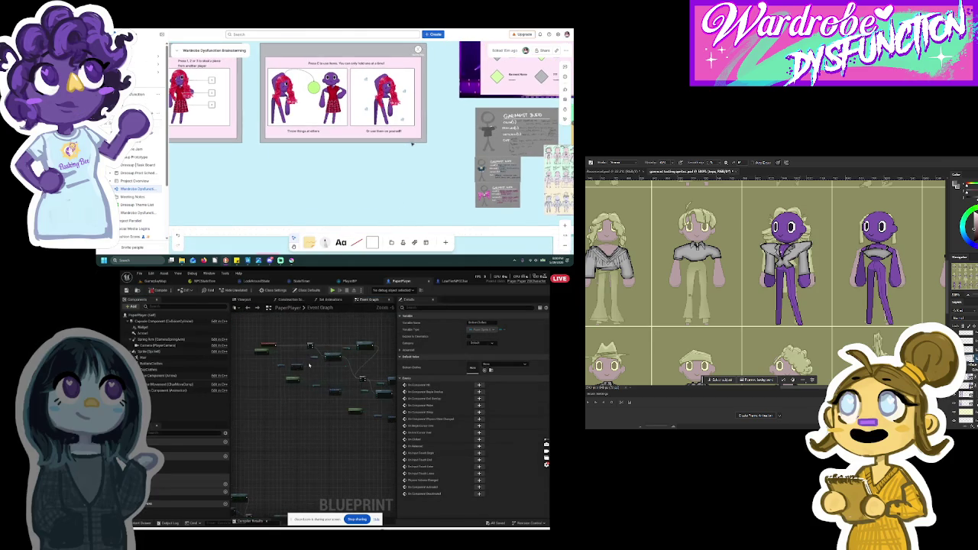
{"action": "scroll", "coordinate": [308, 366], "scroll_direction": "down", "scroll_amount": 5}
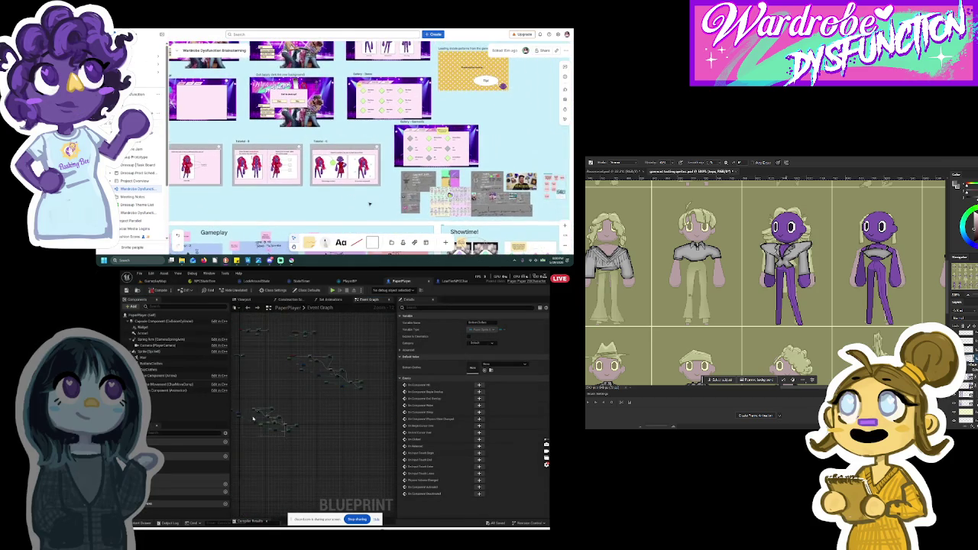
{"action": "left_click", "coordinate": [252, 418]}
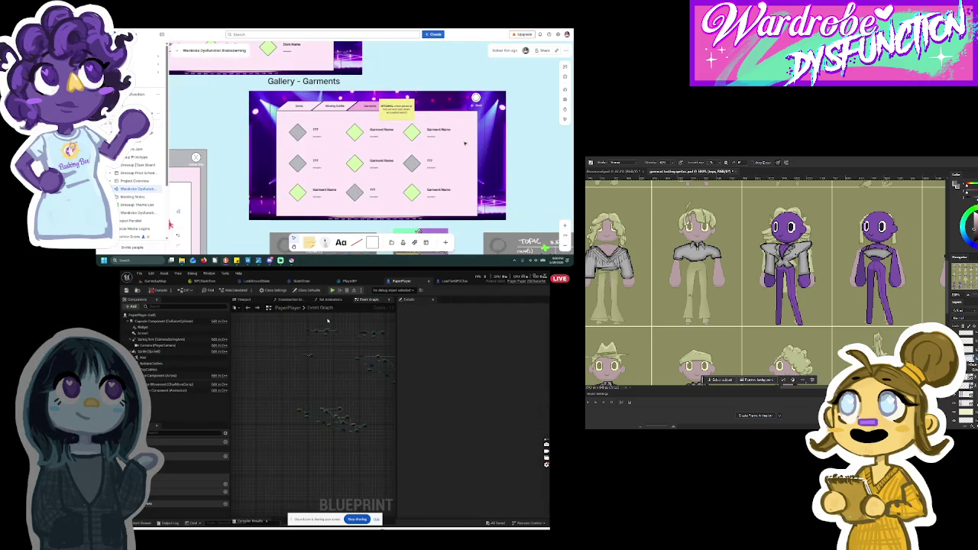
{"action": "scroll", "coordinate": [321, 340], "scroll_direction": "up", "scroll_amount": 4}
{"action": "scroll", "coordinate": [290, 386], "scroll_direction": "down", "scroll_amount": 2}
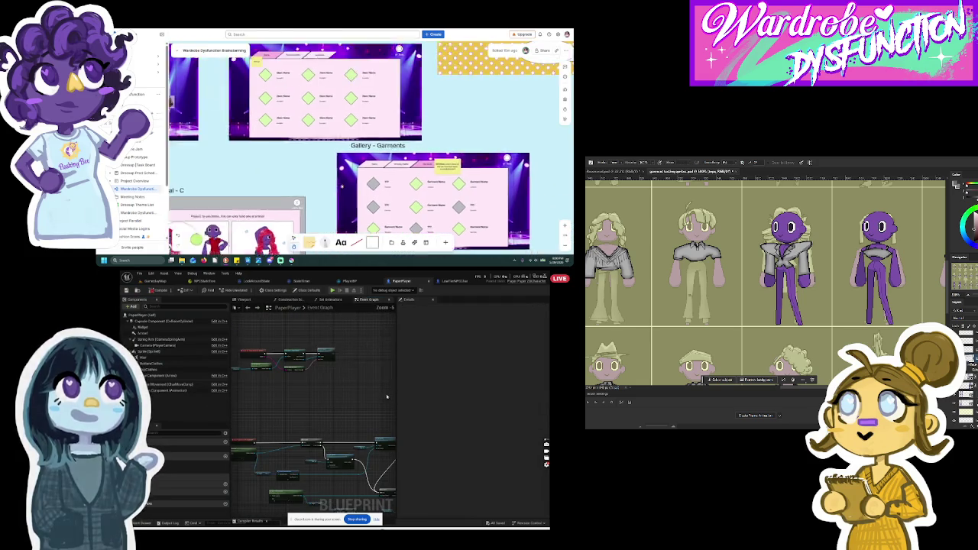
{"action": "scroll", "coordinate": [384, 412], "scroll_direction": "down", "scroll_amount": 5}
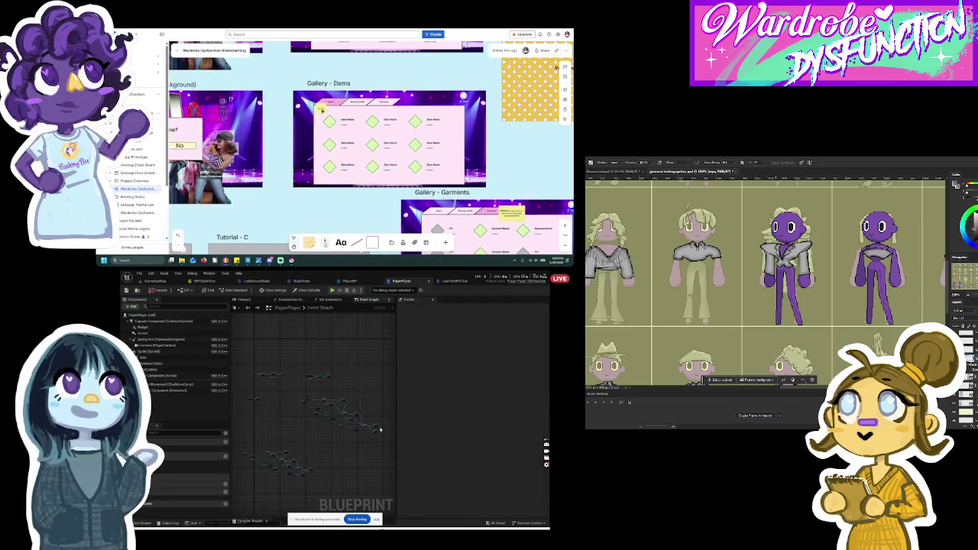
{"action": "scroll", "coordinate": [379, 429], "scroll_direction": "up", "scroll_amount": 3}
{"action": "scroll", "coordinate": [379, 430], "scroll_direction": "up", "scroll_amount": 1}
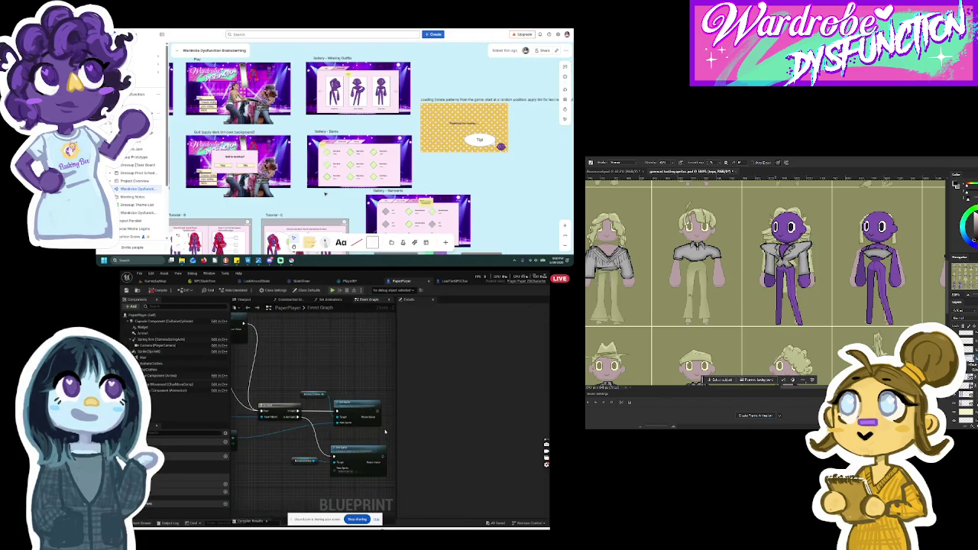
{"action": "scroll", "coordinate": [385, 432], "scroll_direction": "down", "scroll_amount": 5}
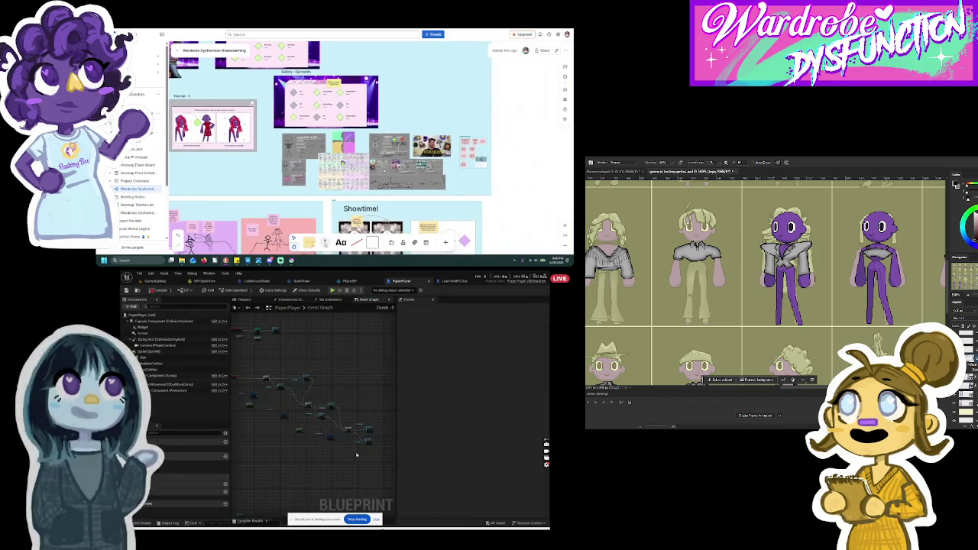
{"action": "scroll", "coordinate": [262, 389], "scroll_direction": "down", "scroll_amount": 4}
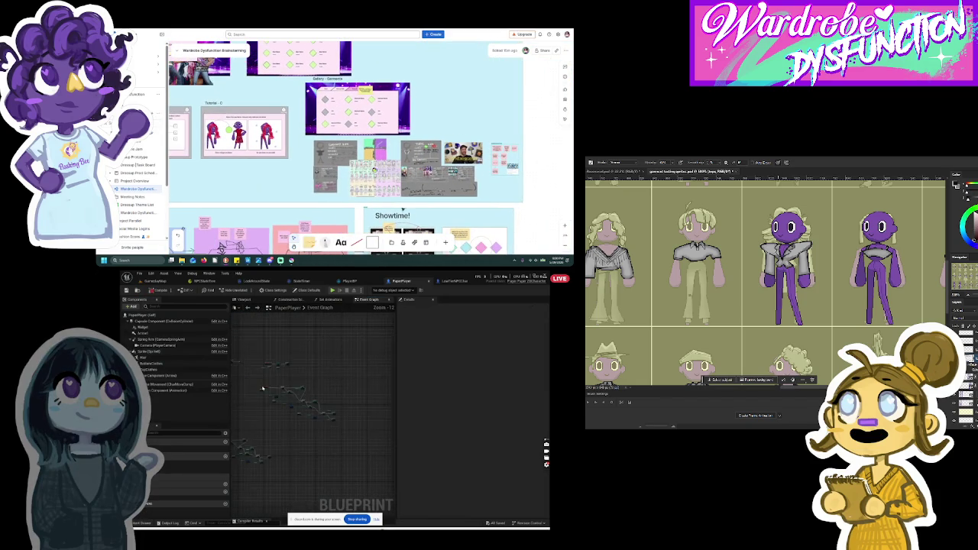
{"action": "scroll", "coordinate": [262, 388], "scroll_direction": "up", "scroll_amount": 4}
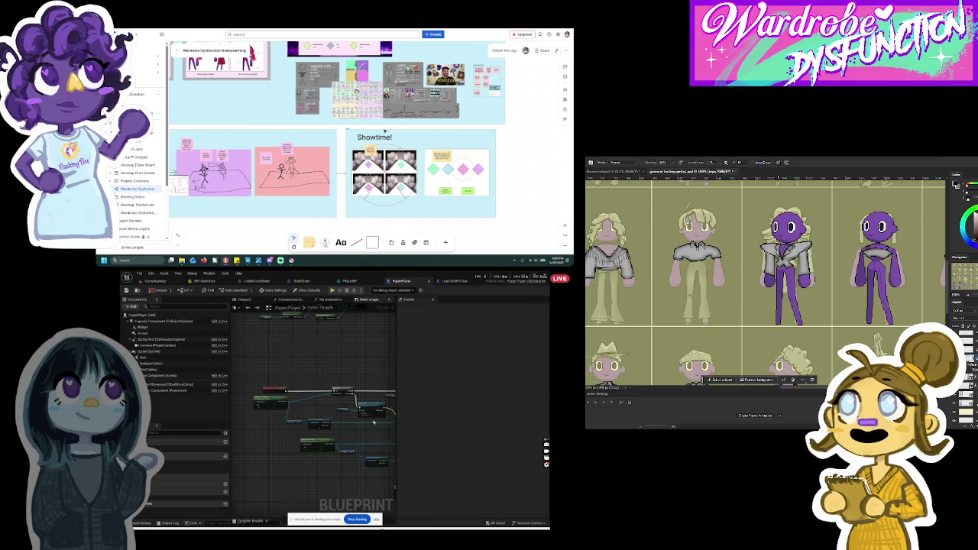
{"action": "scroll", "coordinate": [305, 413], "scroll_direction": "up", "scroll_amount": 3}
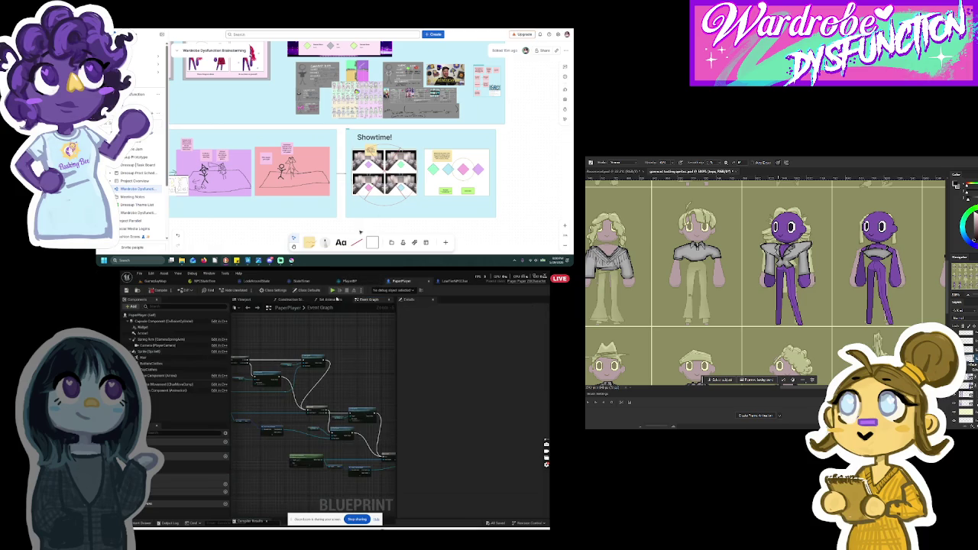
{"action": "left_click", "coordinate": [340, 298]}
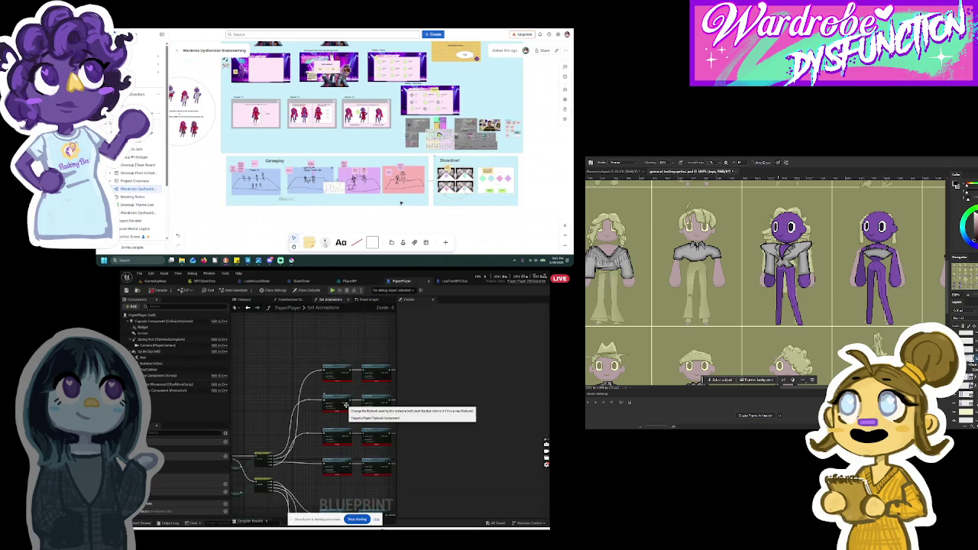
Step: Zoom in on the Switch on EDirection node and drag at its Back pin wire
{"action": "scroll", "coordinate": [283, 469], "scroll_direction": "down", "scroll_amount": 3}
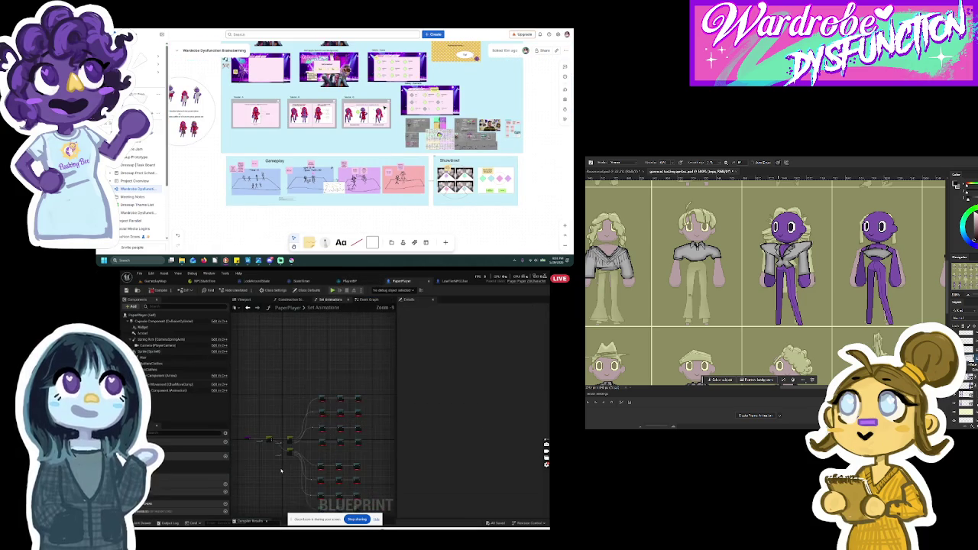
{"action": "scroll", "coordinate": [282, 469], "scroll_direction": "up", "scroll_amount": 3}
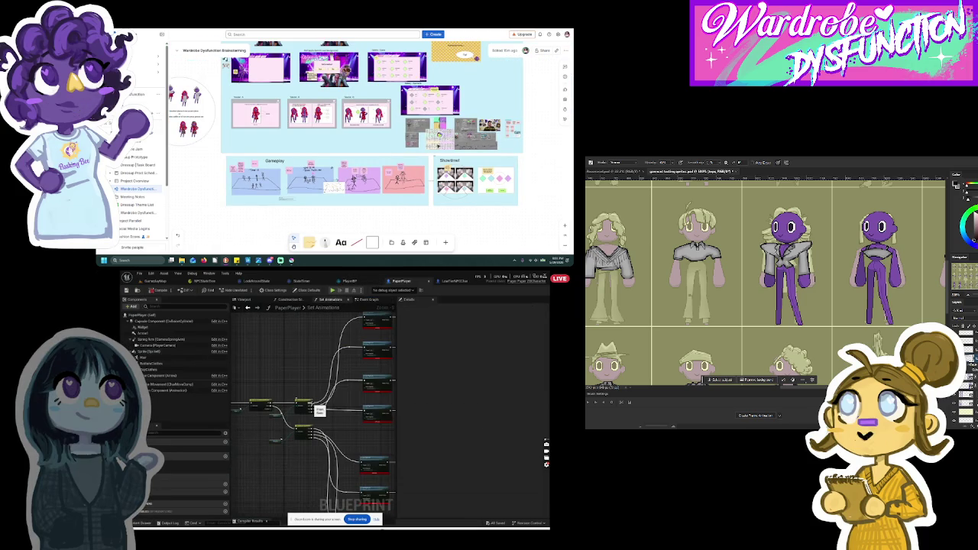
{"action": "scroll", "coordinate": [319, 410], "scroll_direction": "up", "scroll_amount": 2}
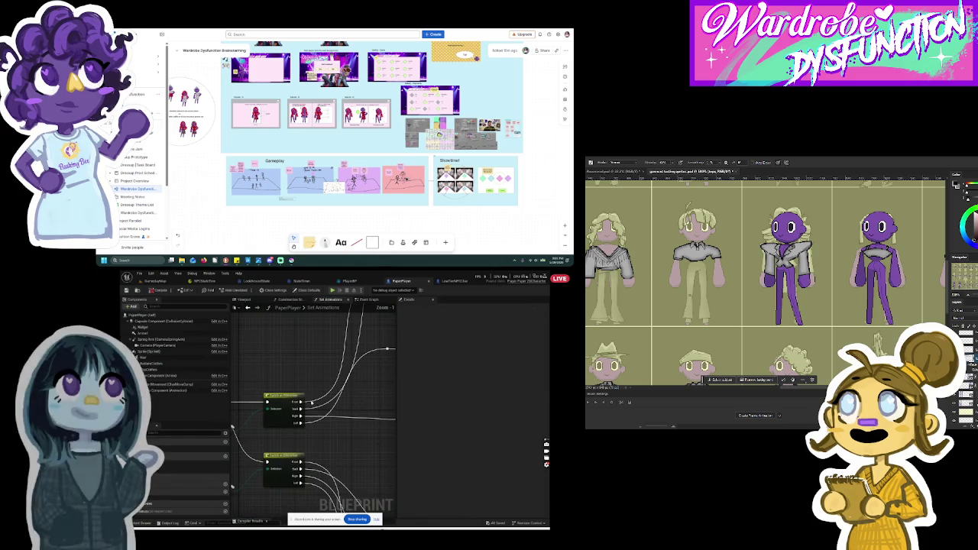
{"action": "scroll", "coordinate": [301, 402], "scroll_direction": "down", "scroll_amount": 5}
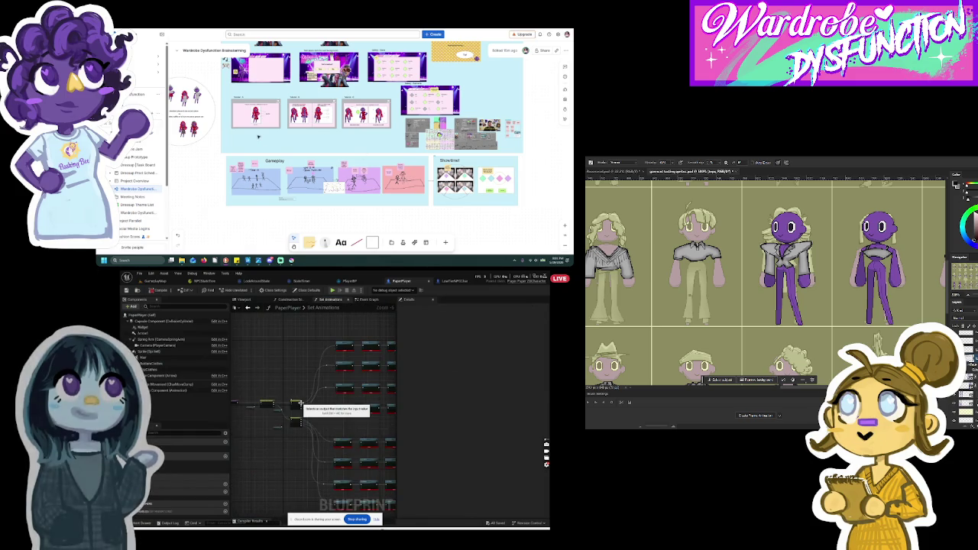
{"action": "scroll", "coordinate": [300, 403], "scroll_direction": "up", "scroll_amount": 4}
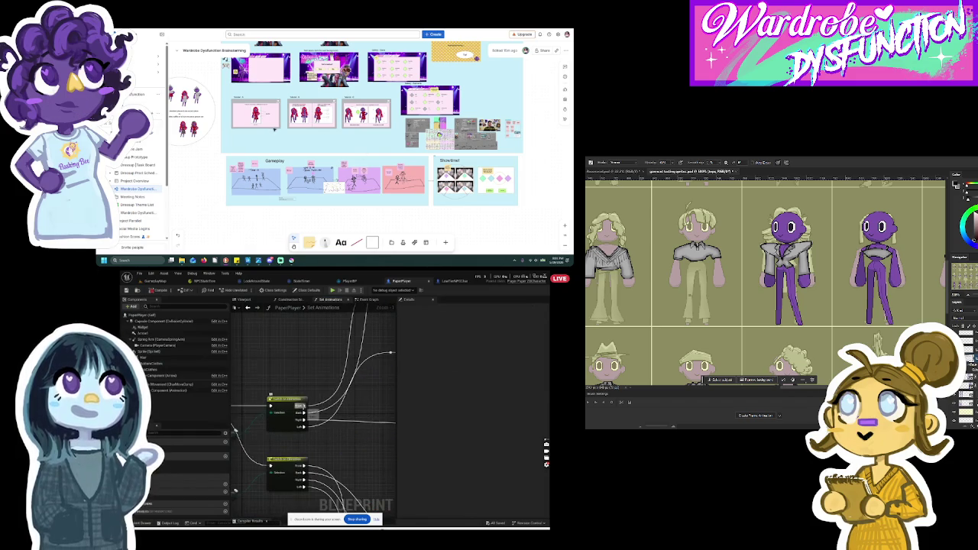
{"action": "left_click", "coordinate": [298, 403]}
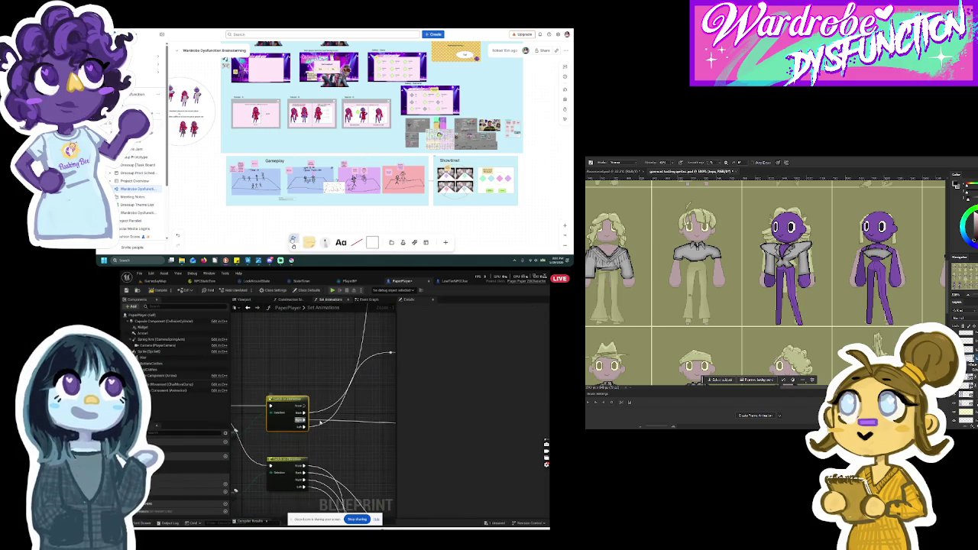
{"action": "left_click", "coordinate": [303, 418], "text": "alt"}
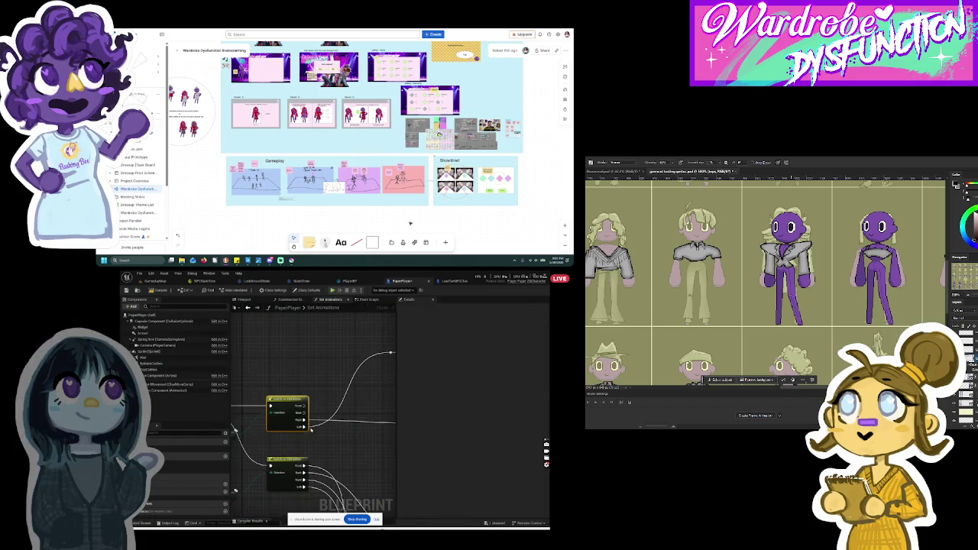
{"action": "left_click_drag", "start_coordinate": [303, 420], "coordinate": [307, 426]}
{"action": "scroll", "coordinate": [307, 424], "scroll_direction": "down", "scroll_amount": 3}
{"action": "scroll", "coordinate": [314, 422], "scroll_direction": "up", "scroll_amount": 4}
Step: Break the links on the Switch on EDirection node's Back, Right and Left pins
{"action": "left_click", "coordinate": [293, 399]}
{"action": "right_click", "coordinate": [293, 410]}
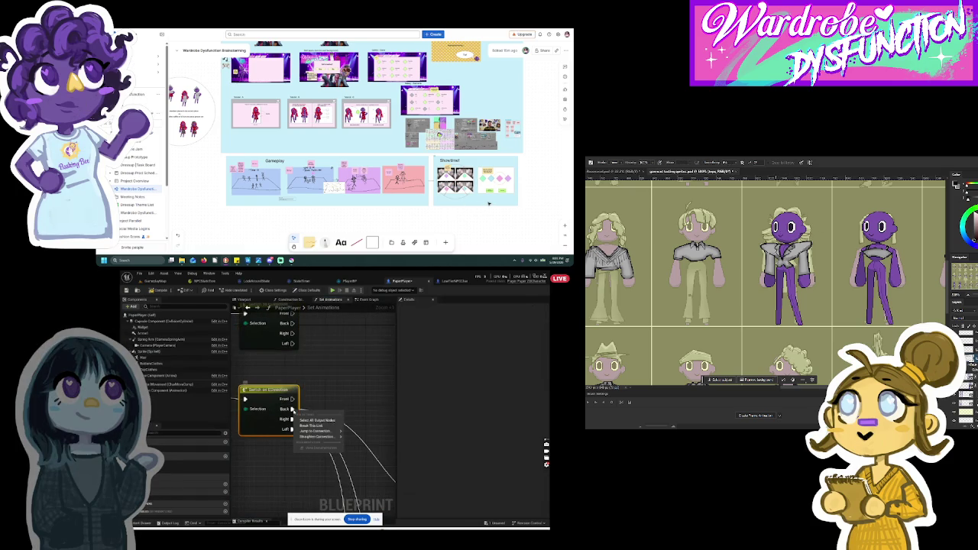
{"action": "left_click", "coordinate": [310, 425]}
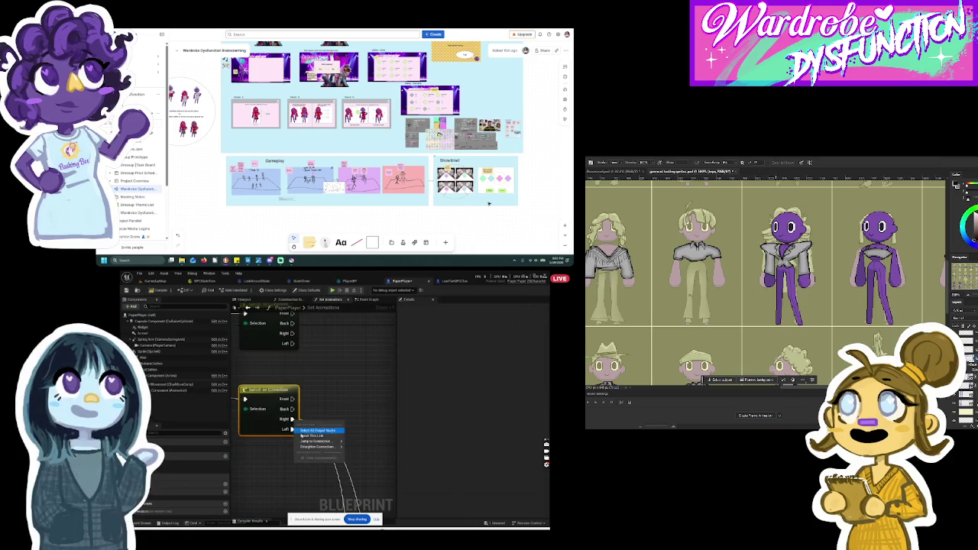
{"action": "right_click", "coordinate": [292, 420]}
{"action": "left_click", "coordinate": [310, 436]}
{"action": "right_click", "coordinate": [293, 429]}
{"action": "left_click", "coordinate": [310, 445]}
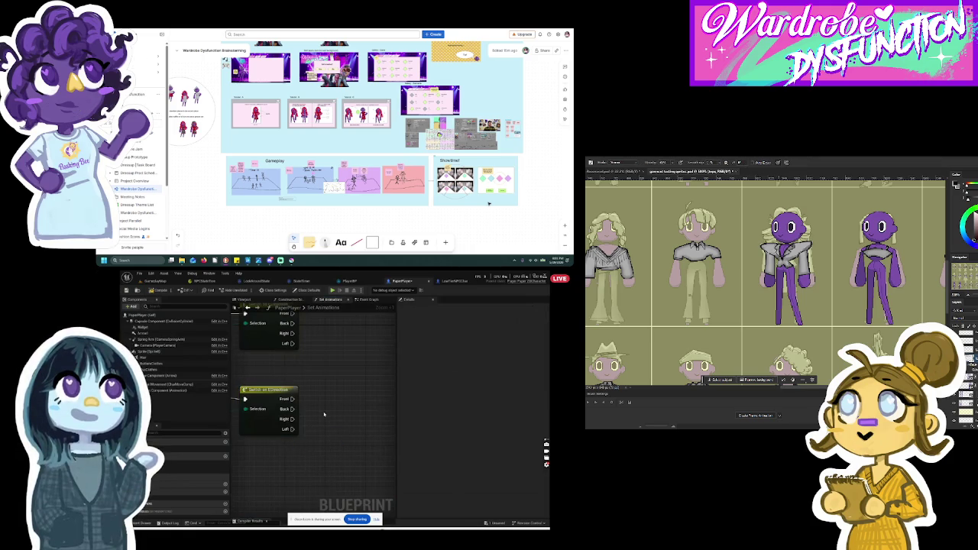
Step: Return to the PaperPlayer Event Graph
{"action": "scroll", "coordinate": [324, 414], "scroll_direction": "down", "scroll_amount": 5}
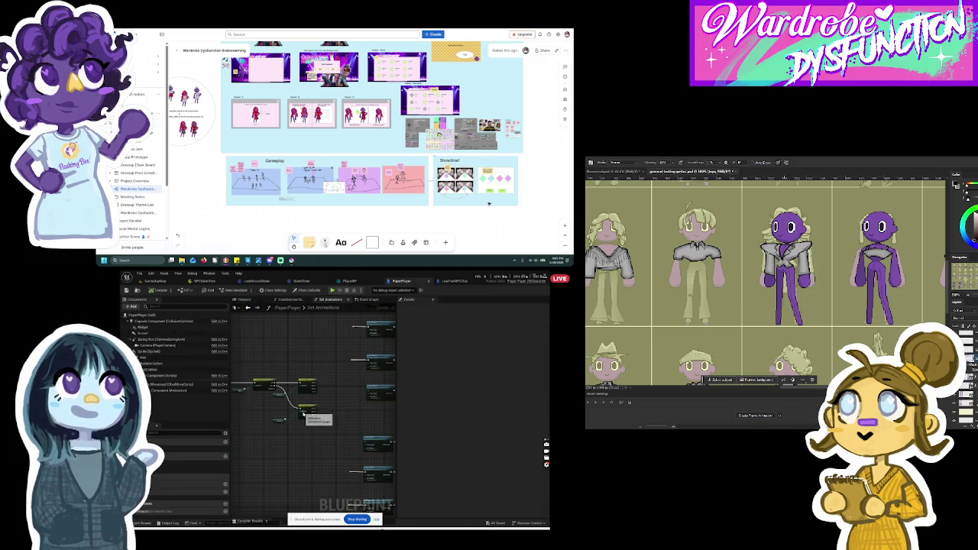
{"action": "scroll", "coordinate": [364, 418], "scroll_direction": "down", "scroll_amount": 3}
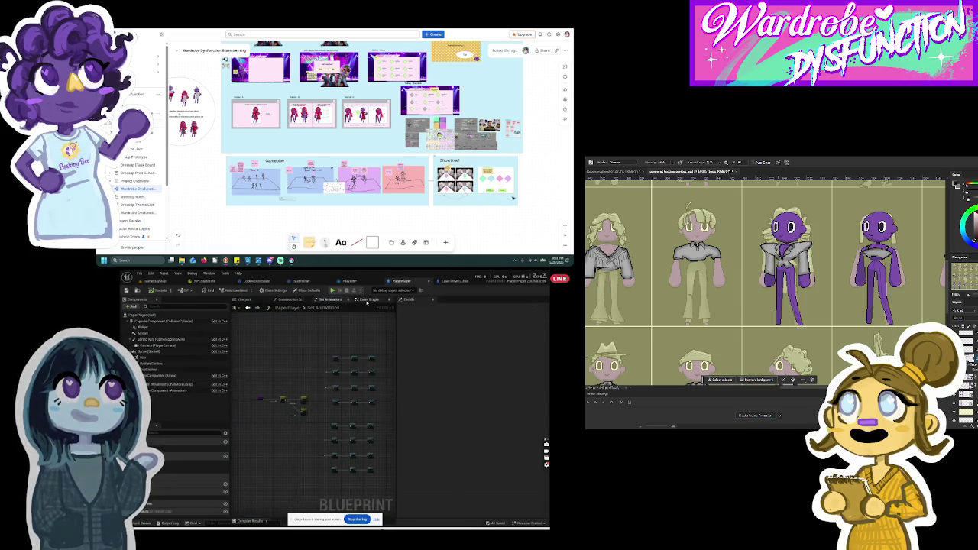
{"action": "left_click", "coordinate": [369, 300]}
{"action": "scroll", "coordinate": [359, 375], "scroll_direction": "down", "scroll_amount": 5}
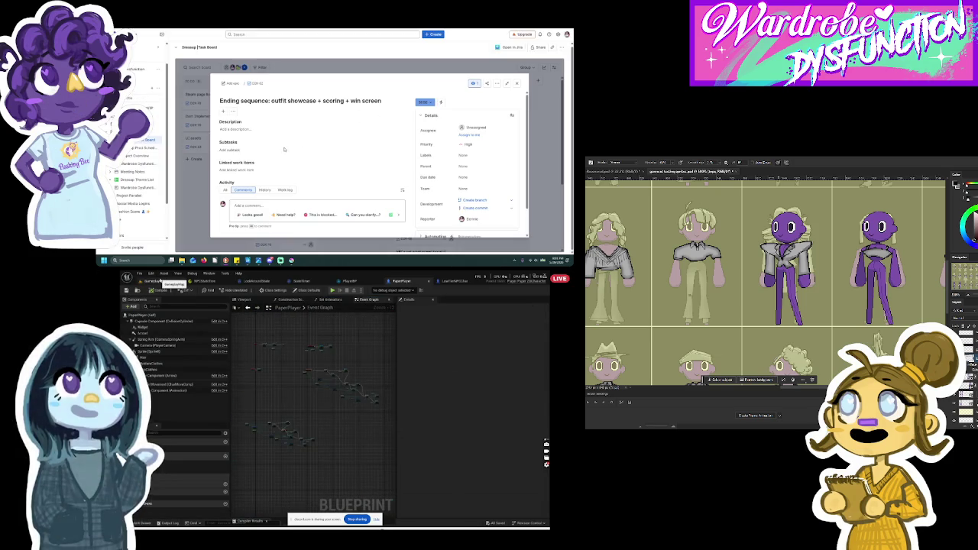
Step: Close the Ending sequence issue, open Steam page live, and add a 'pay fee & name page' subtask
{"action": "left_click", "coordinate": [516, 83]}
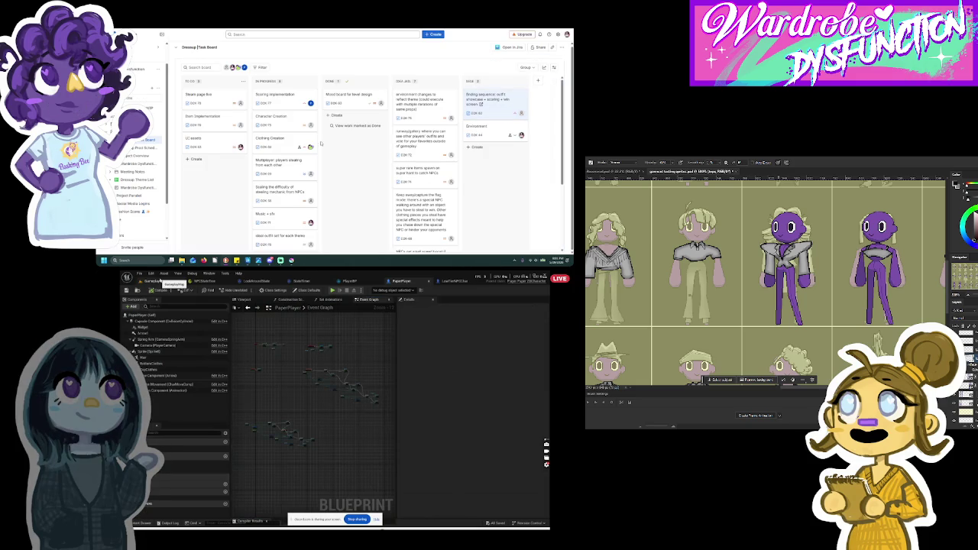
{"action": "left_click", "coordinate": [206, 104]}
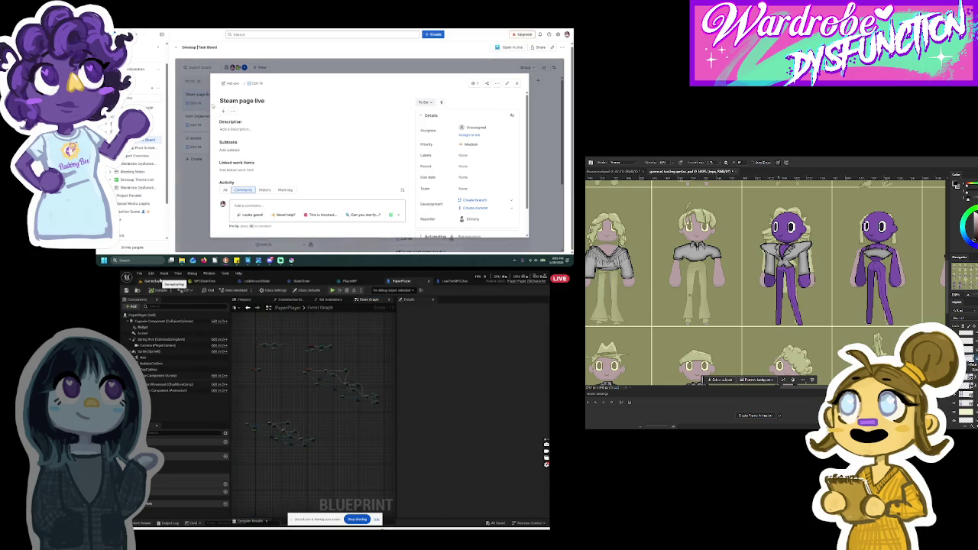
{"action": "left_click", "coordinate": [239, 149]}
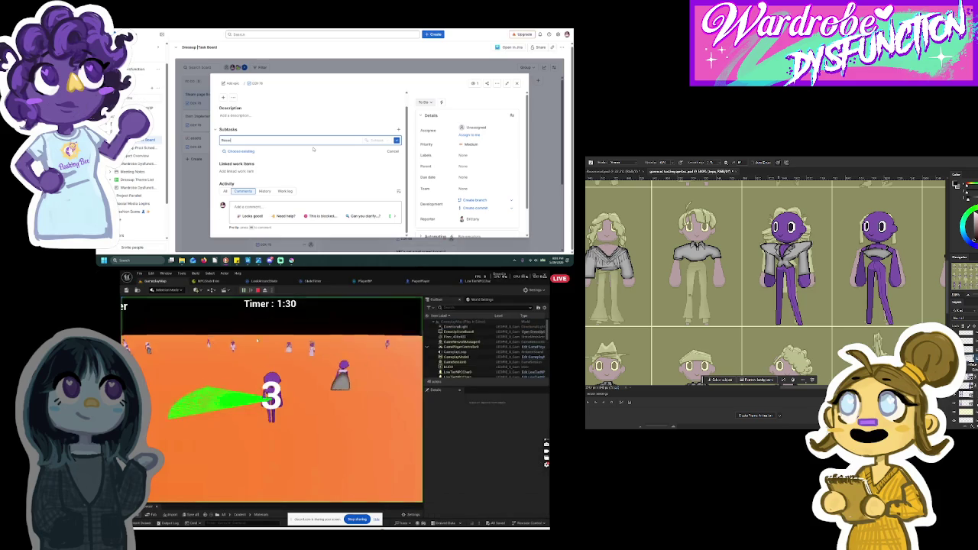
{"action": "type", "text": "pay fee il"}
{"action": "key", "text": "ctrl+a"}
{"action": "key", "text": "BackSpace"}
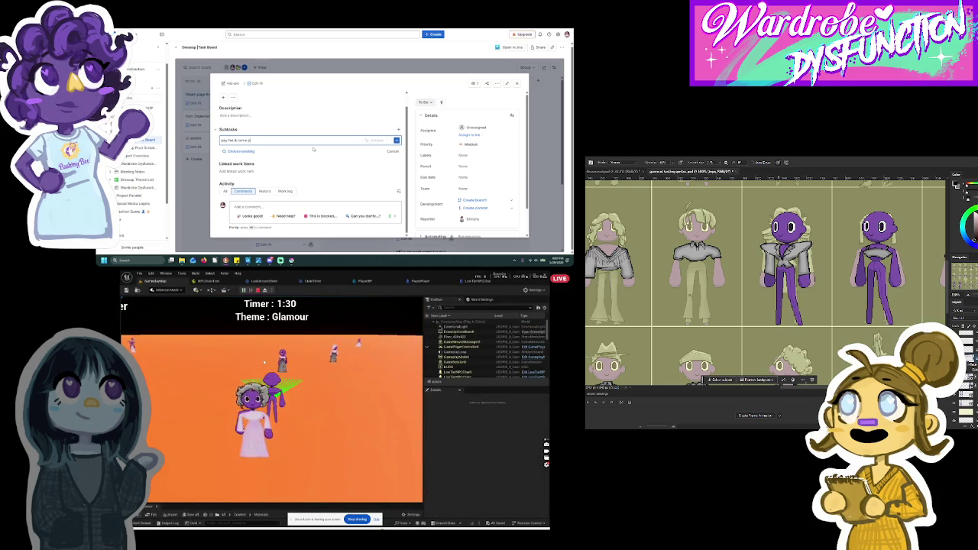
Step: Look over the LookAroundState, StateTree, PlayerBP and PaperPlayer tabs, dismissing Jira's subtask popups
{"action": "left_click", "coordinate": [260, 282]}
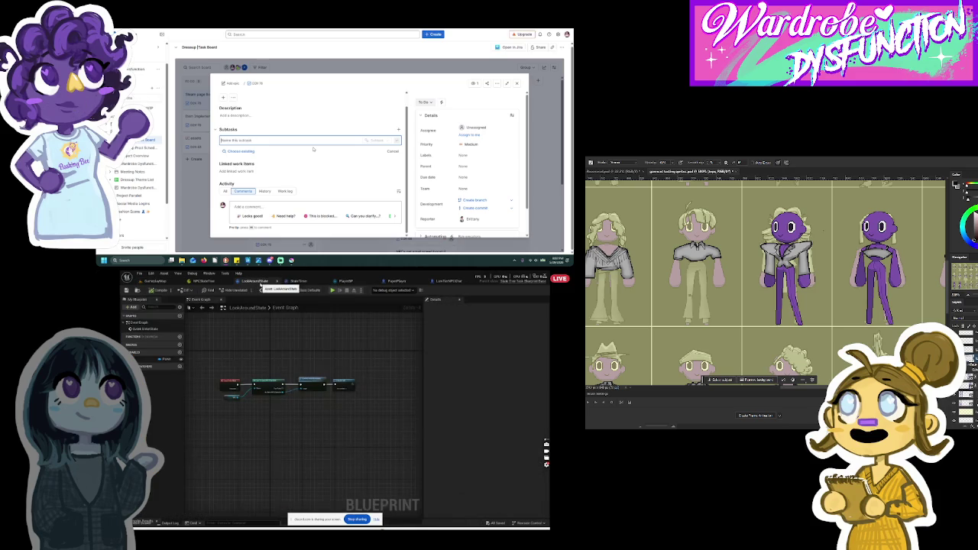
{"action": "left_click", "coordinate": [300, 281]}
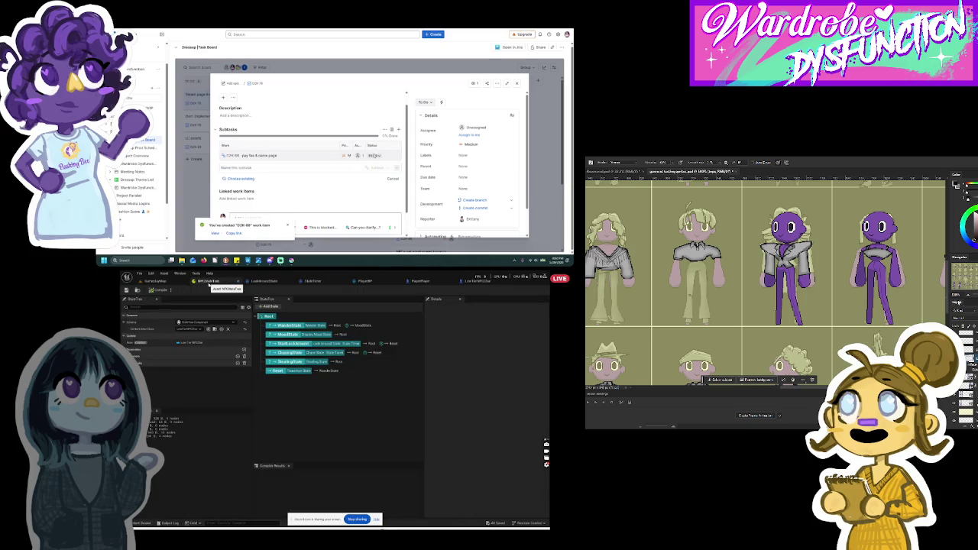
{"action": "left_click", "coordinate": [350, 281]}
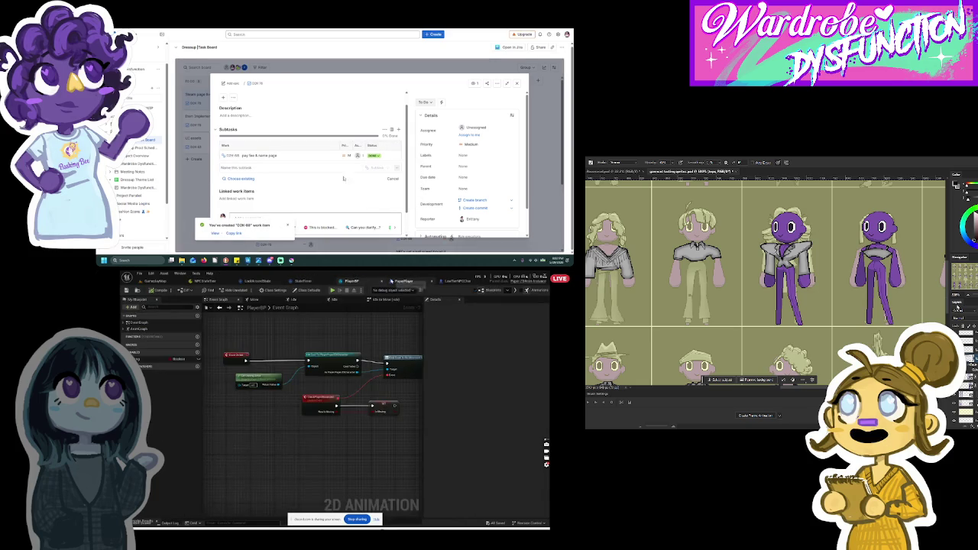
{"action": "left_click", "coordinate": [403, 281]}
{"action": "left_click", "coordinate": [142, 350]}
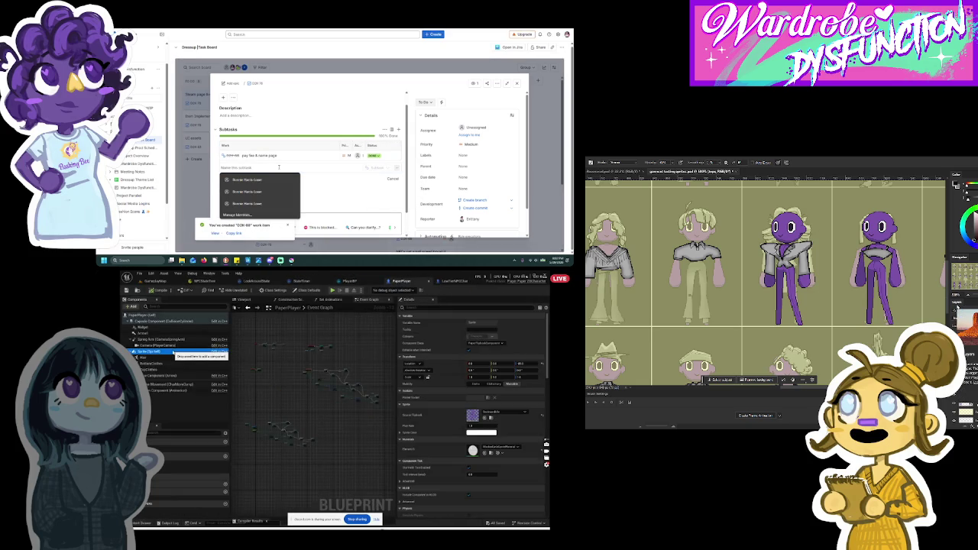
{"action": "left_click", "coordinate": [310, 186]}
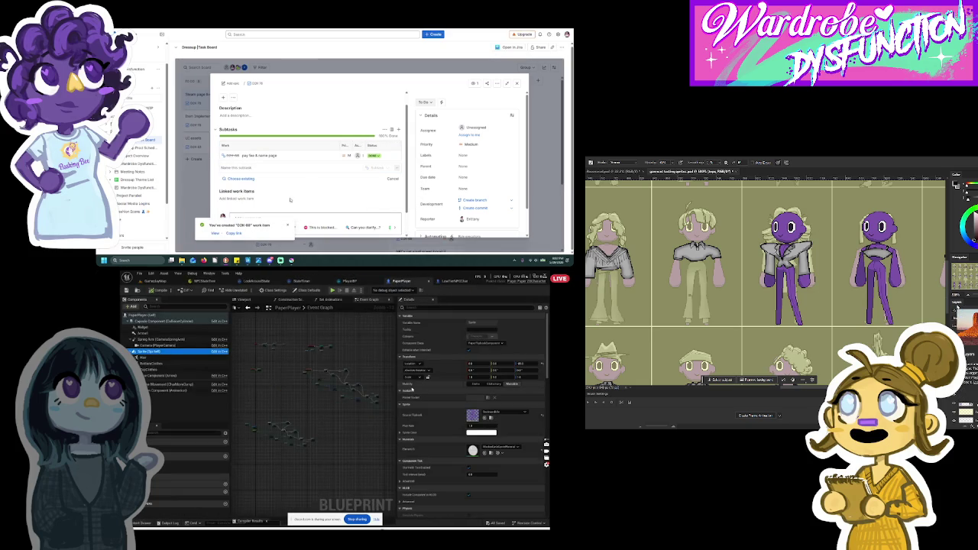
{"action": "left_click", "coordinate": [285, 227]}
{"action": "scroll", "coordinate": [340, 379], "scroll_direction": "down", "scroll_amount": 2}
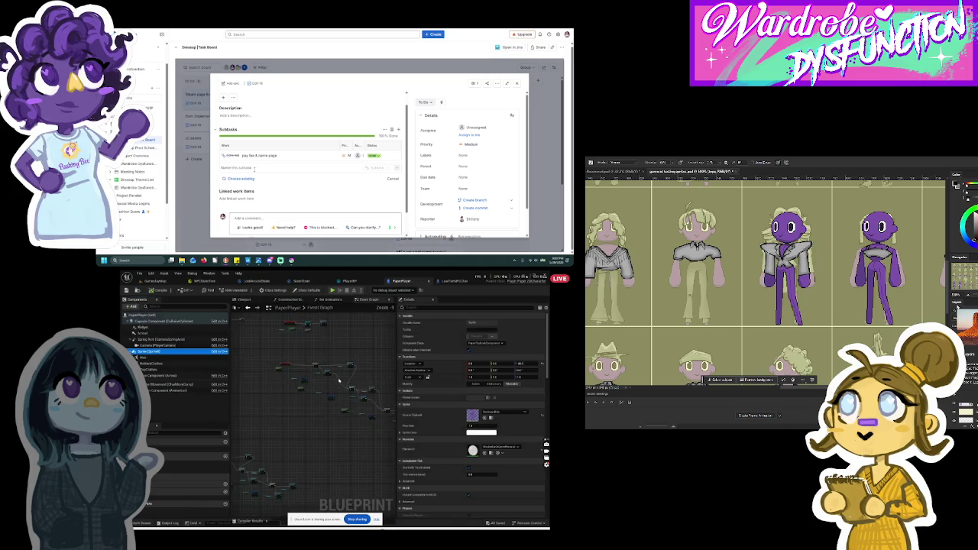
{"action": "left_click", "coordinate": [179, 384]}
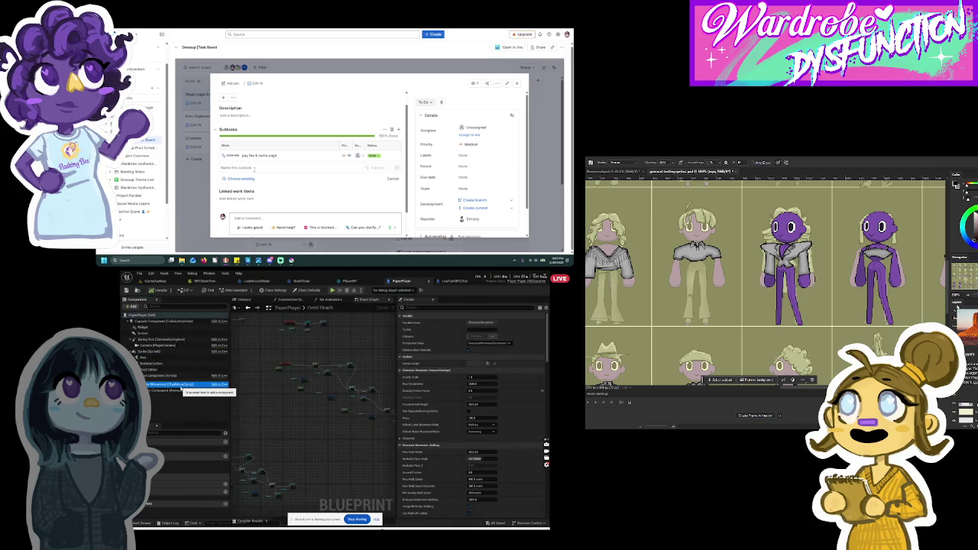
Step: Add the 'page assets' and 'release date' subtasks to Steam page live
{"action": "type", "text": "page and"}
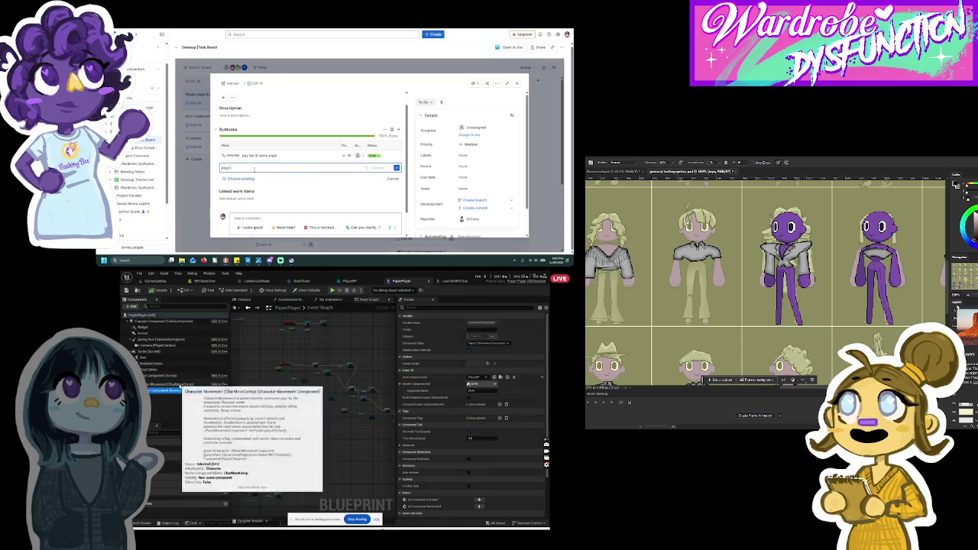
{"action": "left_click", "coordinate": [156, 280]}
{"action": "left_click", "coordinate": [140, 524]}
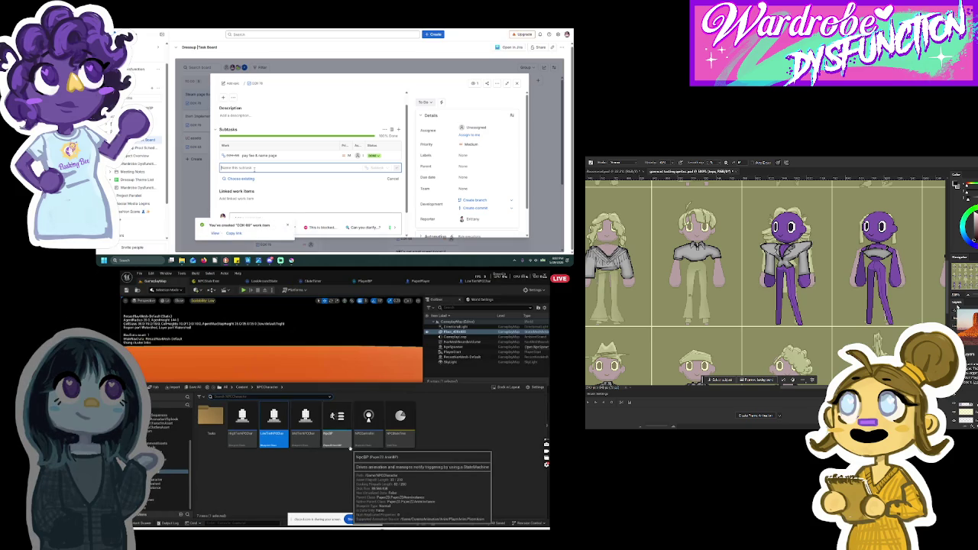
{"action": "type", "text": "release cans"}
{"action": "left_click", "coordinate": [168, 472]}
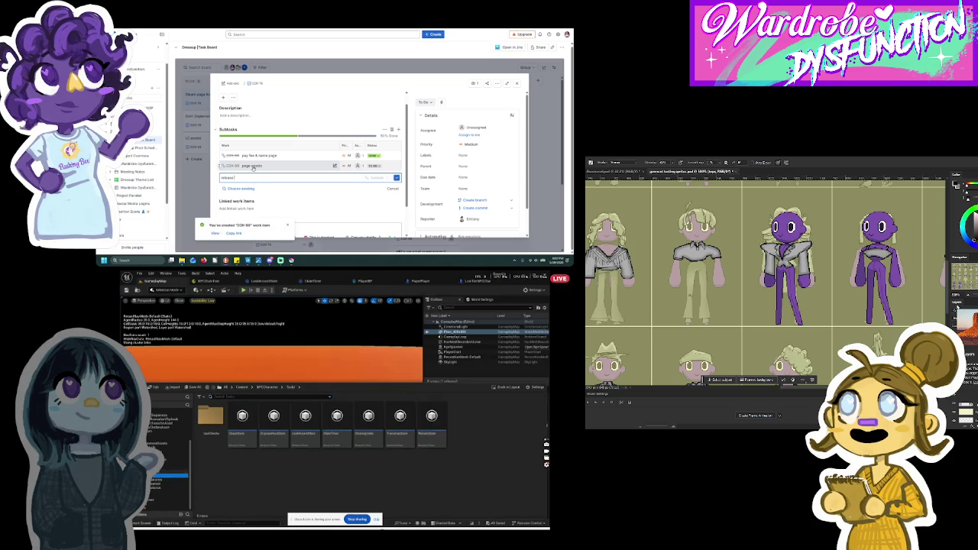
{"action": "key", "text": "Return"}
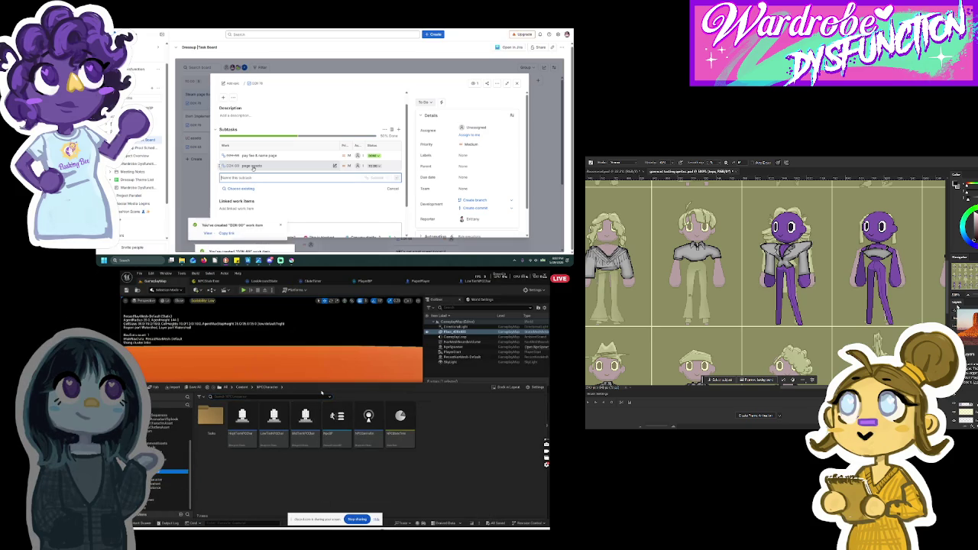
Step: Switch from LowTierNPCChar back to PaperPlayer and begin editing the page assets subtask name
{"action": "left_click", "coordinate": [458, 282]}
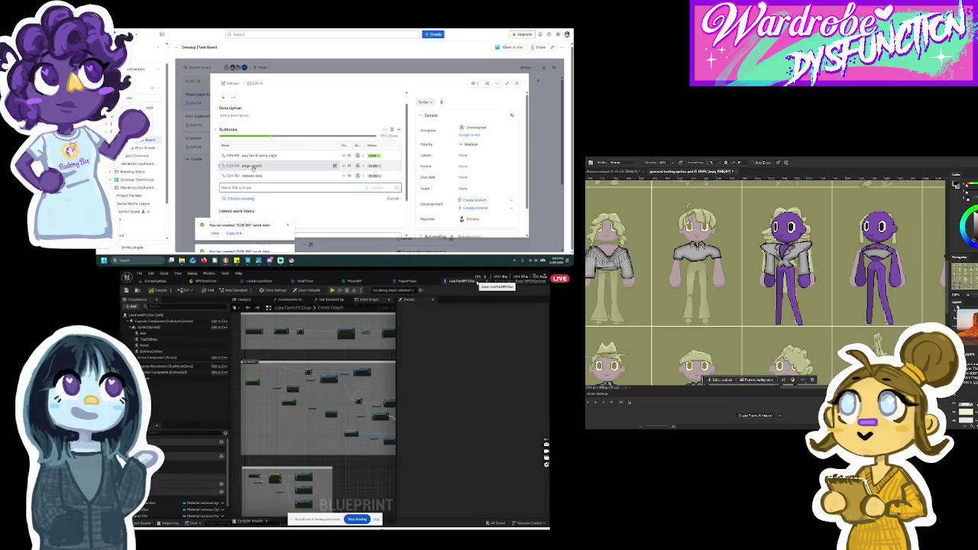
{"action": "left_click", "coordinate": [405, 281]}
{"action": "left_click", "coordinate": [320, 166]}
{"action": "scroll", "coordinate": [375, 369], "scroll_direction": "down", "scroll_amount": 3}
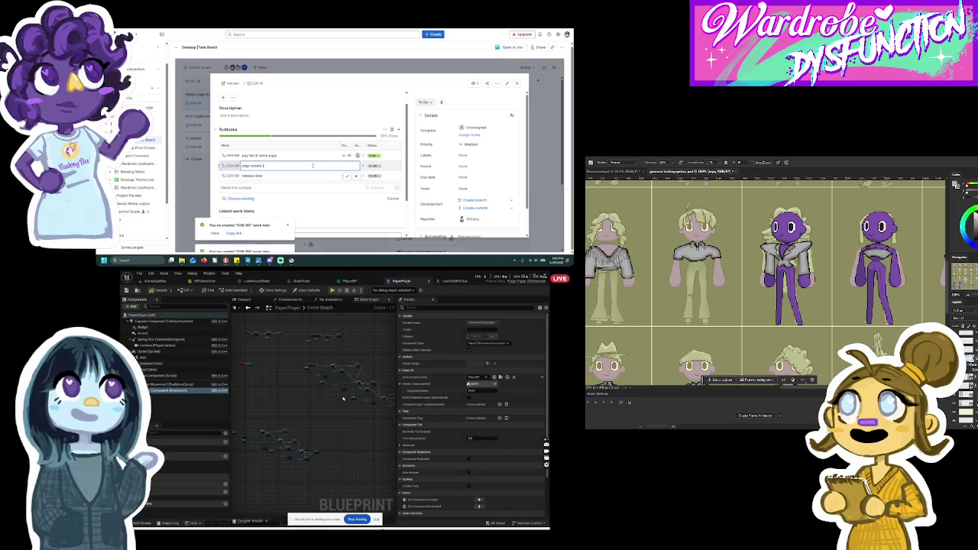
Step: Rename subtask CDX-89 to 'page assets (banner, video, images, description)'
{"action": "scroll", "coordinate": [388, 393], "scroll_direction": "up", "scroll_amount": 3}
{"action": "left_click", "coordinate": [256, 281]}
{"action": "type", "text": "er, vid"}
{"action": "left_click", "coordinate": [205, 281]}
{"action": "type", "text": "eo"}
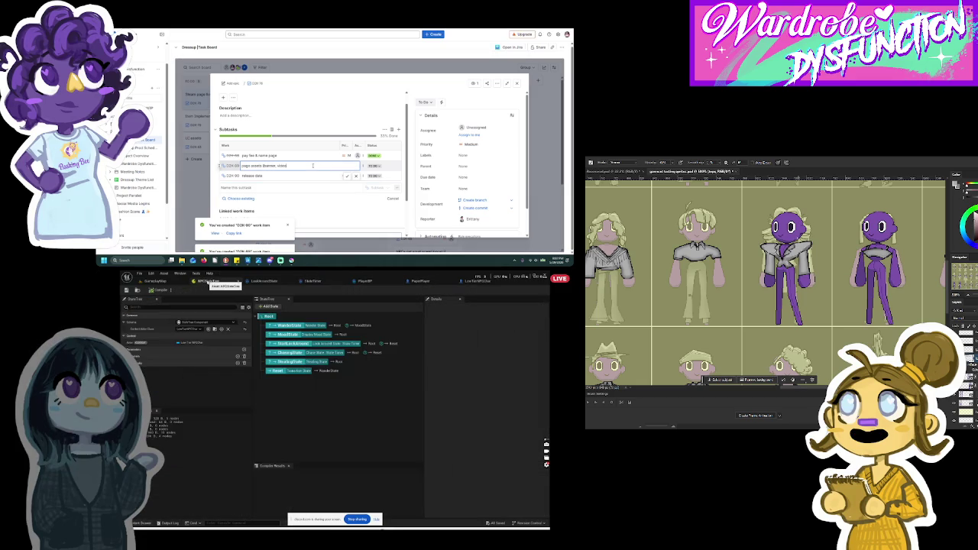
{"action": "left_click", "coordinate": [172, 283]}
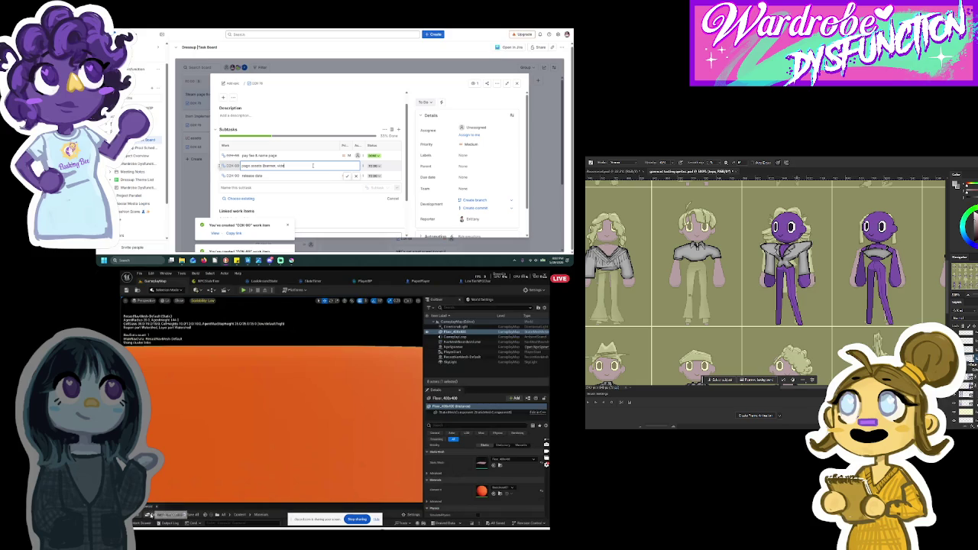
{"action": "left_click", "coordinate": [149, 514]}
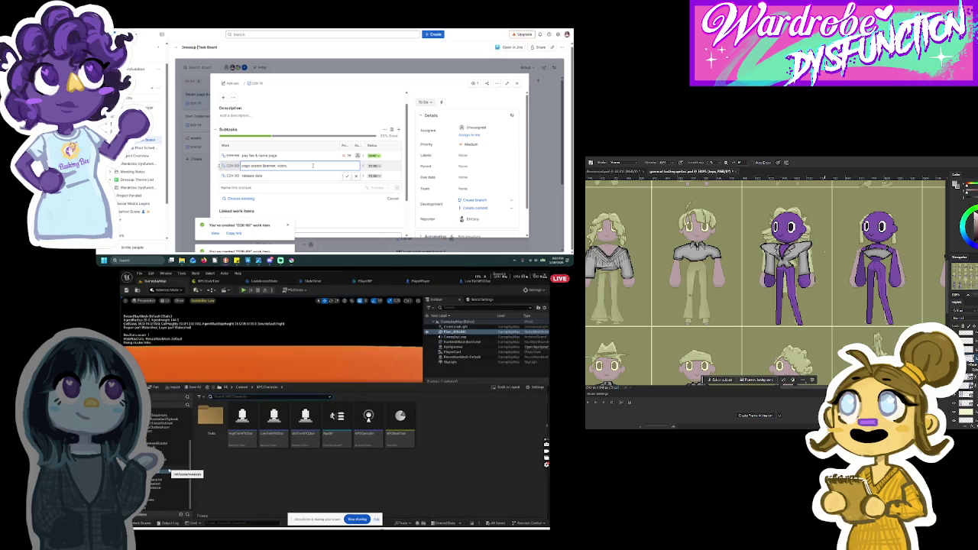
{"action": "left_click", "coordinate": [164, 477]}
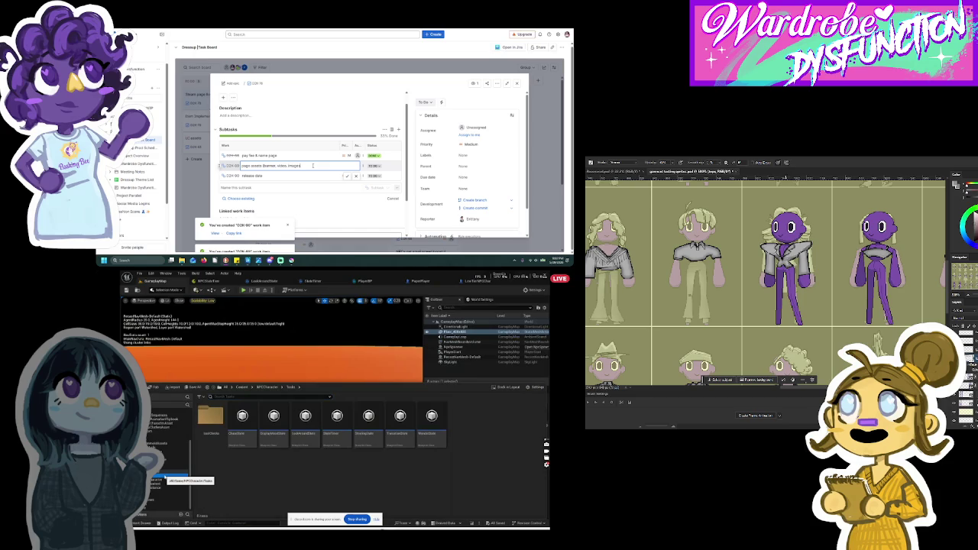
{"action": "left_click", "coordinate": [156, 484]}
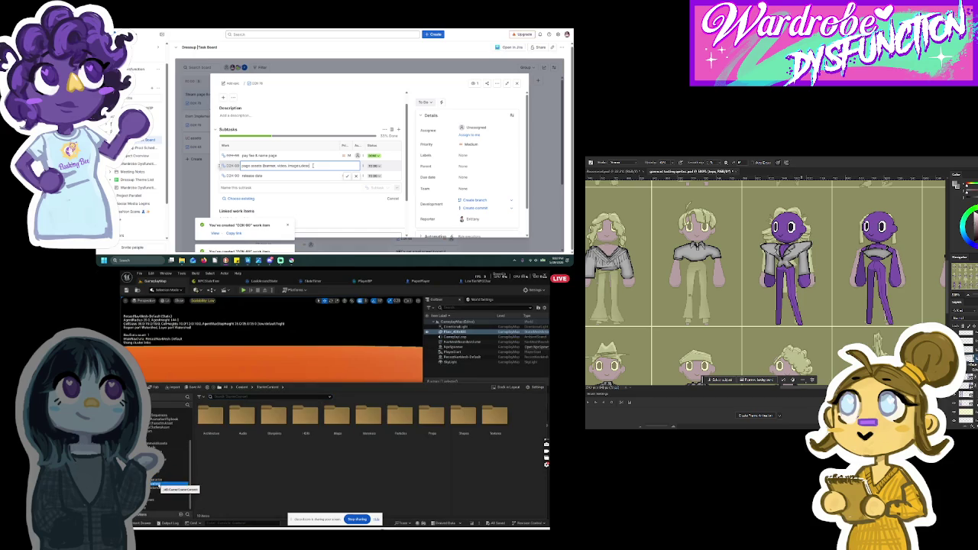
{"action": "type", "text": "ood"}
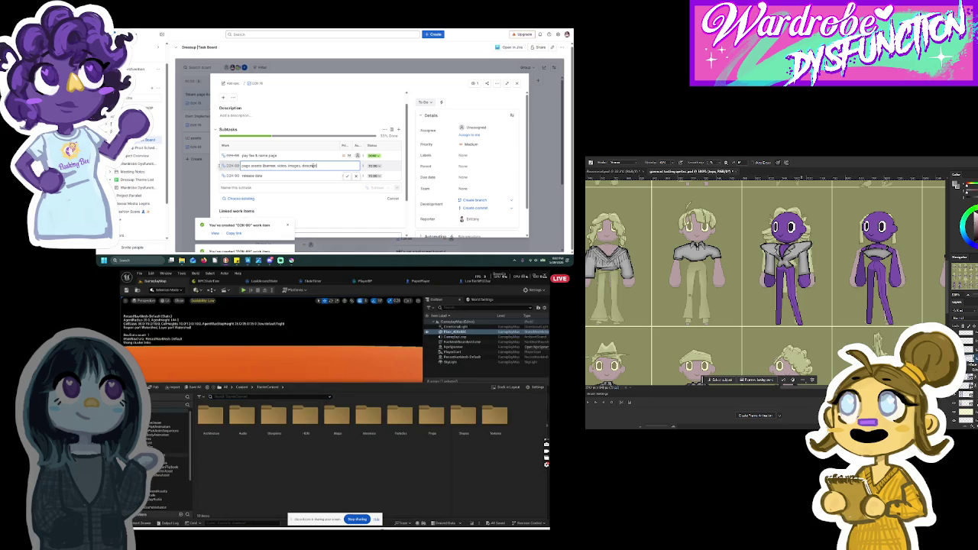
{"action": "key", "text": "Return"}
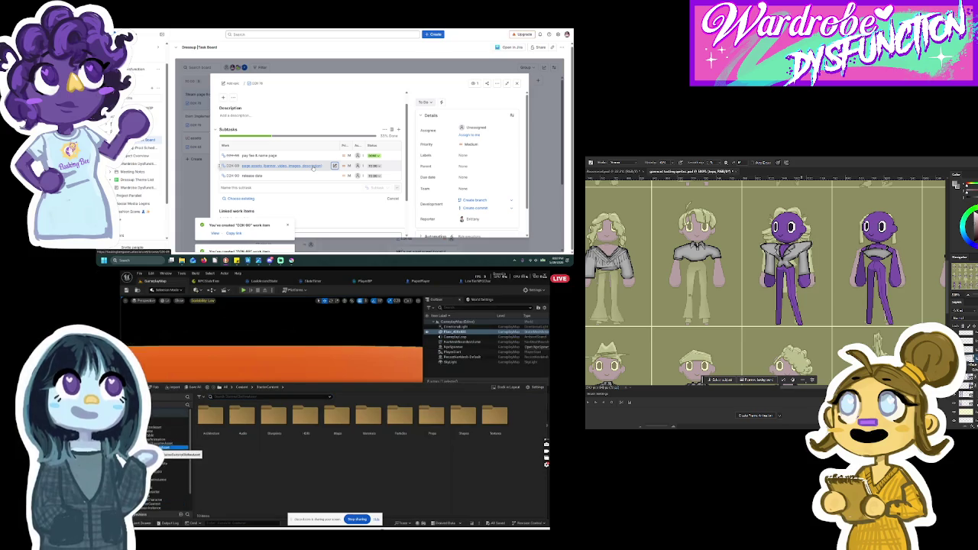
Step: Add a 'pricing' subtask and close its created-item notice while browsing the clothing folders
{"action": "left_click", "coordinate": [165, 446]}
{"action": "left_click", "coordinate": [163, 451]}
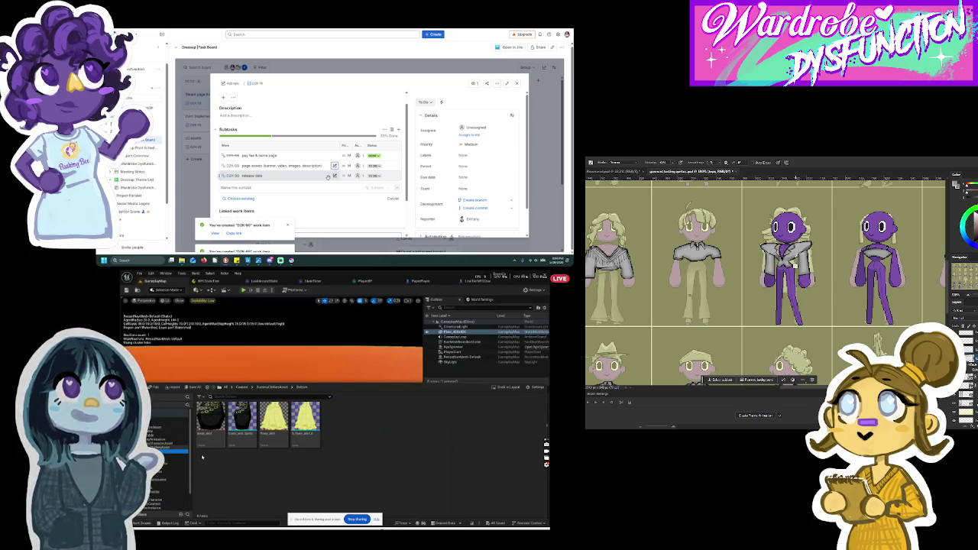
{"action": "left_click", "coordinate": [290, 187]}
{"action": "type", "text": "pri"}
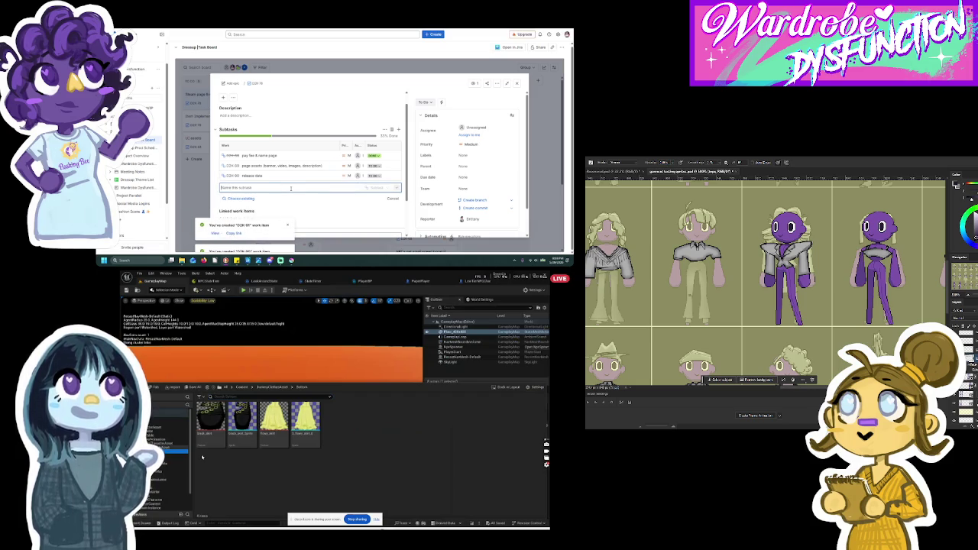
{"action": "left_click", "coordinate": [288, 227]}
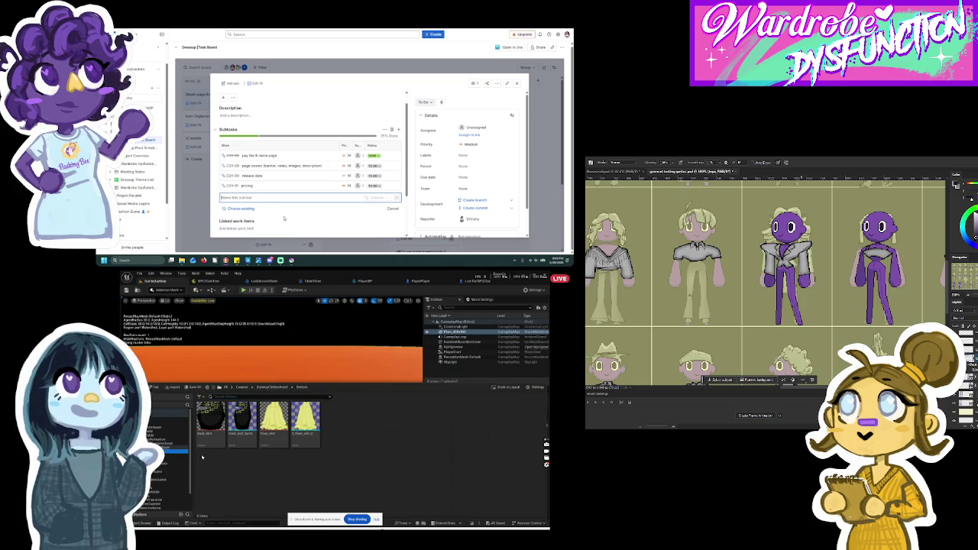
{"action": "left_click", "coordinate": [161, 455]}
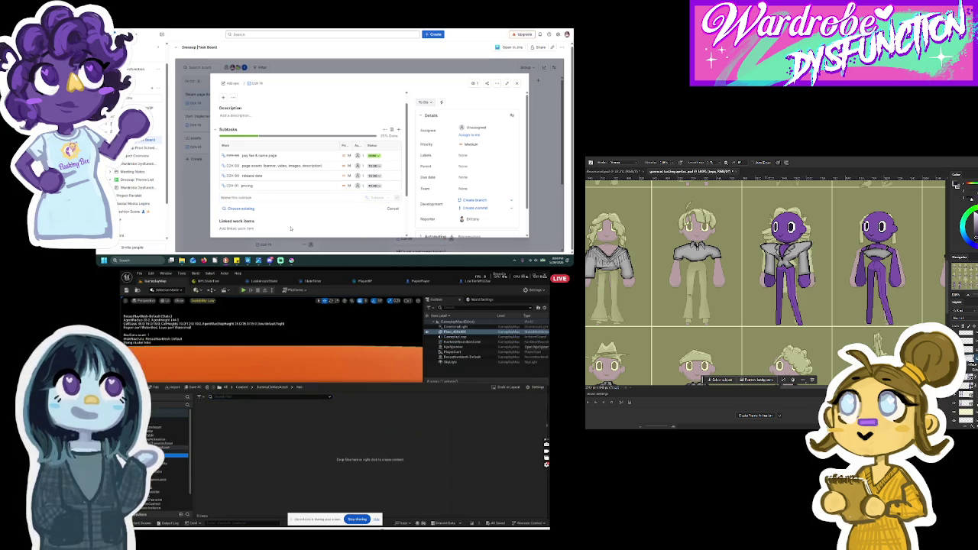
Step: Browse the Top clothing, StarterContent, NPCCharacter, Materials and Input folders
{"action": "left_click", "coordinate": [165, 459]}
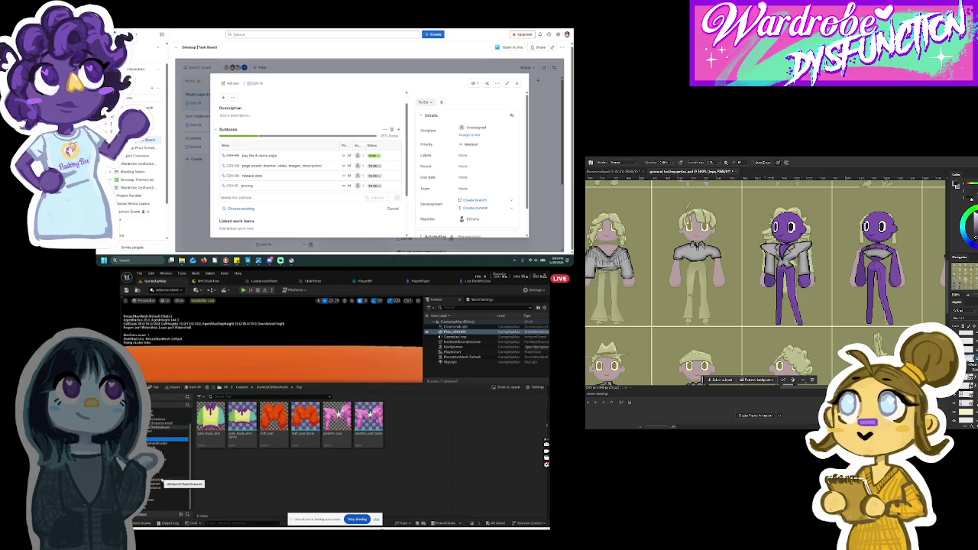
{"action": "left_click", "coordinate": [153, 482]}
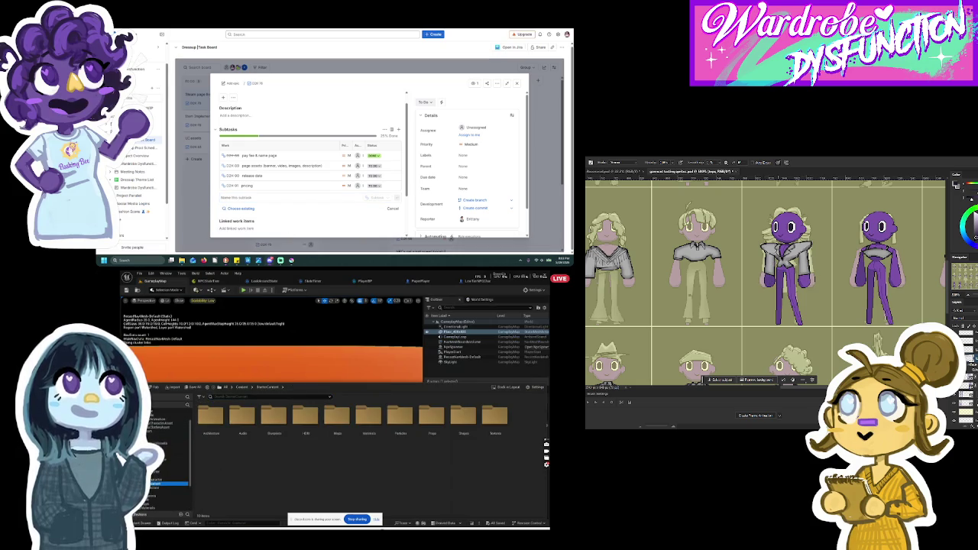
{"action": "left_click", "coordinate": [159, 474]}
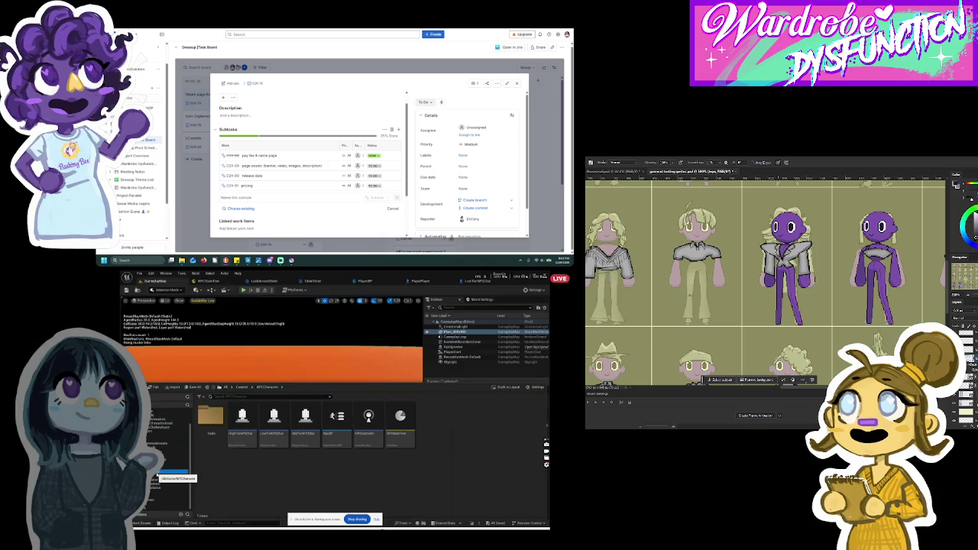
{"action": "left_click", "coordinate": [163, 467]}
{"action": "left_click", "coordinate": [164, 457]}
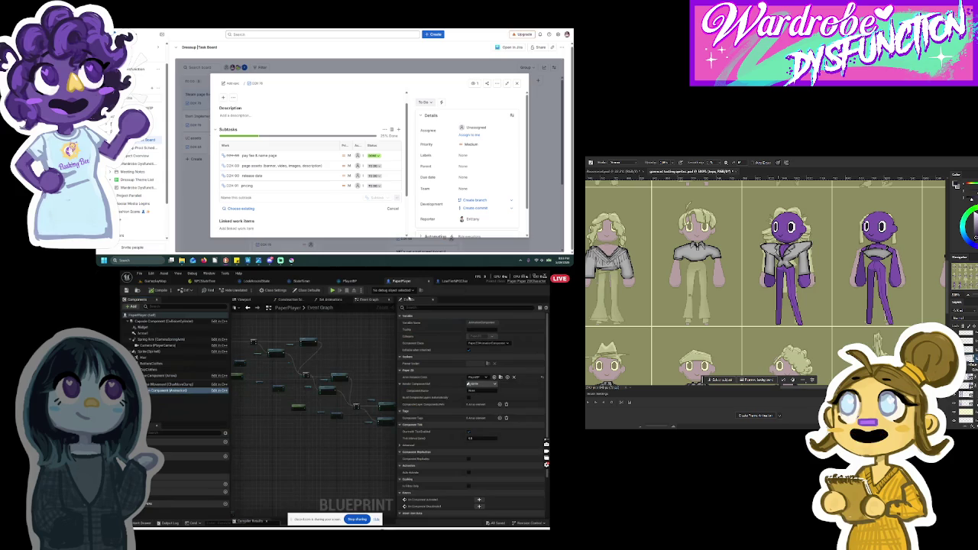
Step: Return to GameplayMap and open PlayerBP from the DummyAnimation folder
{"action": "left_click", "coordinate": [156, 281]}
{"action": "left_click", "coordinate": [139, 523]}
{"action": "left_click", "coordinate": [164, 479]}
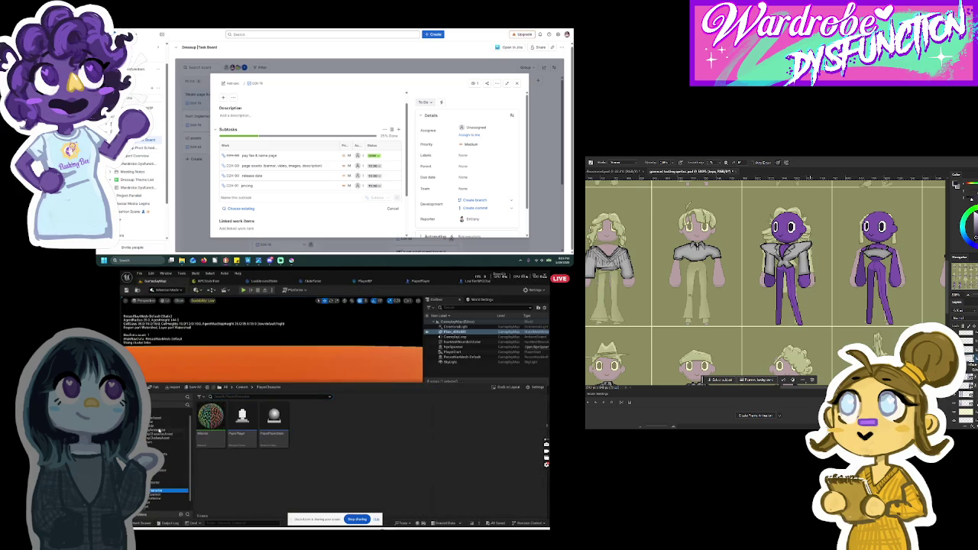
{"action": "left_click", "coordinate": [164, 438]}
{"action": "left_click", "coordinate": [164, 434]}
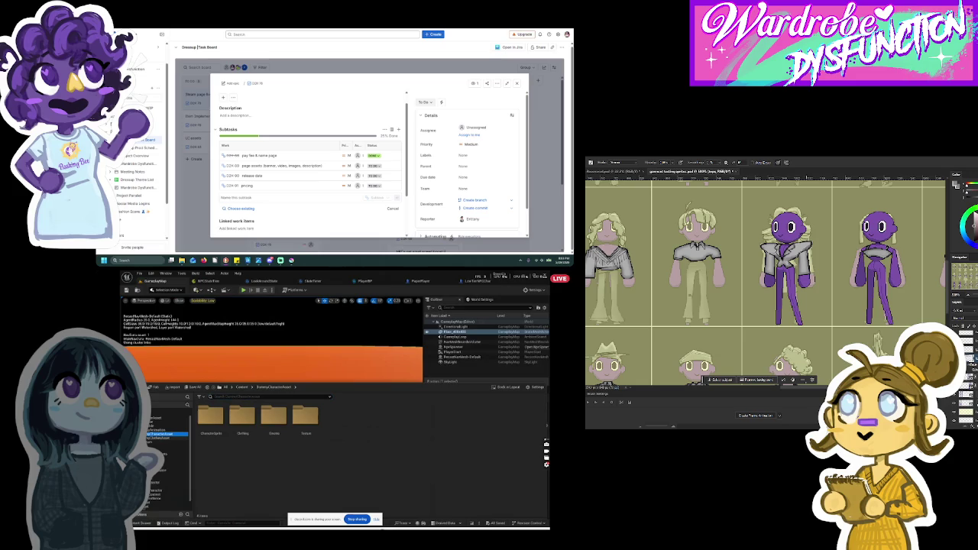
{"action": "left_click", "coordinate": [164, 432]}
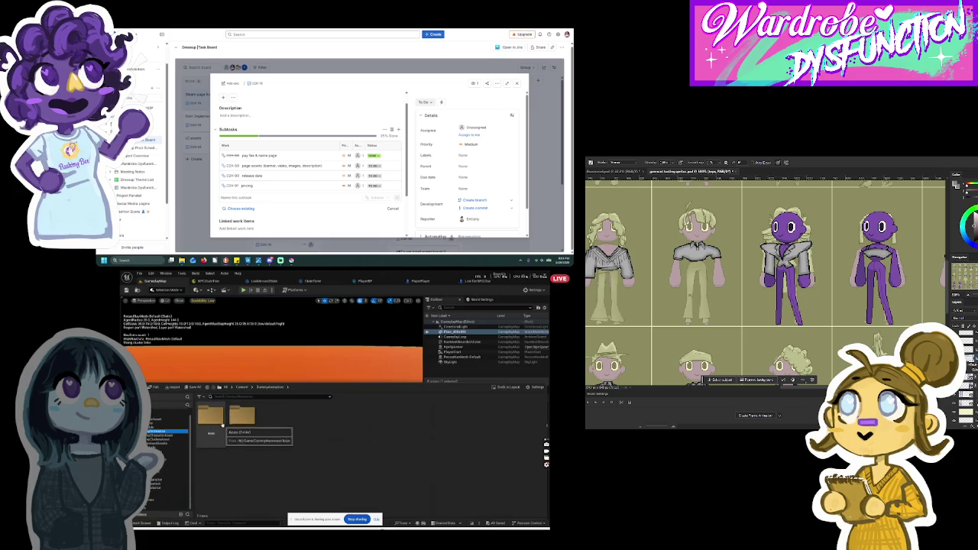
{"action": "double_click", "coordinate": [210, 416]}
{"action": "double_click", "coordinate": [269, 435]}
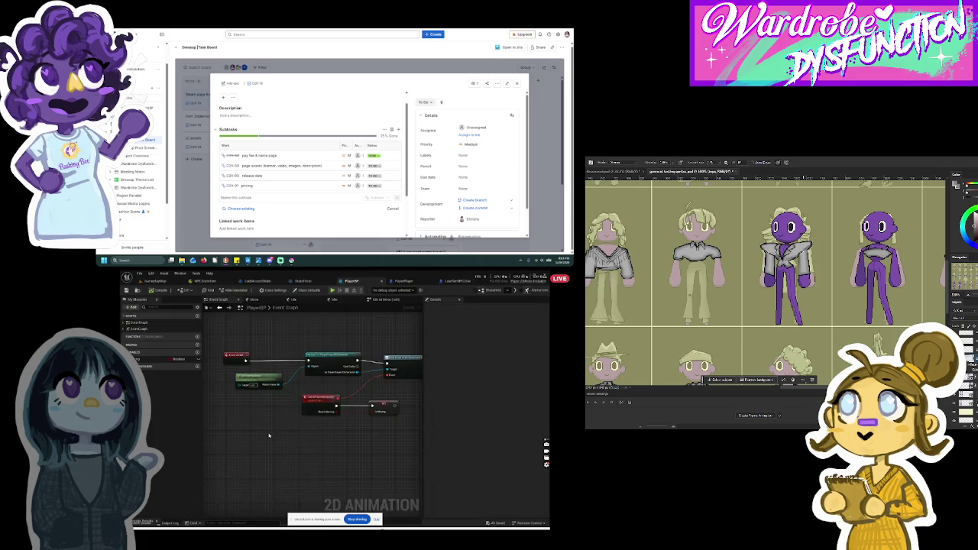
Step: In the Move state, delete Play TapWalkAnim, search 'move', then undo the deletion
{"action": "left_click", "coordinate": [254, 300]}
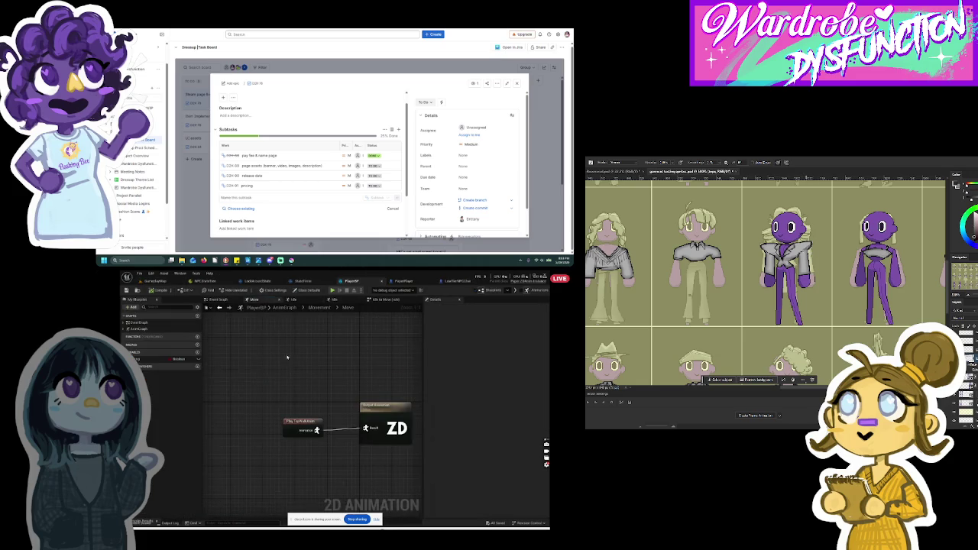
{"action": "left_click", "coordinate": [307, 424]}
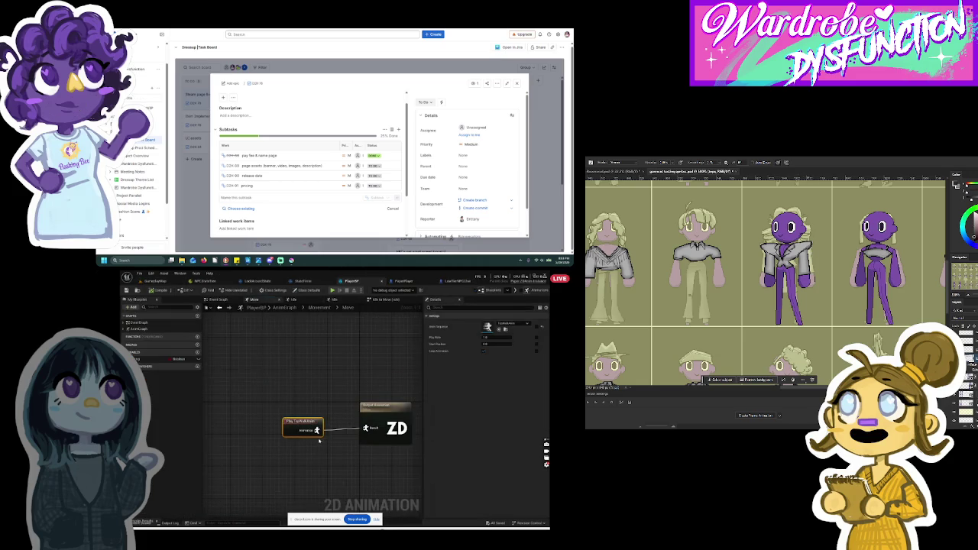
{"action": "right_click", "coordinate": [307, 426]}
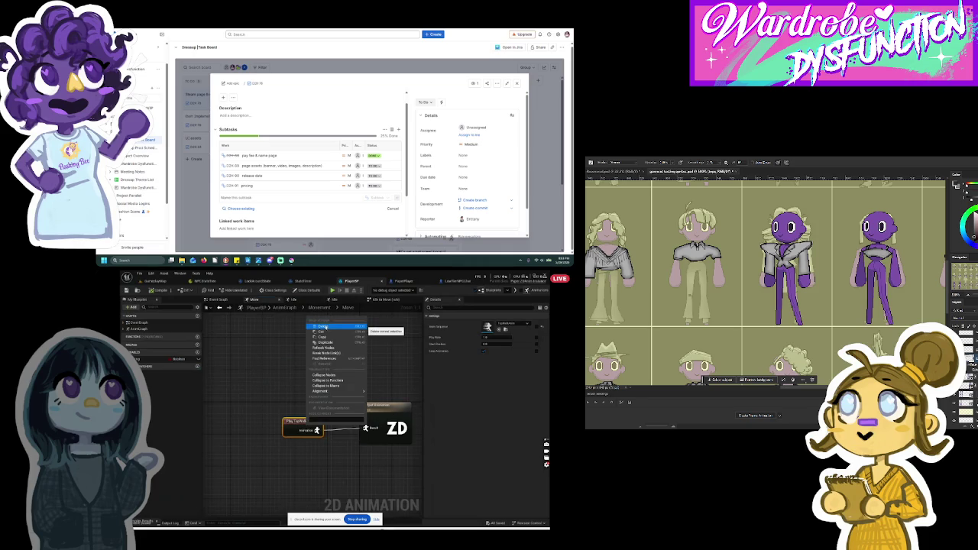
{"action": "left_click", "coordinate": [325, 327]}
{"action": "right_click", "coordinate": [295, 417]}
{"action": "type", "text": "move"}
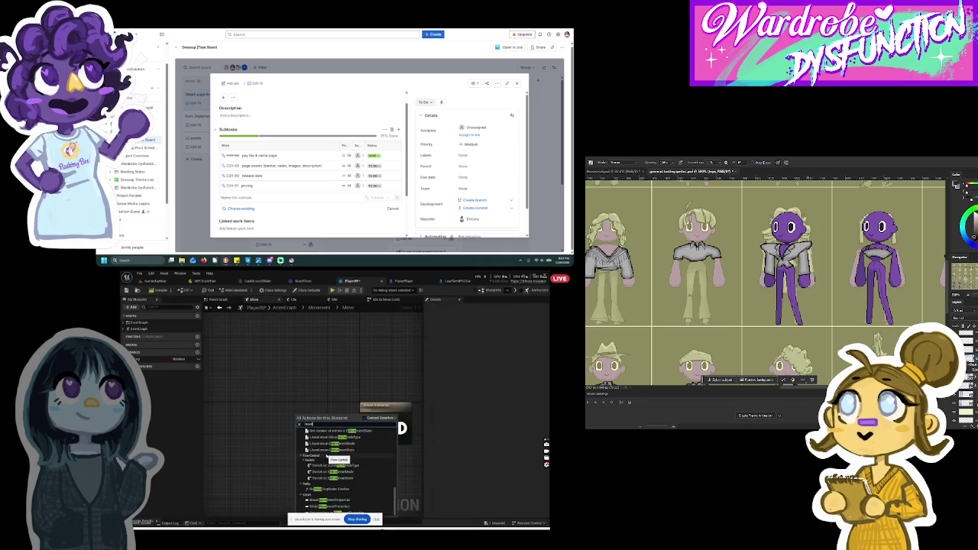
{"action": "left_click", "coordinate": [323, 397]}
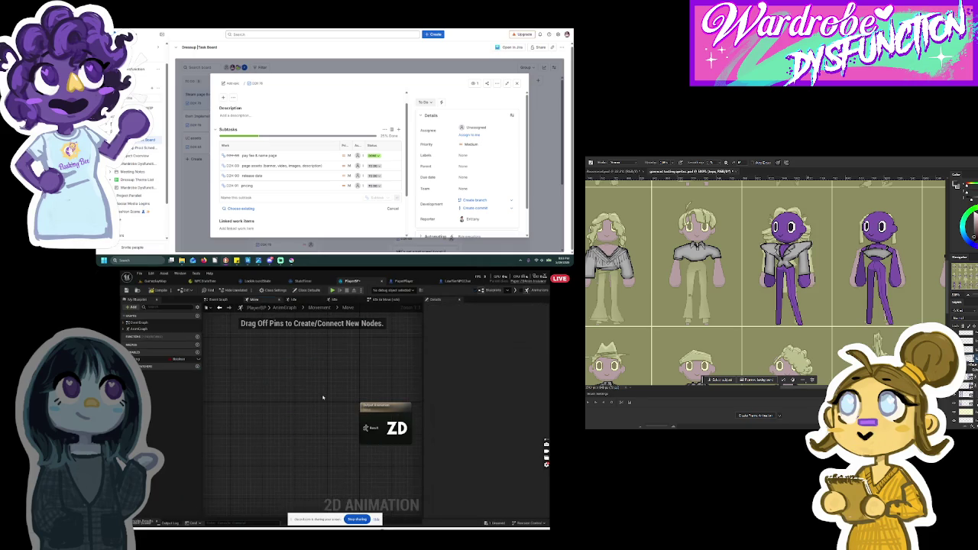
{"action": "key", "text": "ctrl+z"}
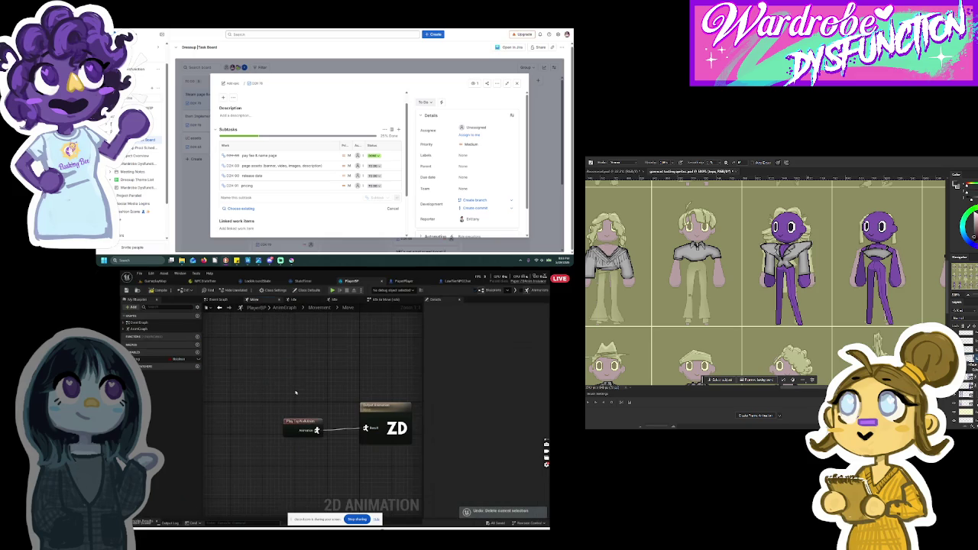
Step: Search the node list for 'play tip', cancel it, and switch to the Idle state graph
{"action": "right_click", "coordinate": [295, 393]}
{"action": "type", "text": "play tip"}
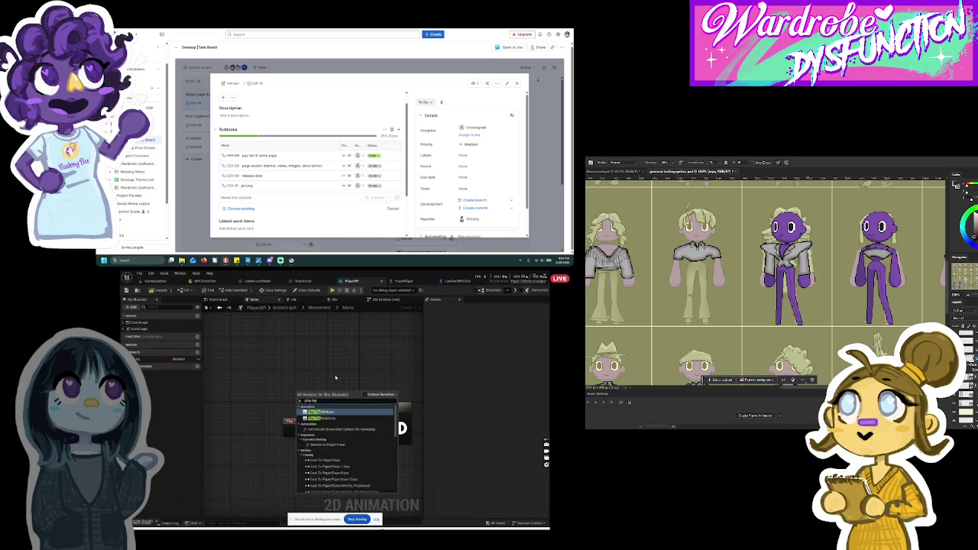
{"action": "key", "text": "Escape"}
{"action": "scroll", "coordinate": [334, 377], "scroll_direction": "down", "scroll_amount": 1}
{"action": "left_click", "coordinate": [299, 300]}
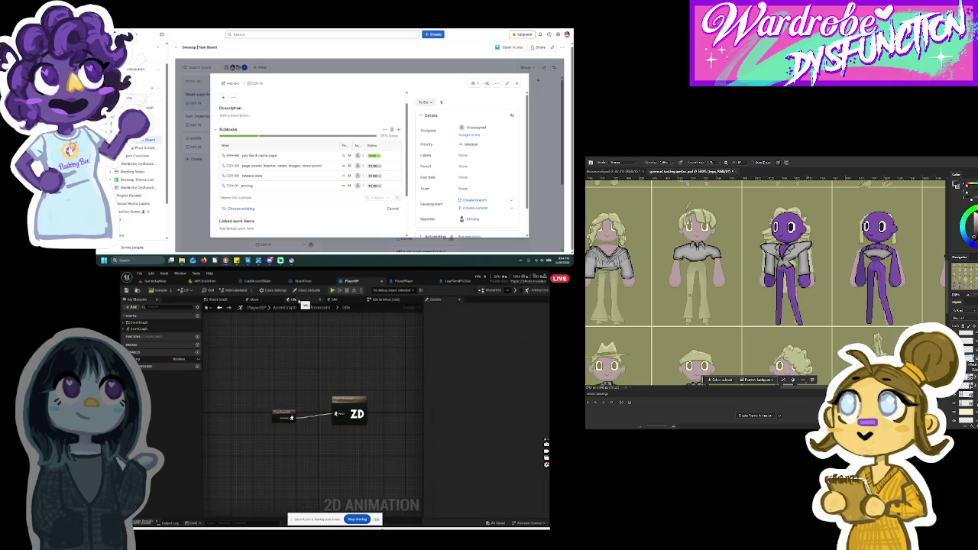